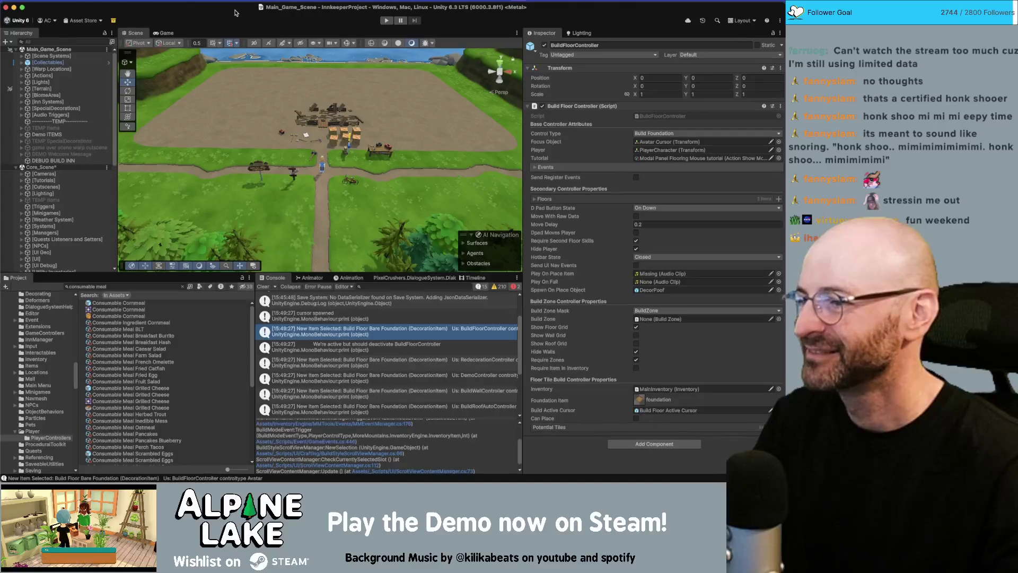
- Enter play mode to start the Innkeeper game
click(387, 21)
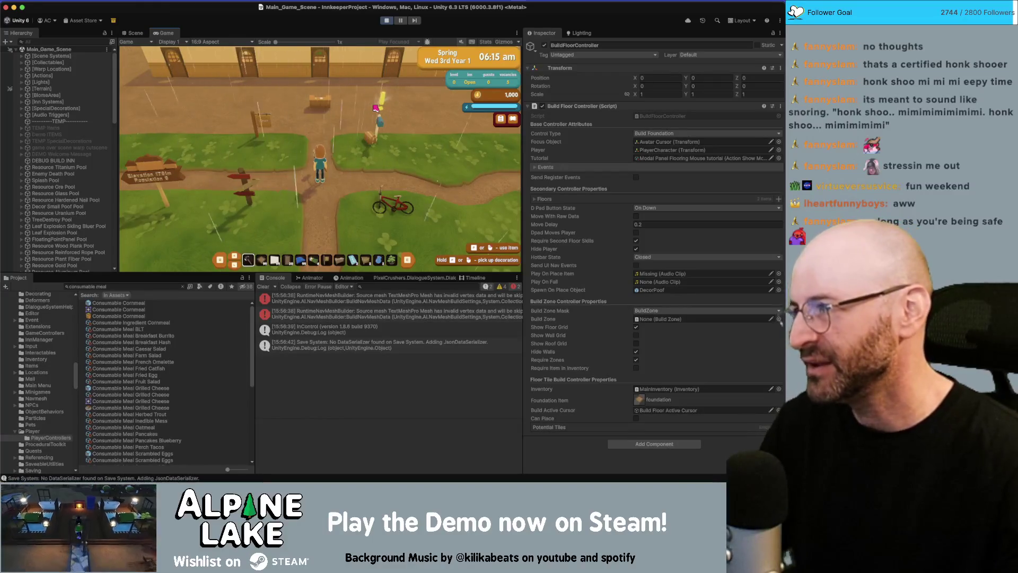
- Claim the 100 gift from the mailbox letters, accept the Scary Letter task, then walk to the desk
key(w)
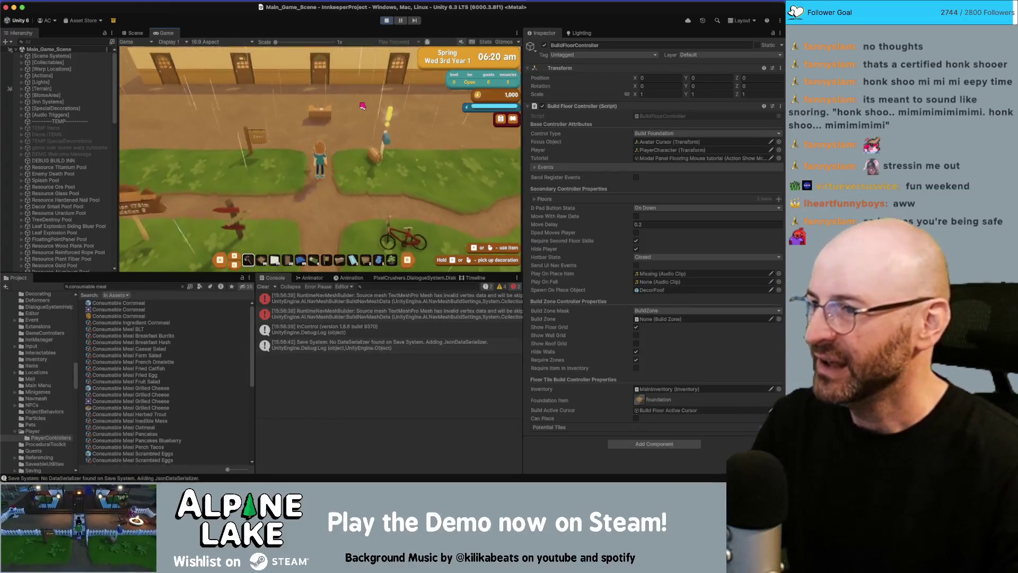
key(d)
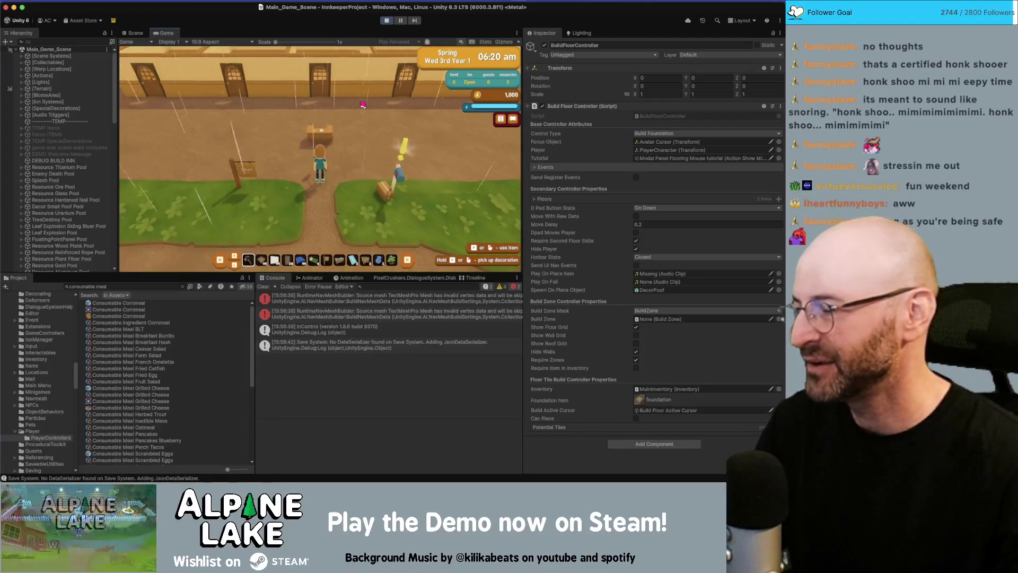
key(e)
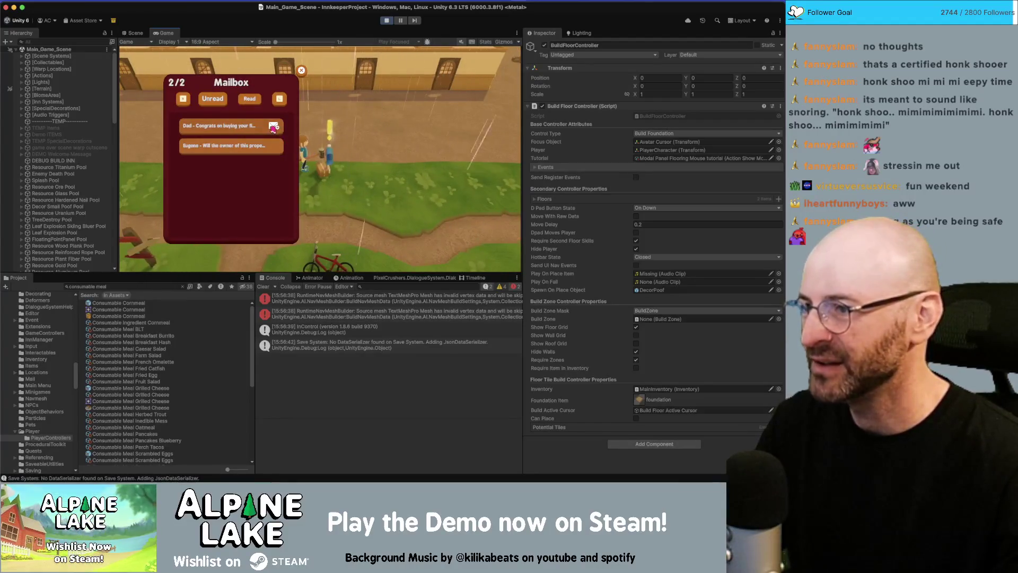
click(376, 202)
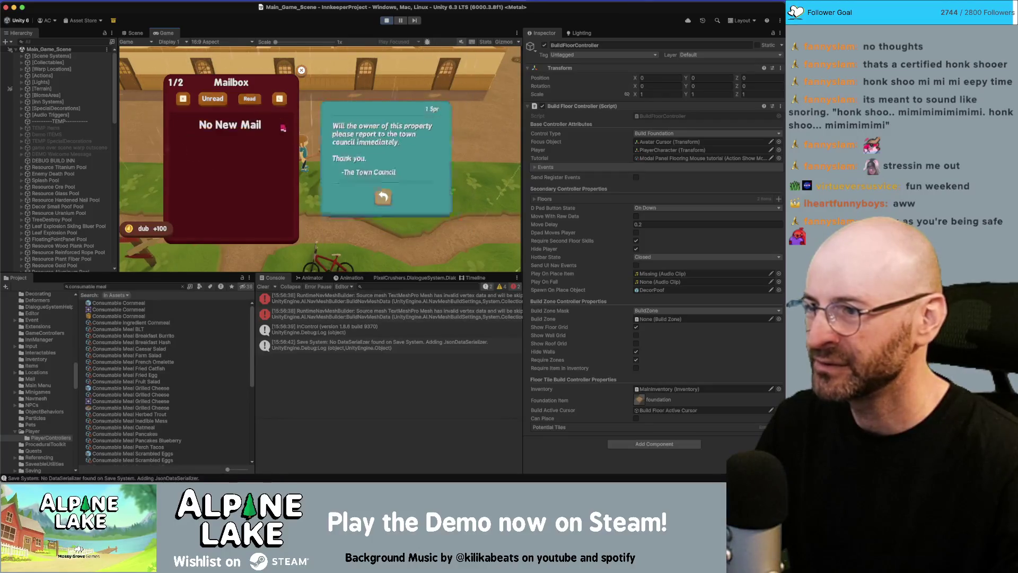
click(385, 201)
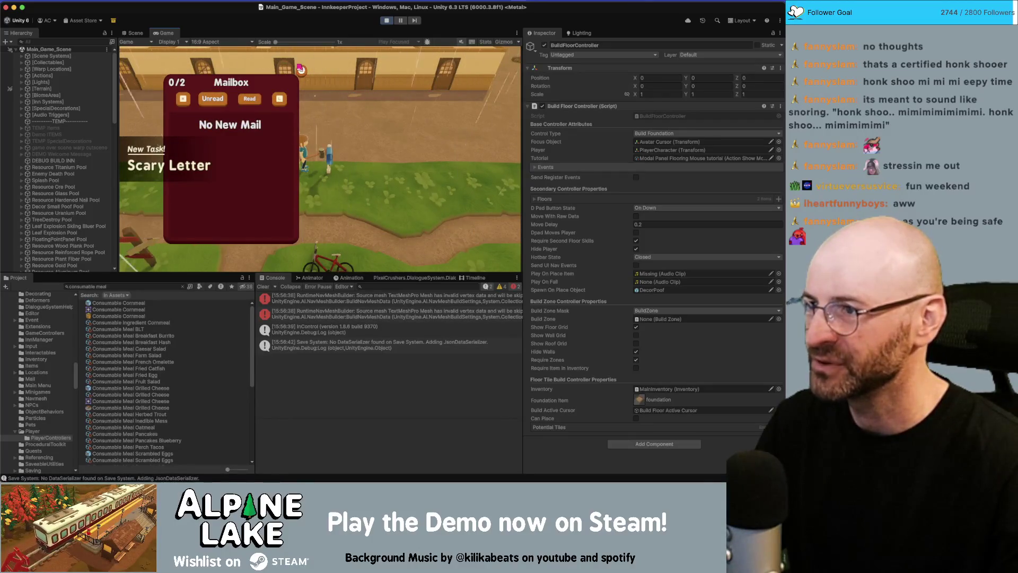
key(Escape)
click(318, 195)
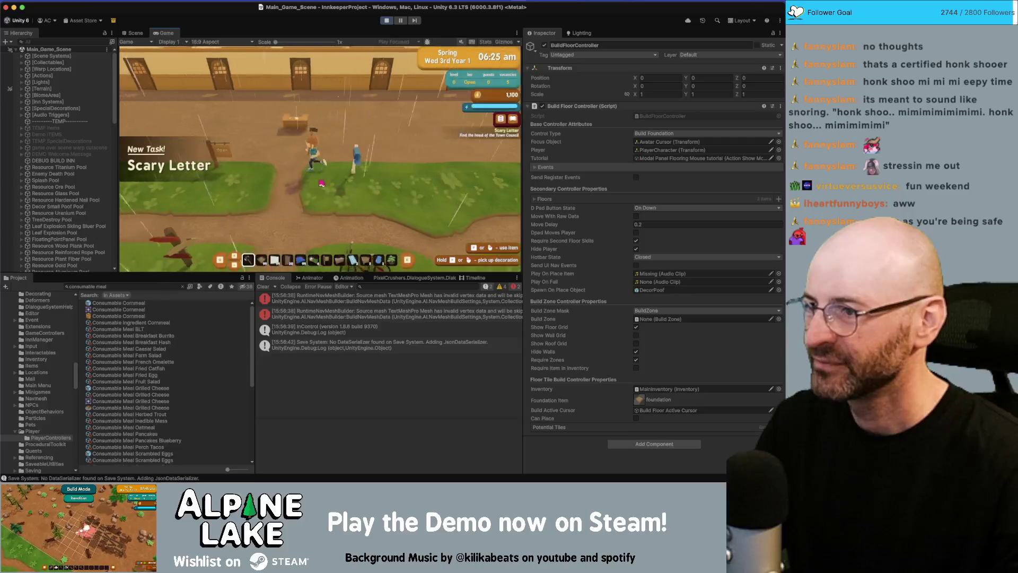
key(w)
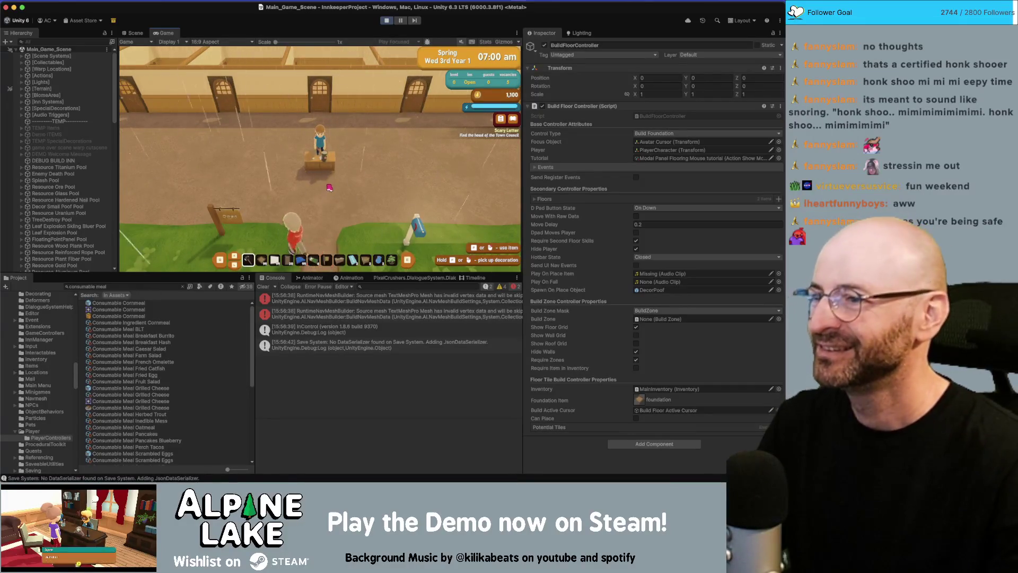
scroll(313, 194, down, 1)
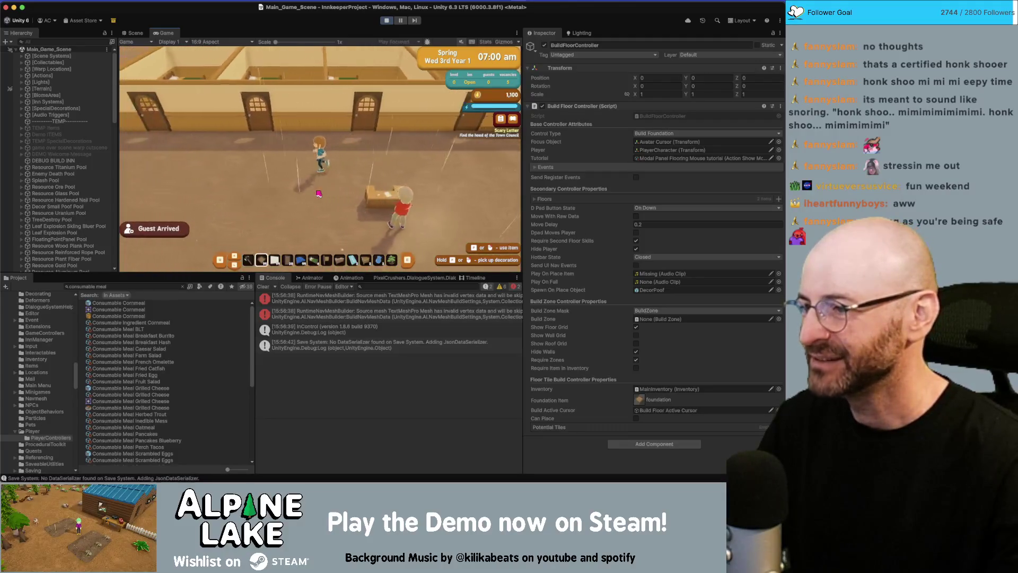
- Enter Building Foundation mode and trace the should-deactivate log back to its source code
click(308, 192)
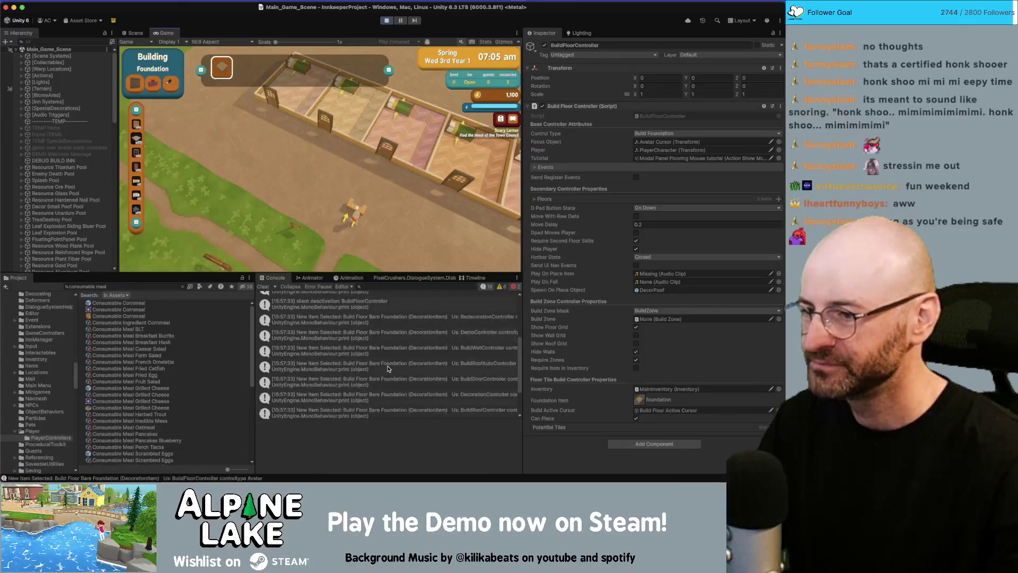
scroll(386, 363, up, 3)
click(379, 306)
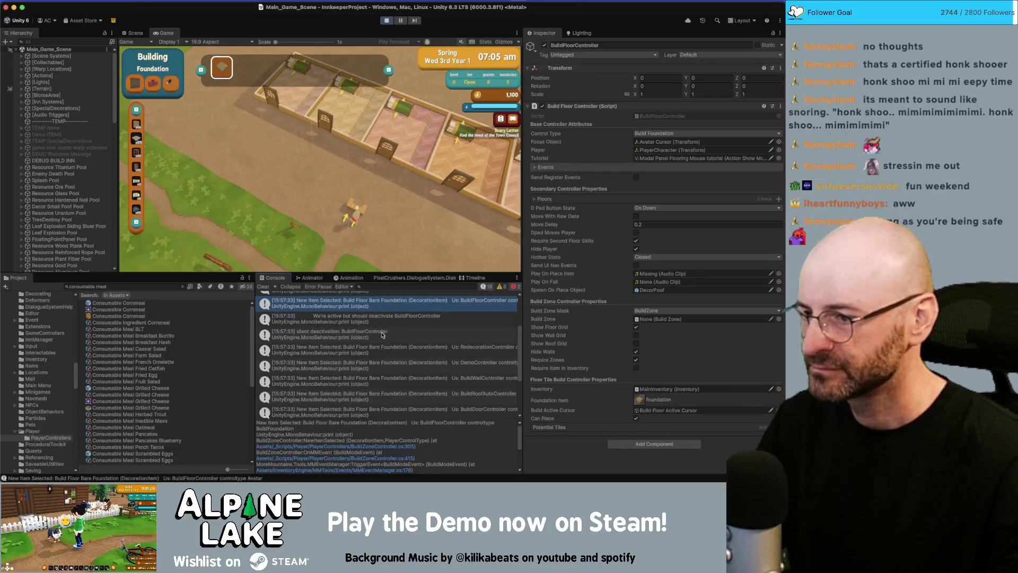
click(381, 319)
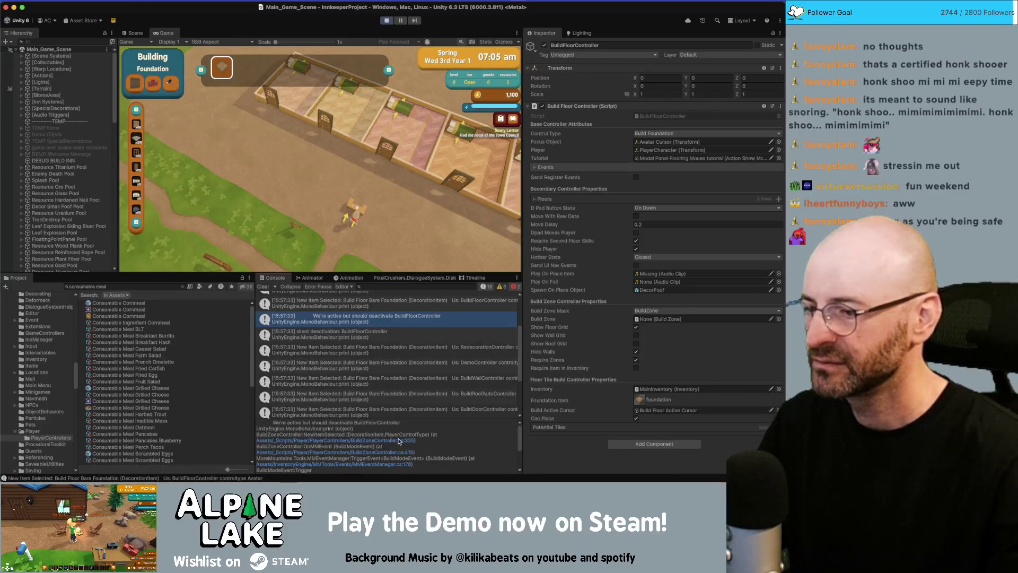
click(414, 302)
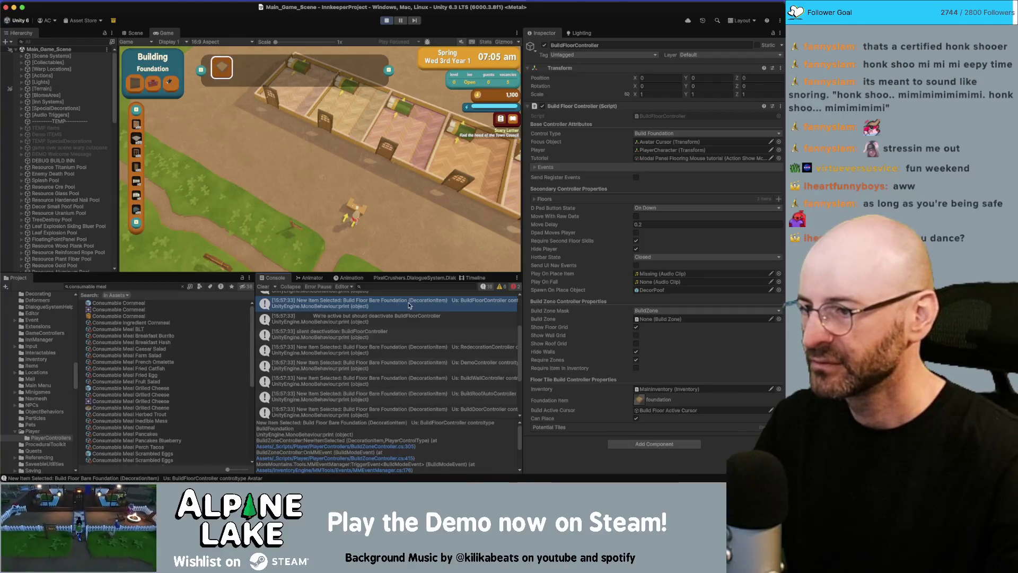
click(356, 322)
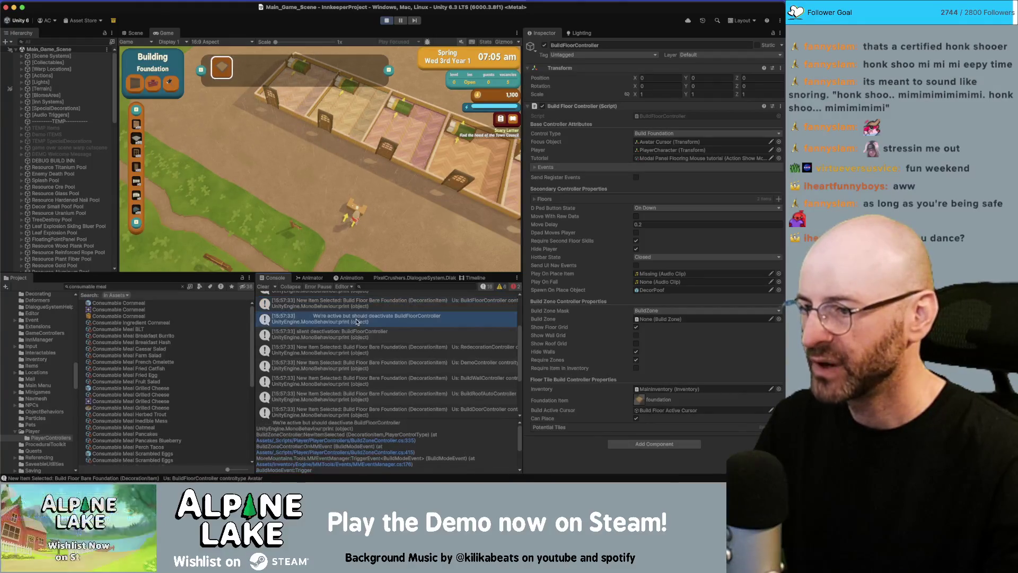
double_click(385, 320)
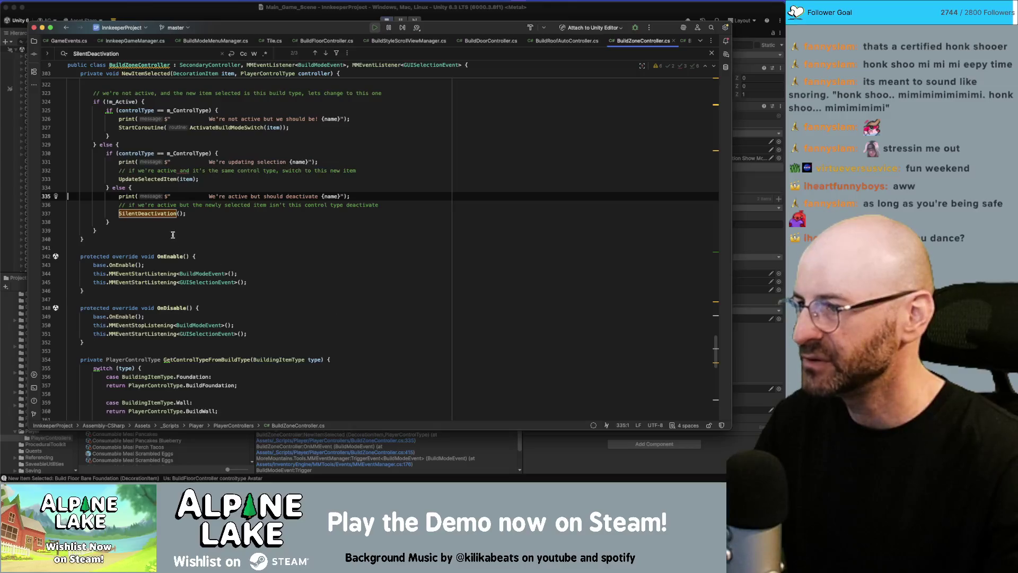
- Select m_ControlType in the line 330 comparison and check it against Unity
double_click(170, 154)
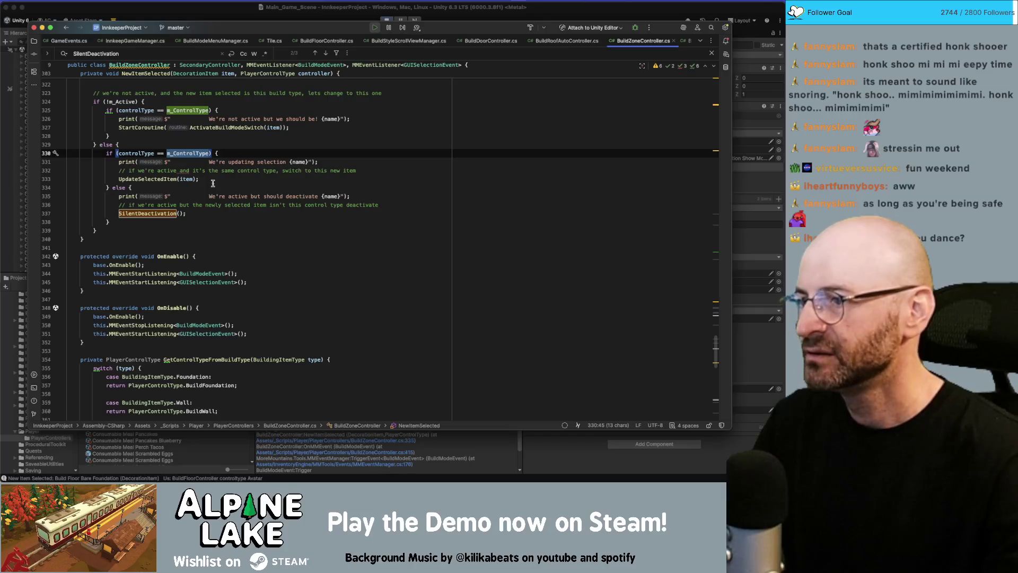
key(super+Tab)
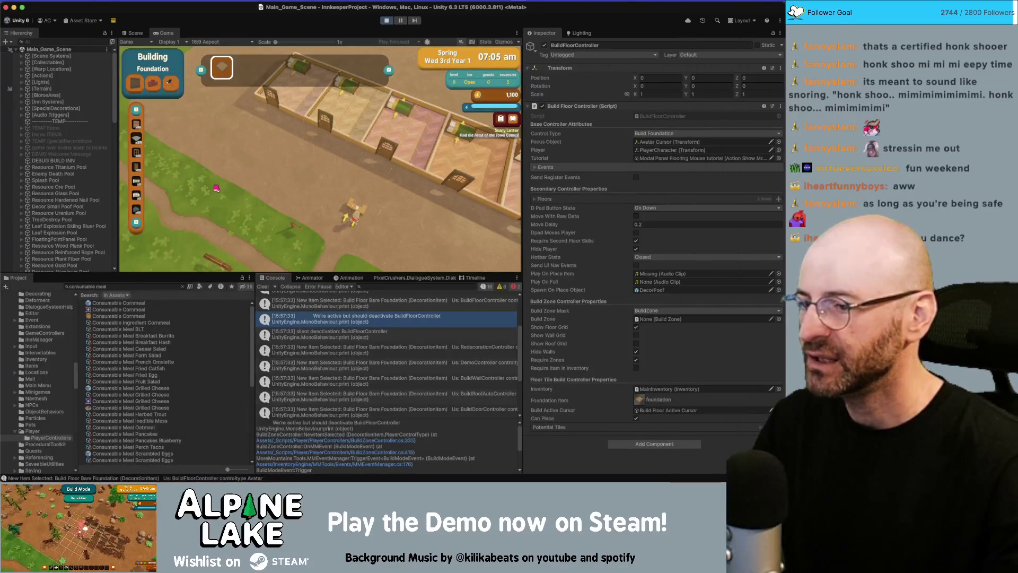
key(super+Tab)
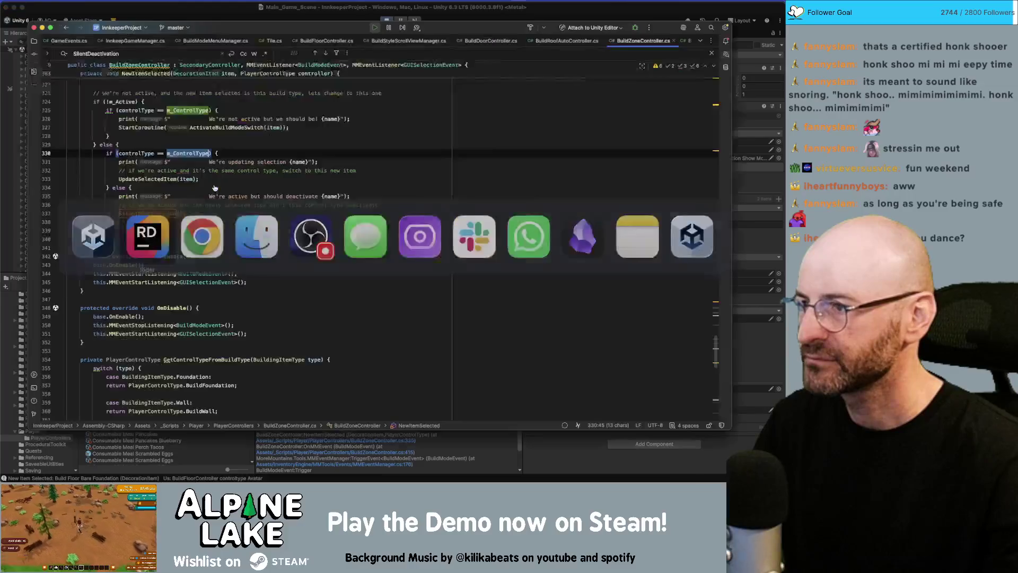
scroll(212, 190, up, 2)
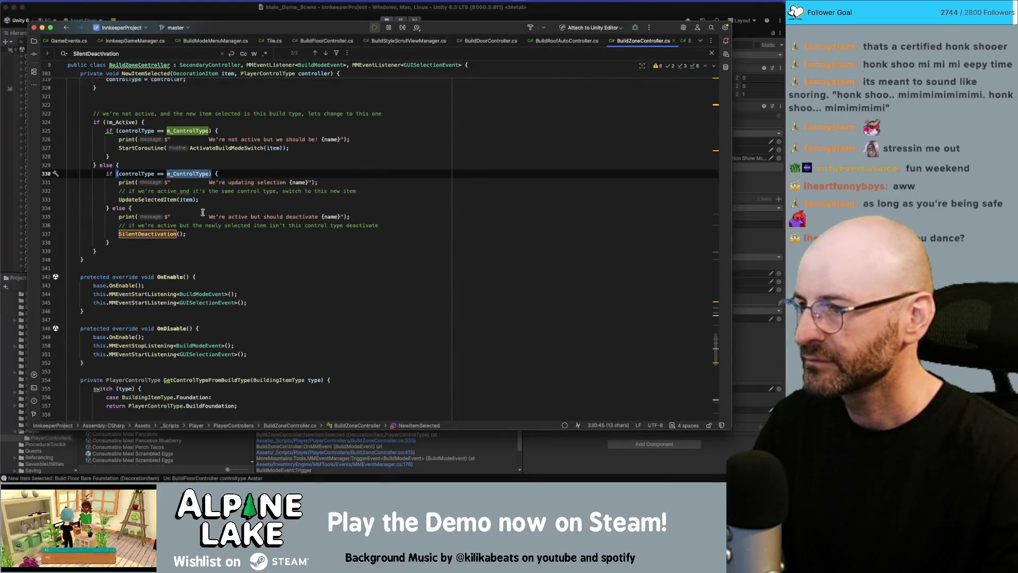
- Add print($"{controlType} ==?? {m_ControlType}"); right after the else opening
click(200, 207)
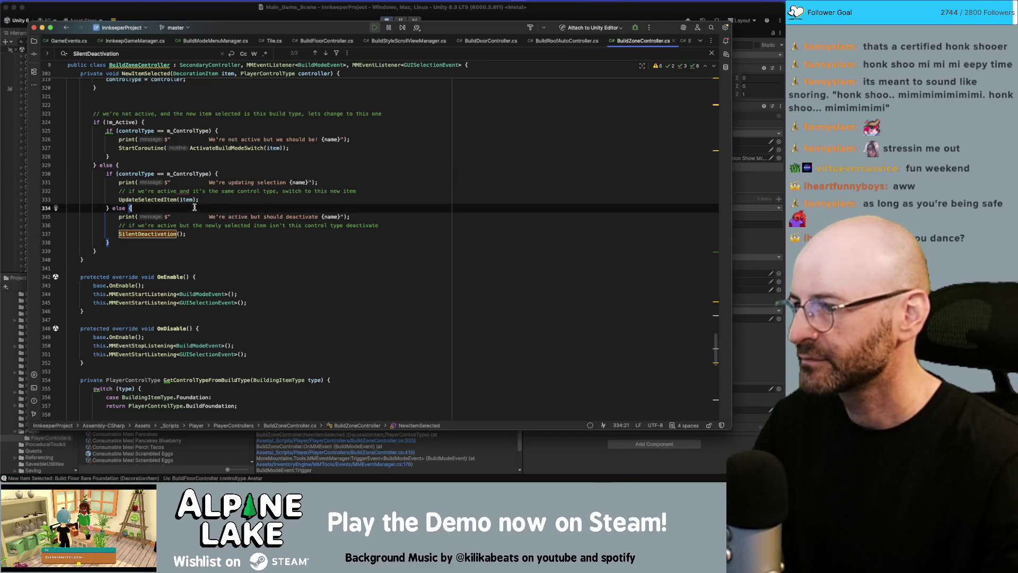
click(201, 173)
click(235, 165)
key(Return)
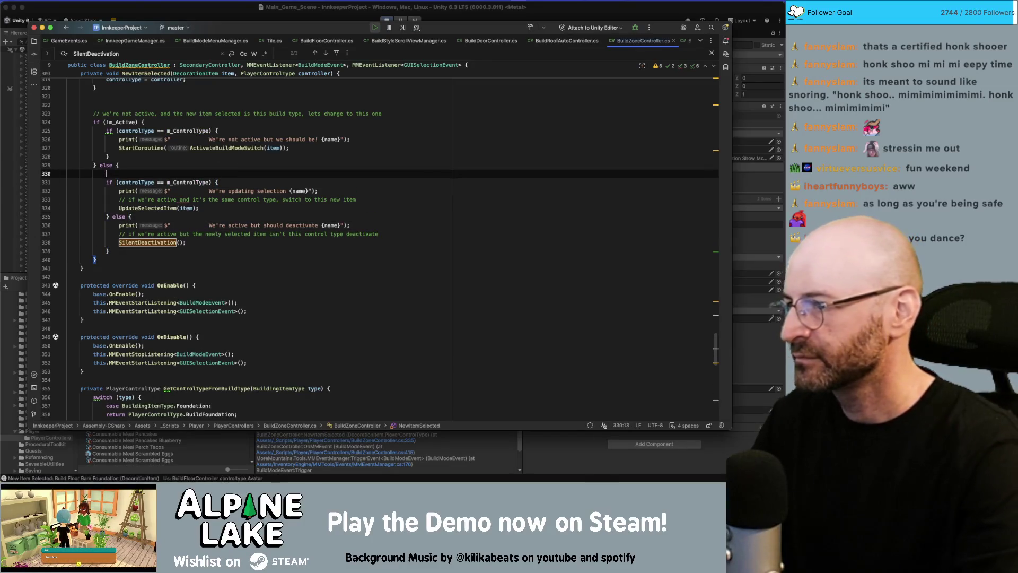
text(prin)
key(Return)
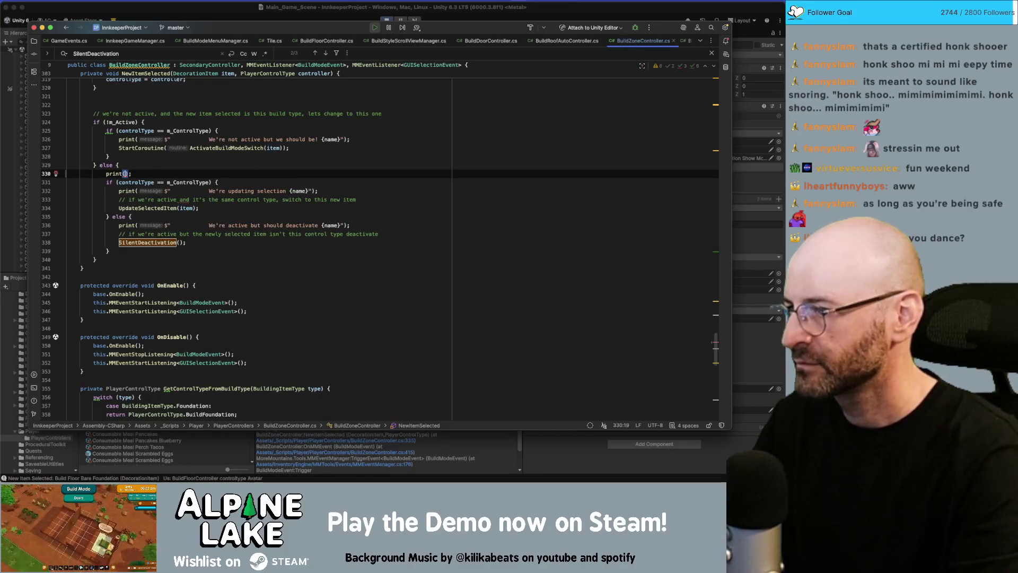
text($")
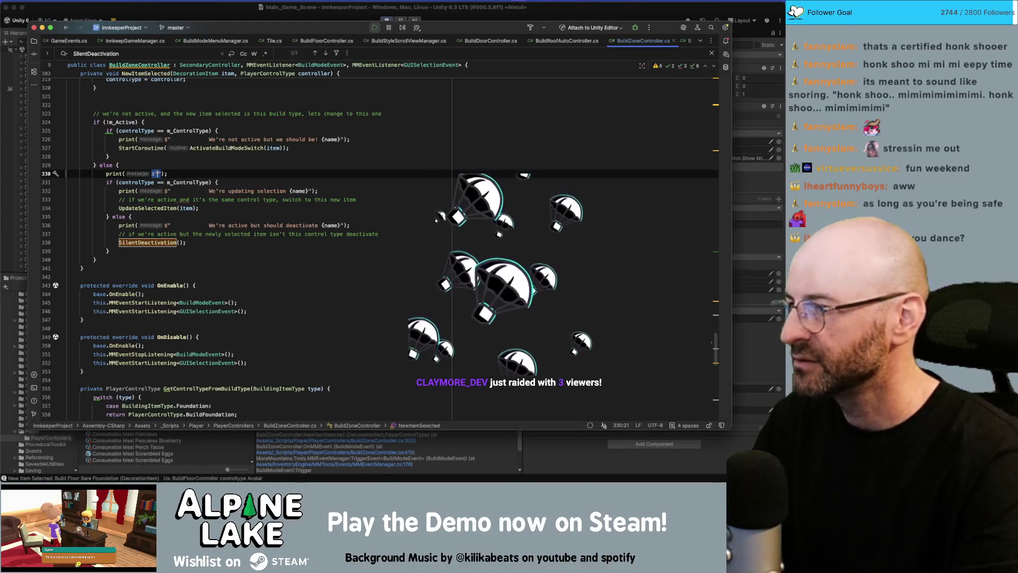
text({controlType)
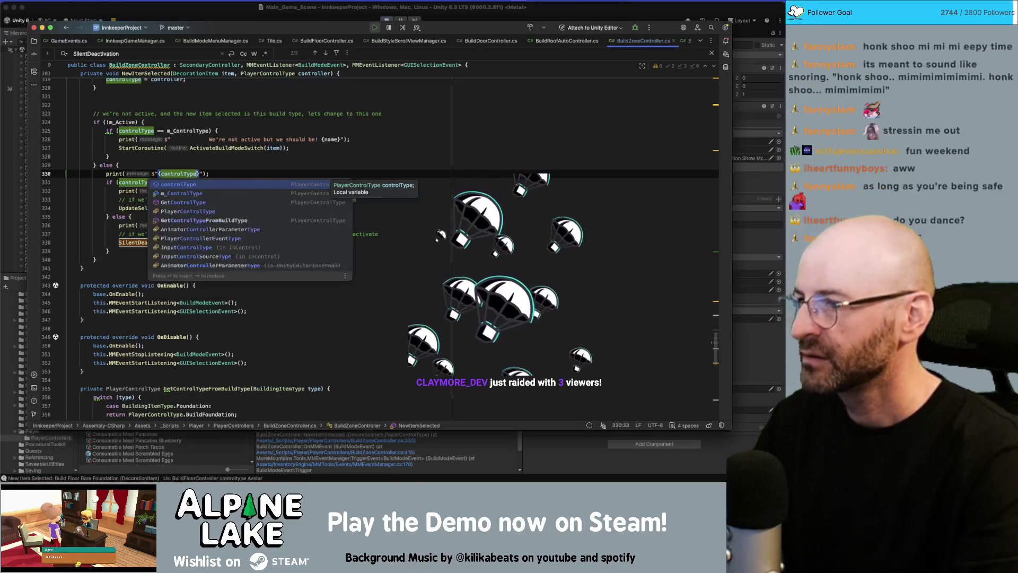
text(} )
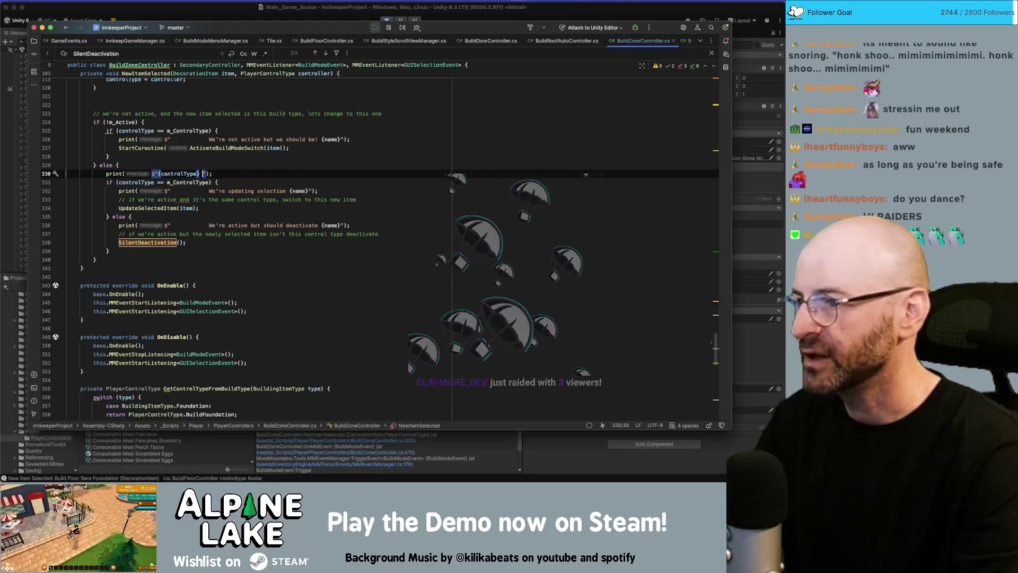
text(==?? {)
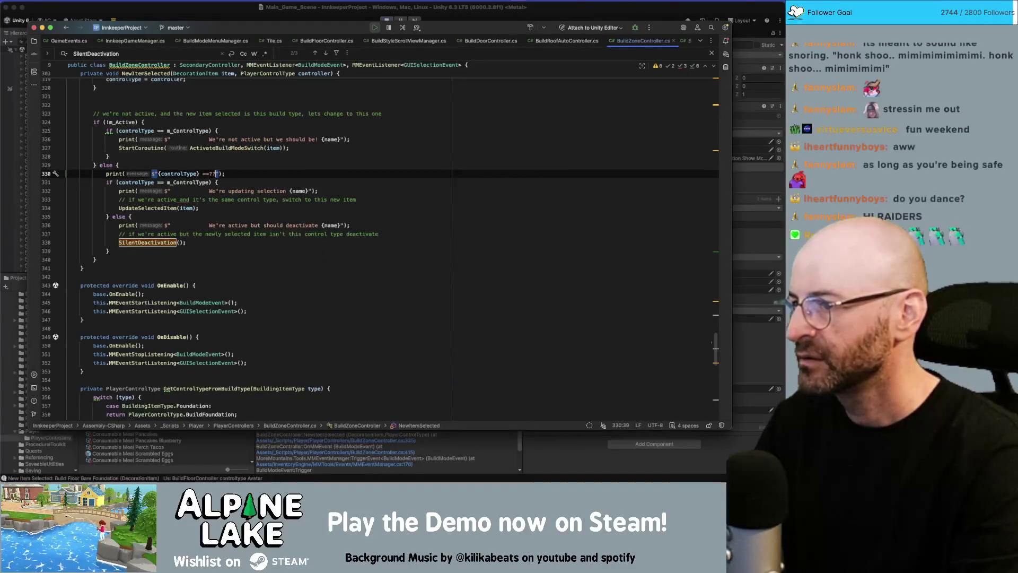
text(m_Cont)
key(Return)
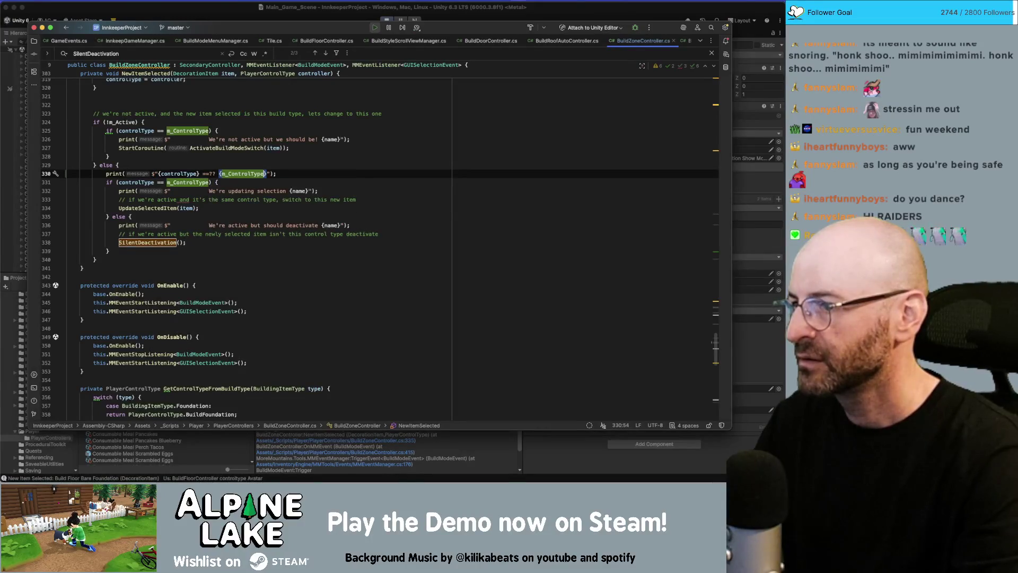
key(Right)
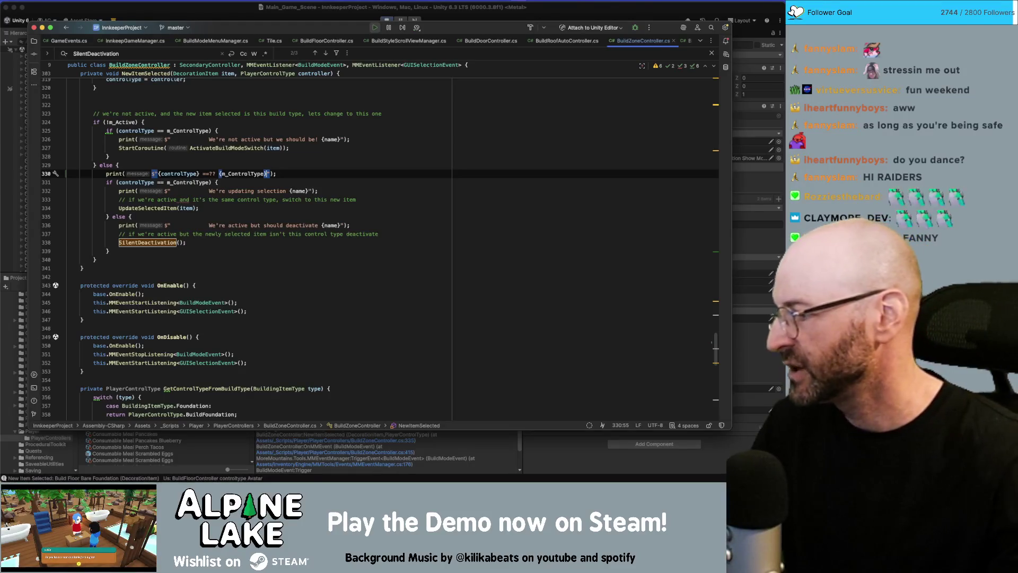
key(super+Tab)
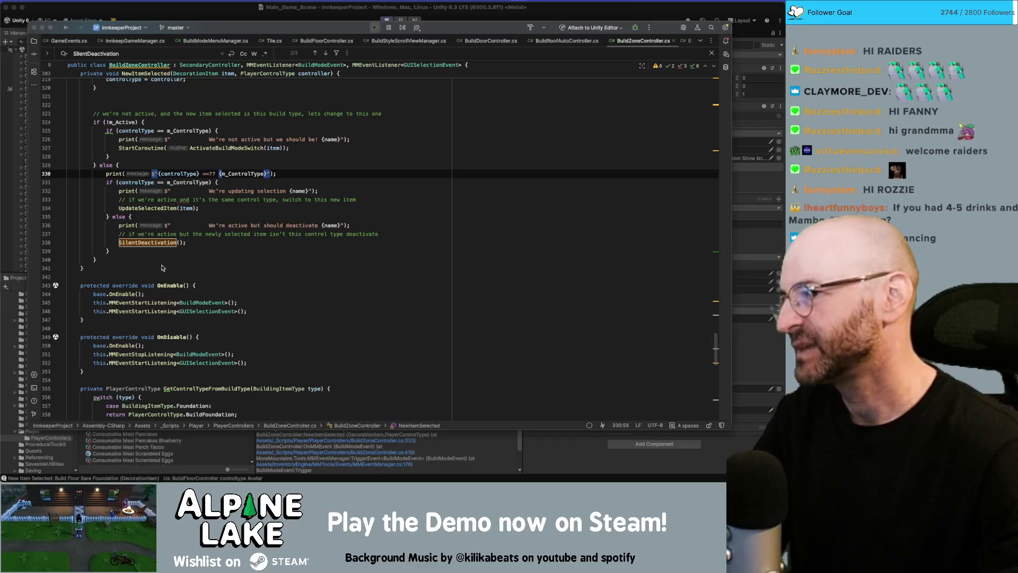
- Review the new print around lines 328–329 of NewItemSelected in Rider
click(215, 242)
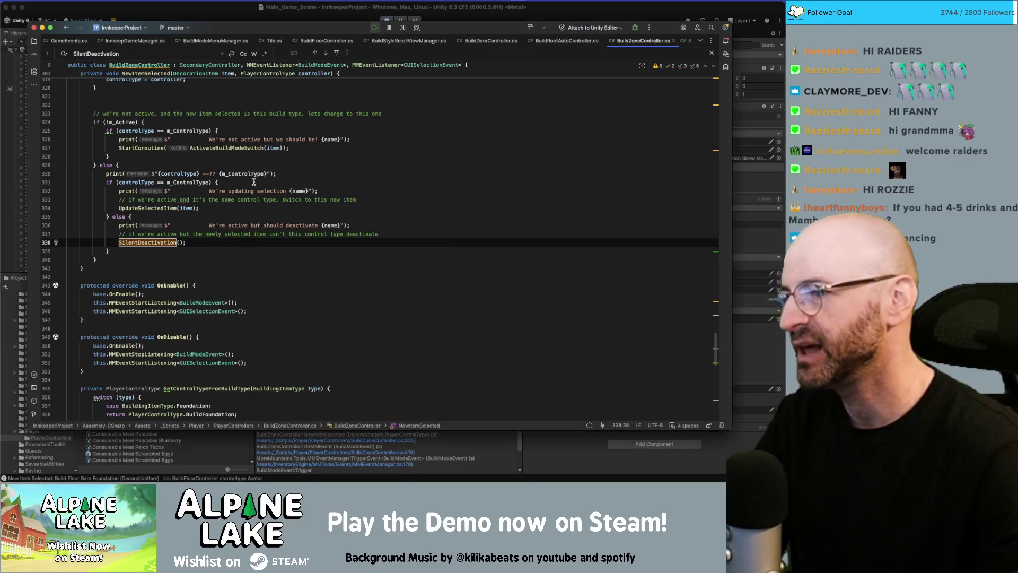
click(235, 165)
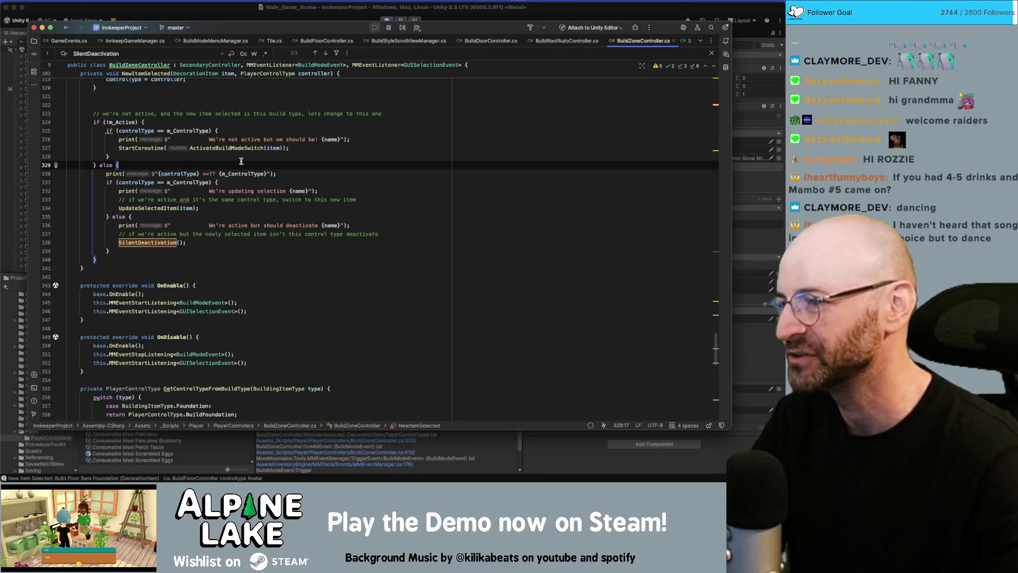
click(231, 158)
- Stop play mode so the edited scripts recompile, then restart the game
click(199, 11)
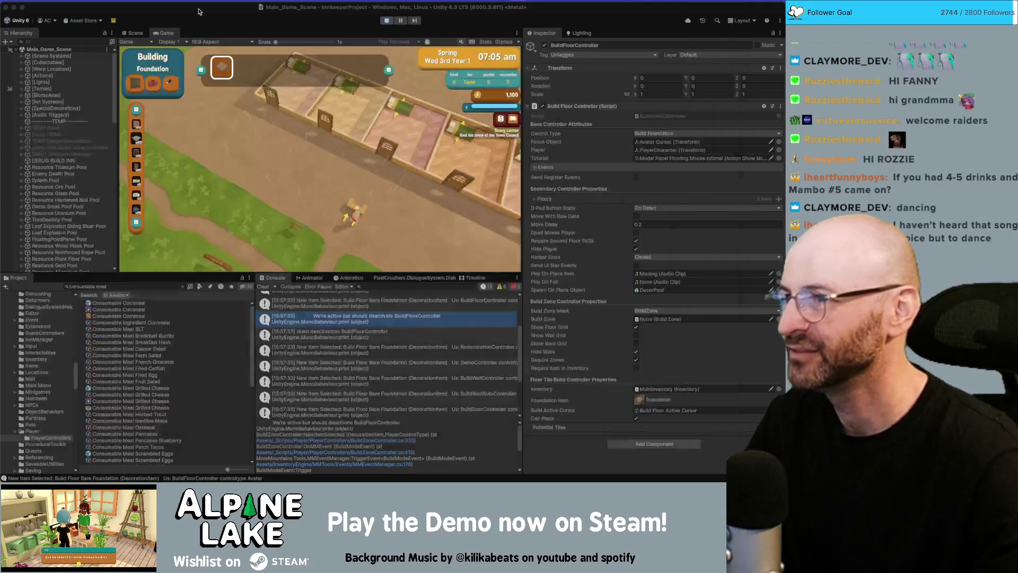
click(388, 21)
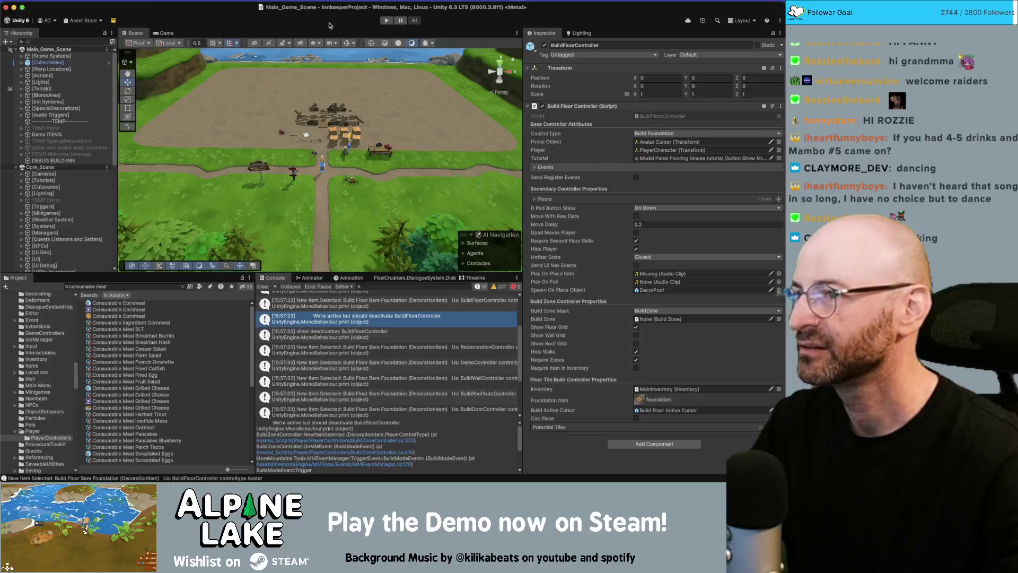
click(386, 20)
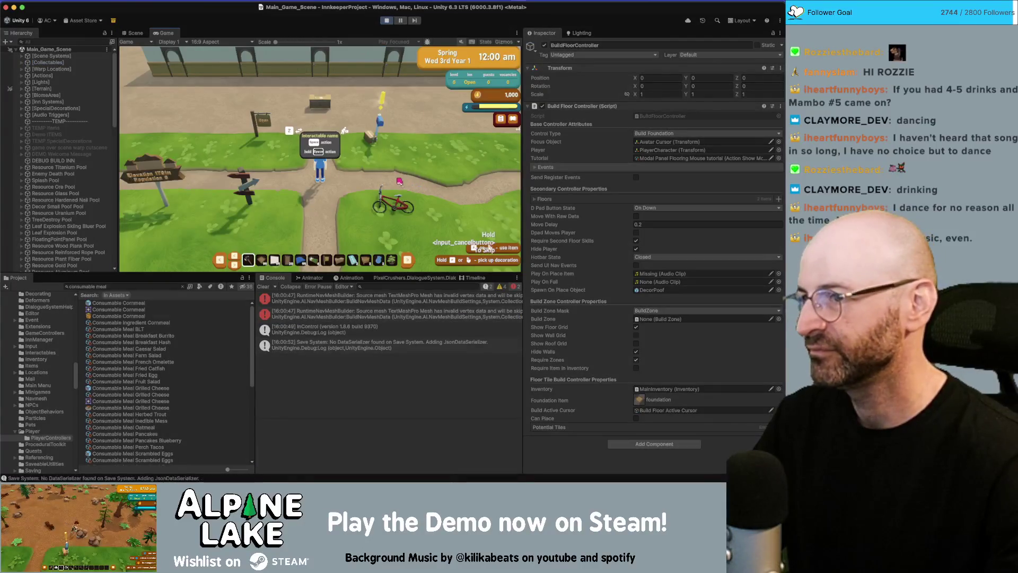
- Choose the second hotbar slot and enter Building Foundation mode
key(w)
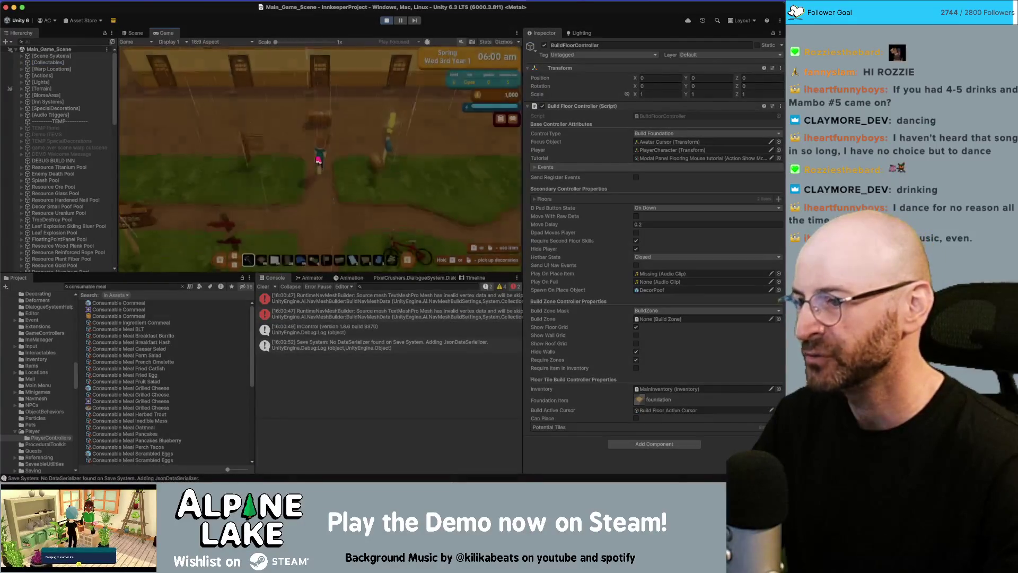
scroll(285, 154, down, 1)
click(284, 154)
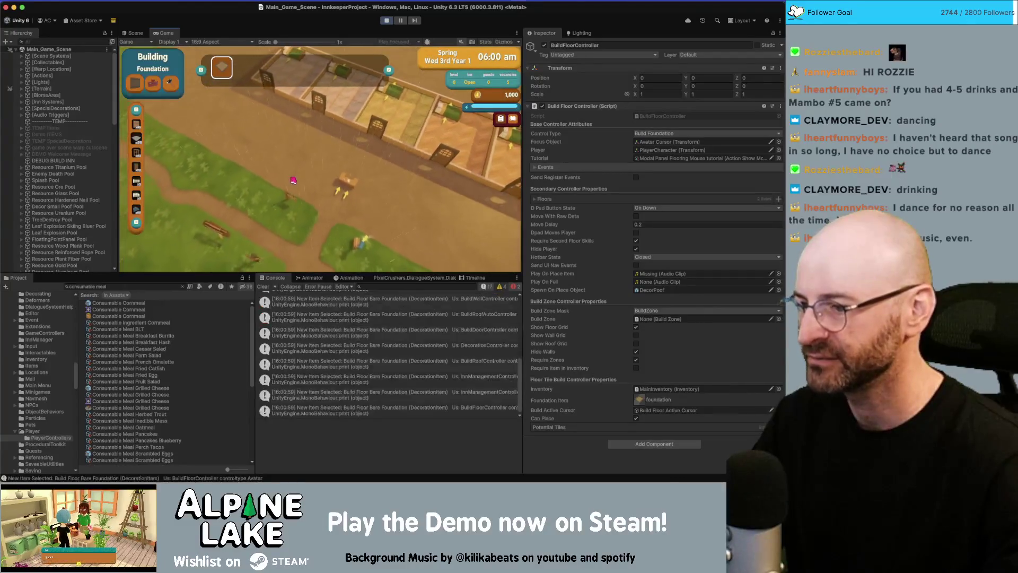
scroll(312, 321, up, 3)
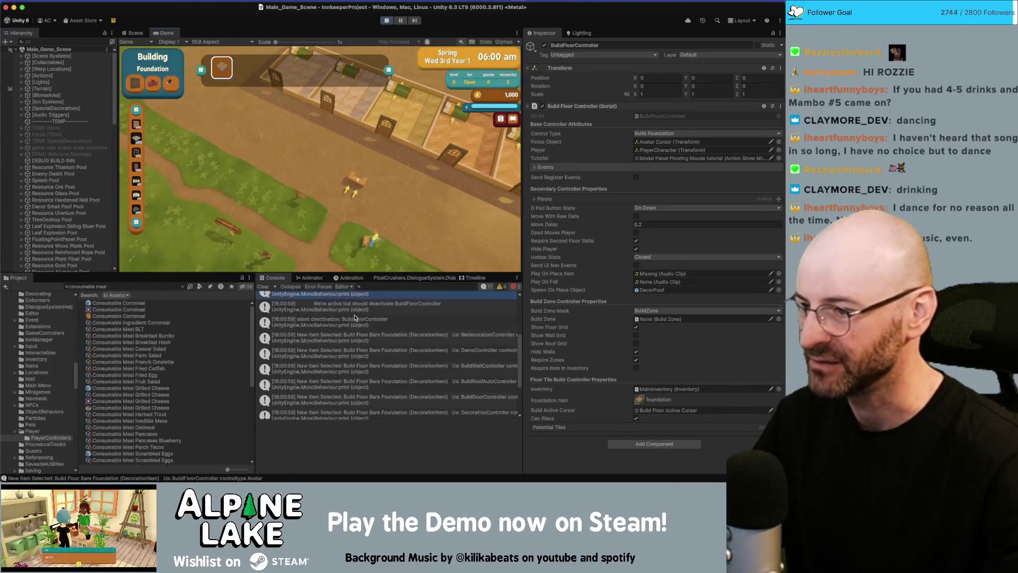
- Inspect the Avatar ==?? BuildFoundation and New Item Selected log stack traces
click(306, 317)
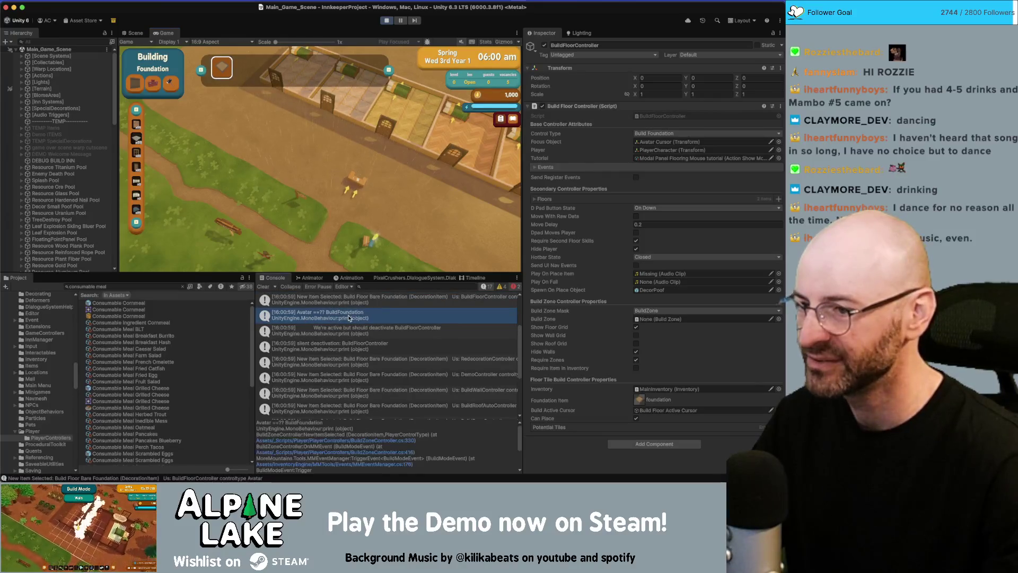
click(361, 306)
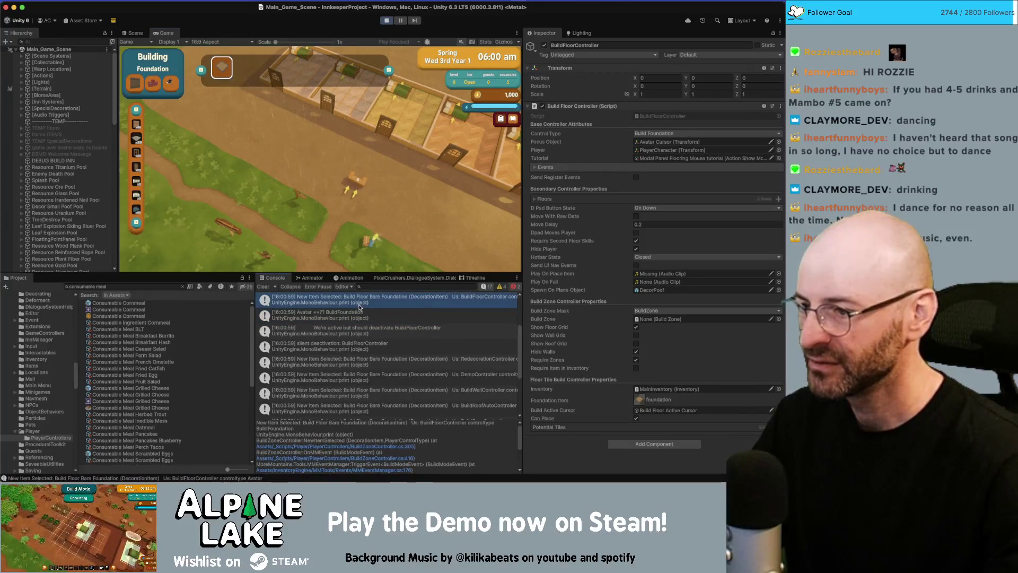
click(349, 317)
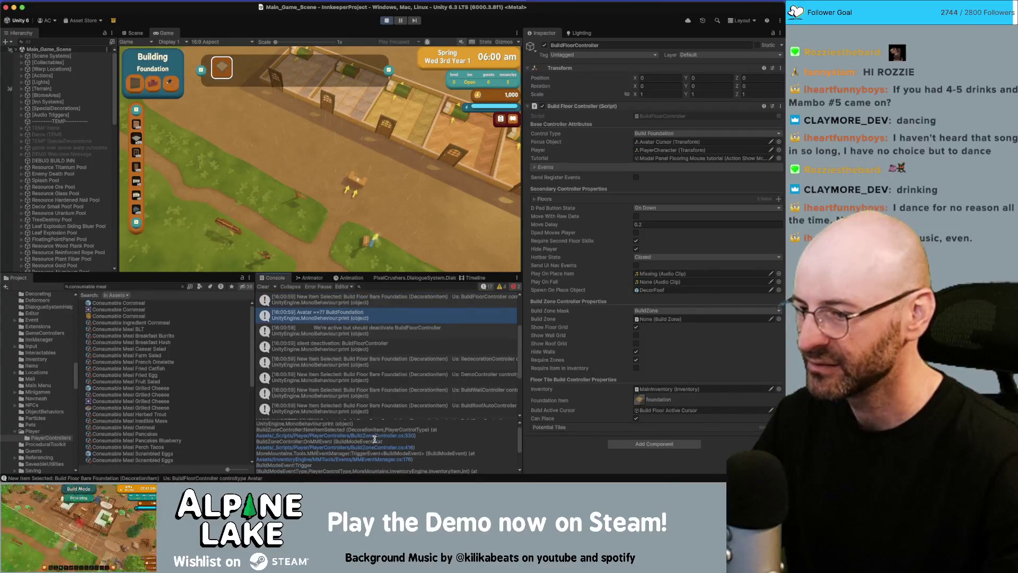
click(389, 299)
scroll(392, 329, up, 3)
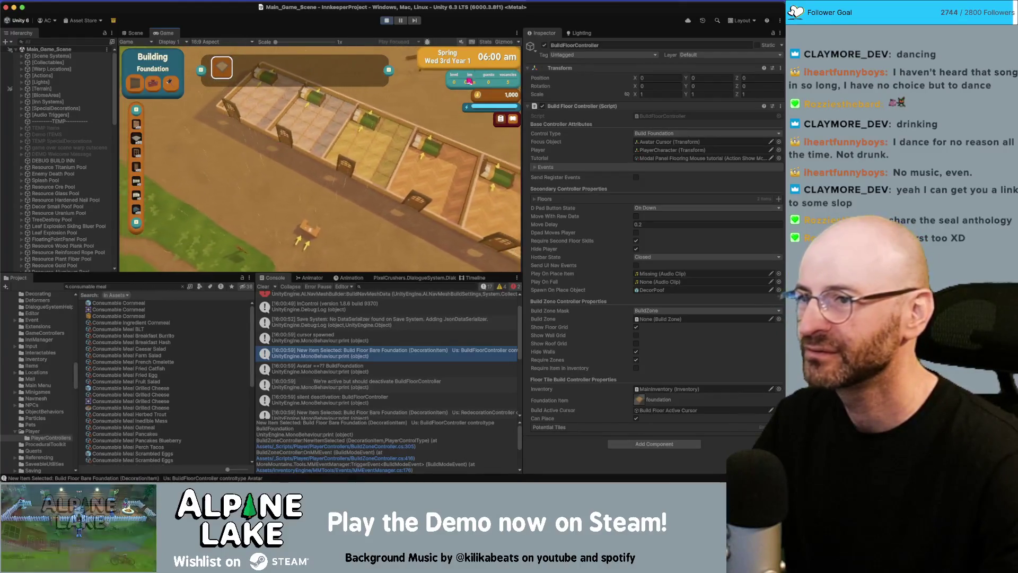
- Exit play mode with Cmd+P
key(super+p)
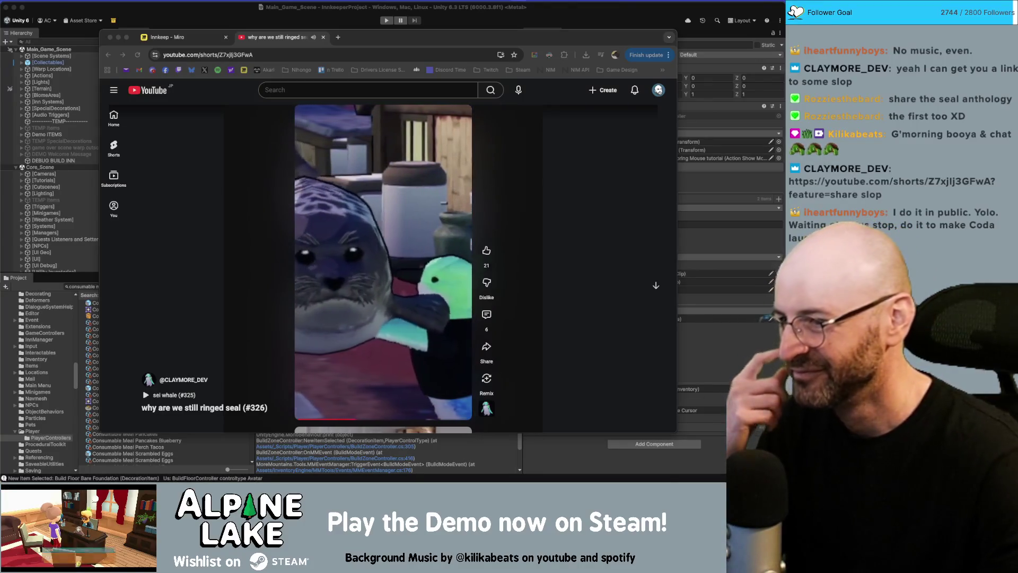
- Like the ringed seal (#326) Short and go to the creator's Shorts page
click(590, 232)
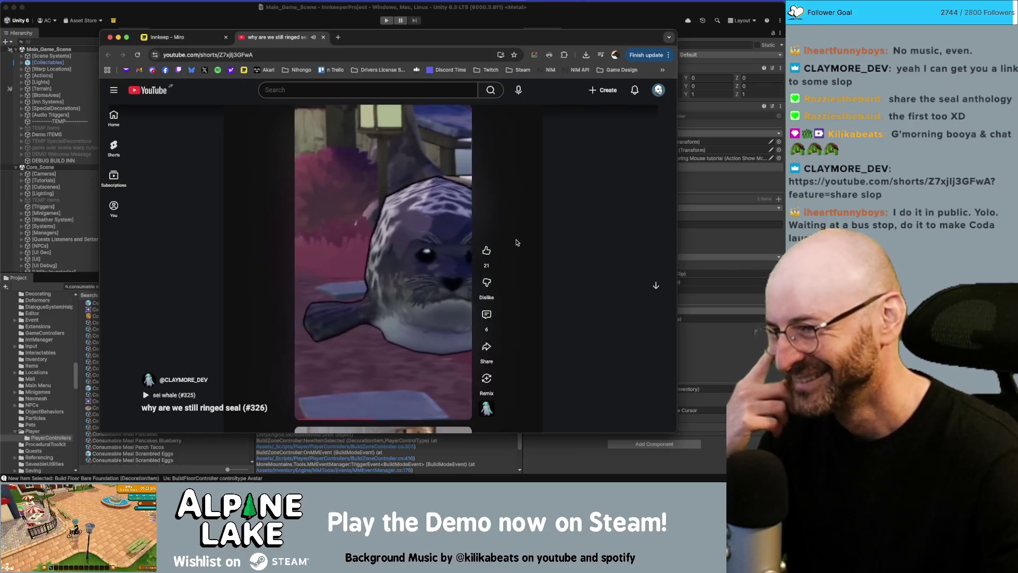
click(487, 250)
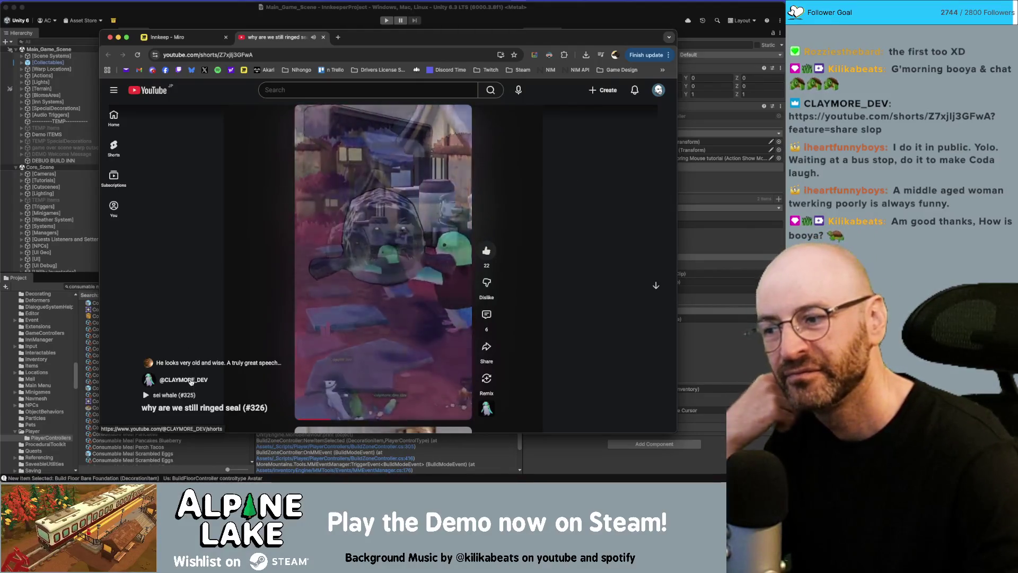
click(191, 380)
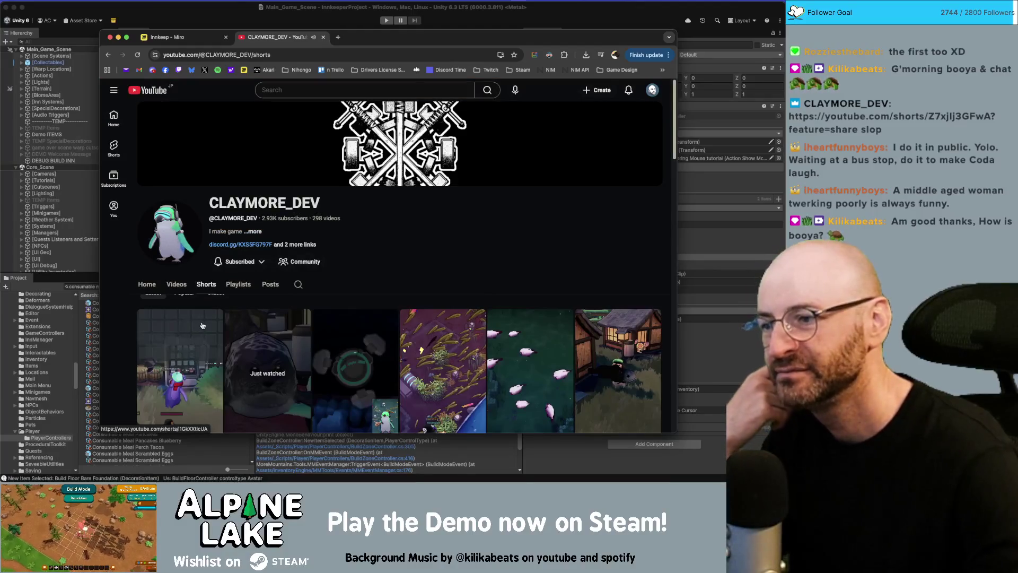
scroll(244, 254, down, 3)
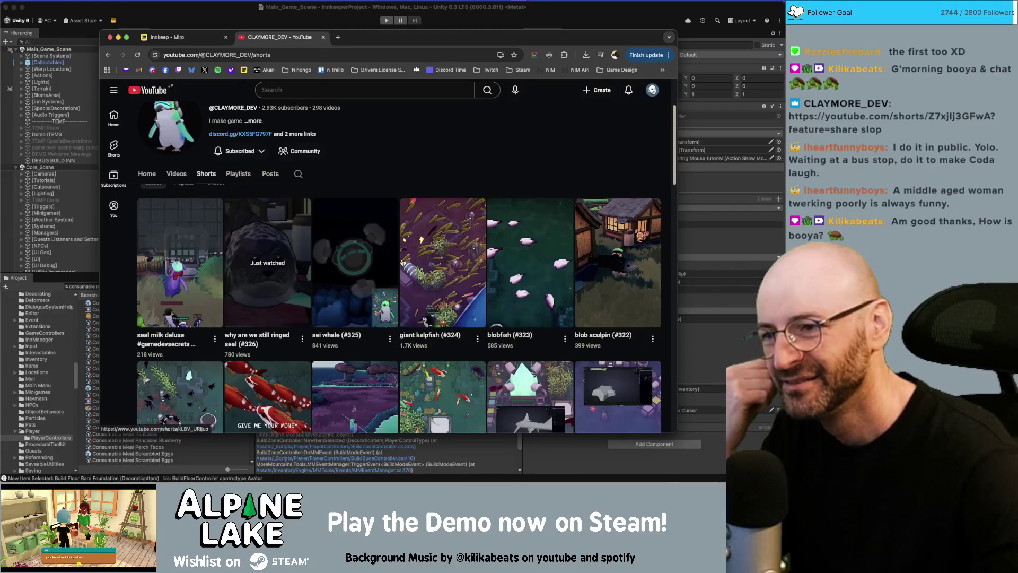
- Like the giant kelpfish (#324) Short and close the Shorts tab
click(416, 258)
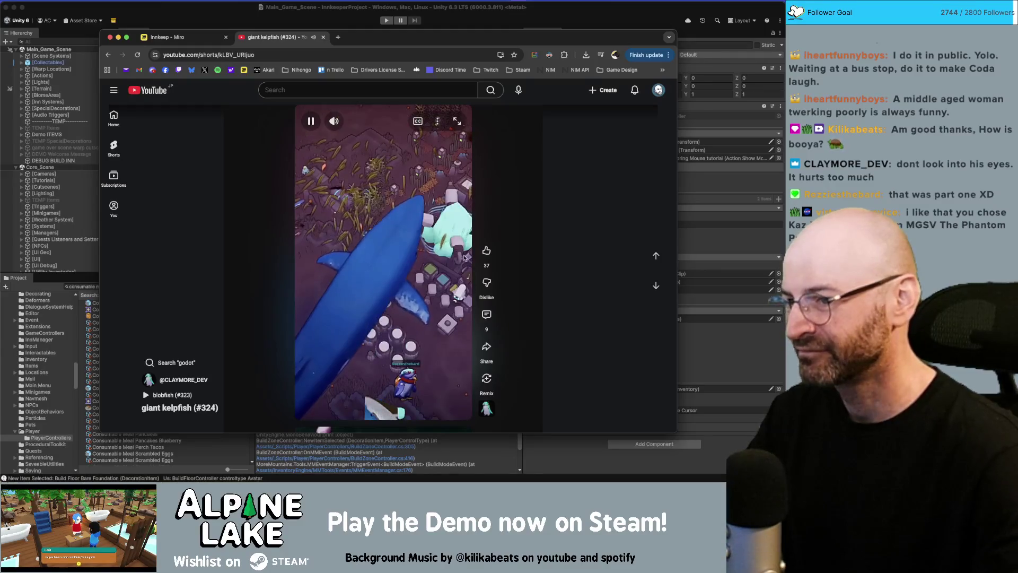
click(486, 250)
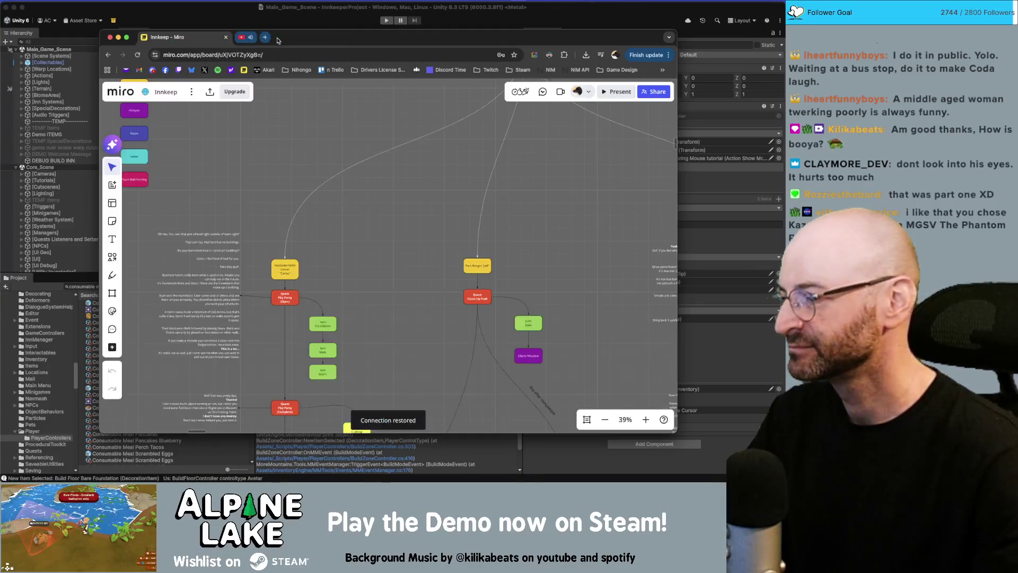
middle_click(276, 40)
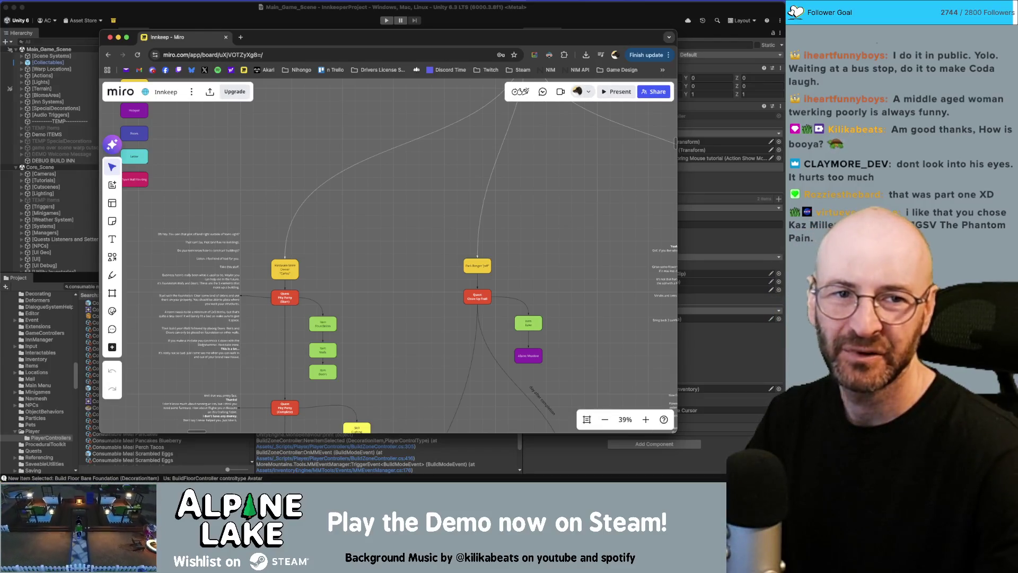
- Zoom the Innkeep flowchart to 31%, nudge the view, then bring Unity forward
key(super+Tab)
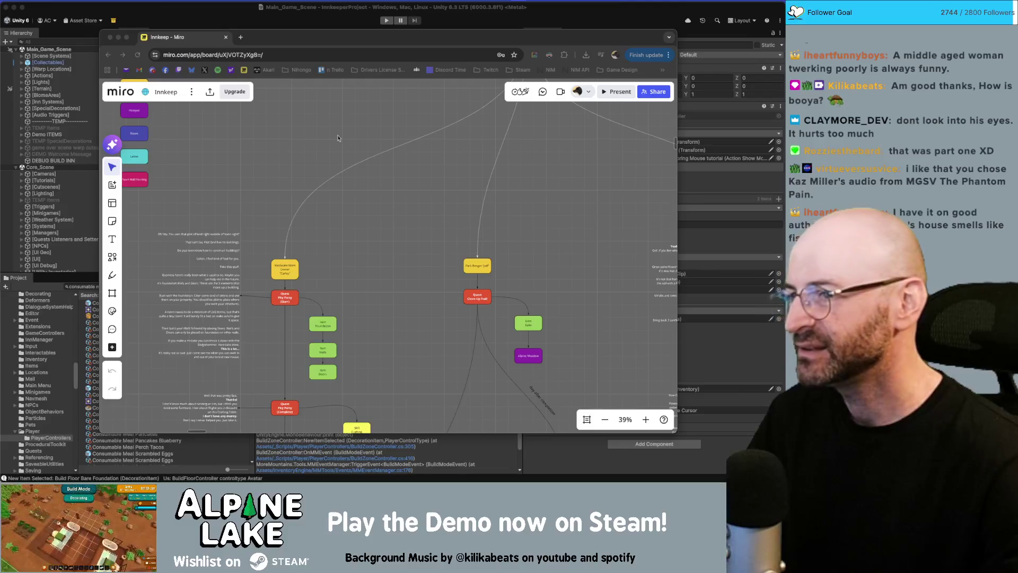
click(419, 177)
scroll(352, 233, down, 3)
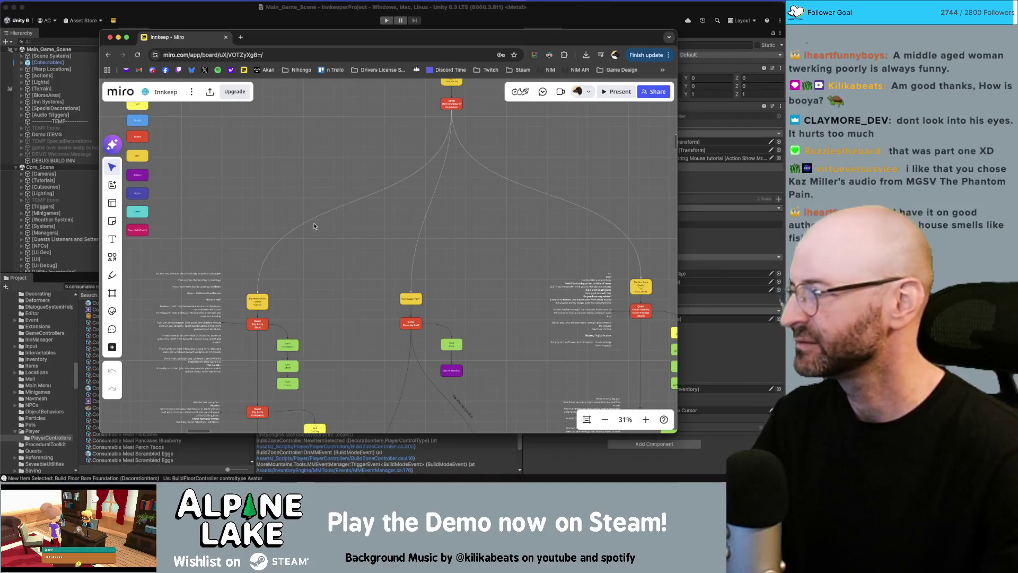
scroll(290, 173, up, 3)
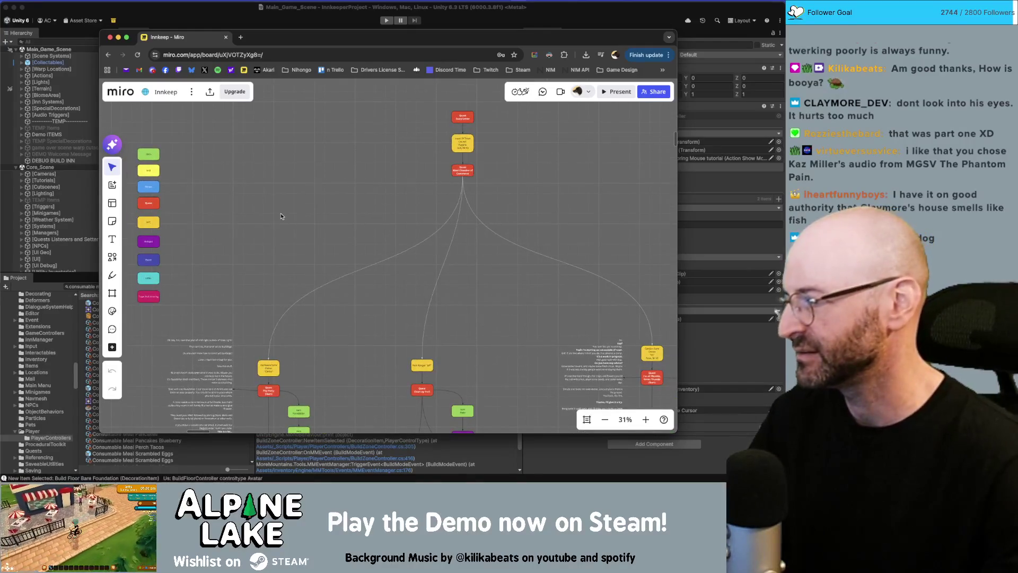
drag(281, 216, 276, 202)
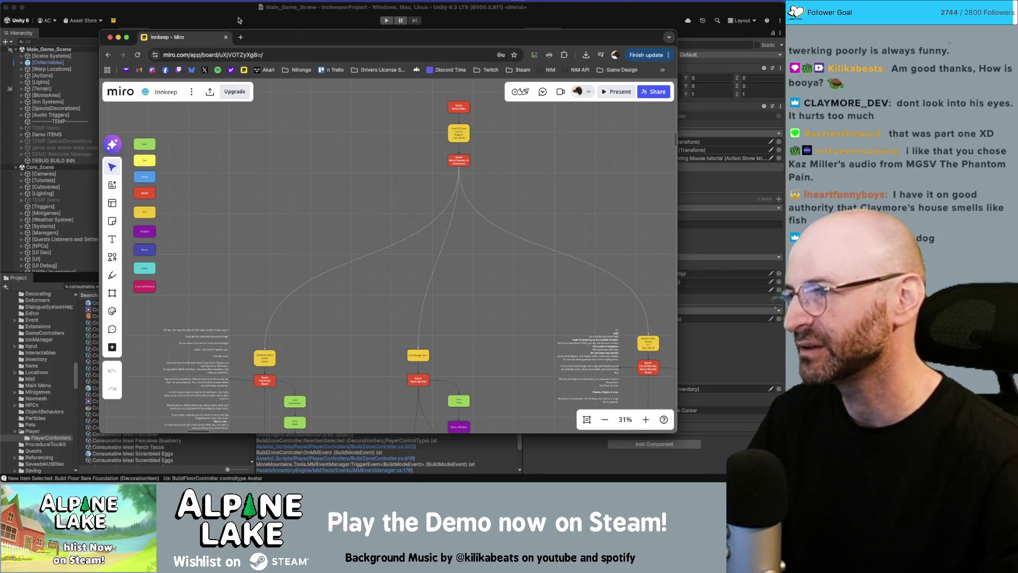
click(199, 15)
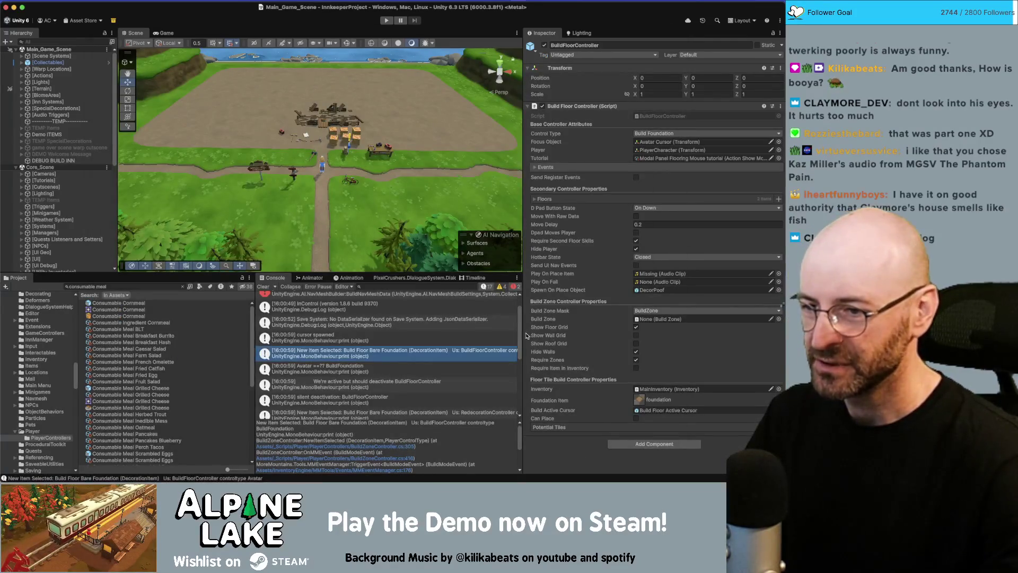
- Widen the Inspector and view the stack traces of the Avatar ==?? BuildFoundation and New Item Selected logs
drag(526, 342, 527, 350)
scroll(522, 359, down, 1)
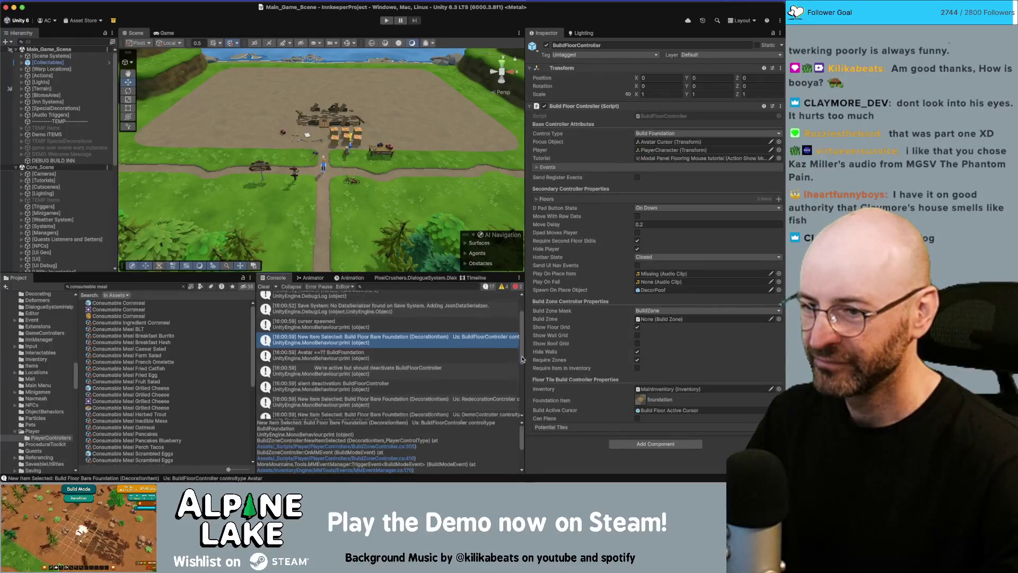
scroll(523, 359, down, 1)
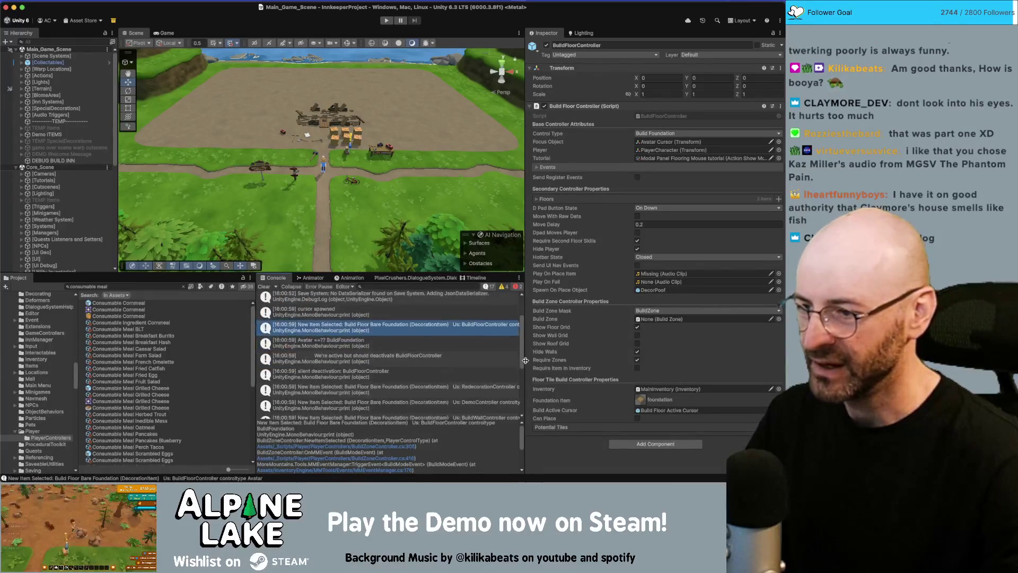
drag(523, 346, 521, 346)
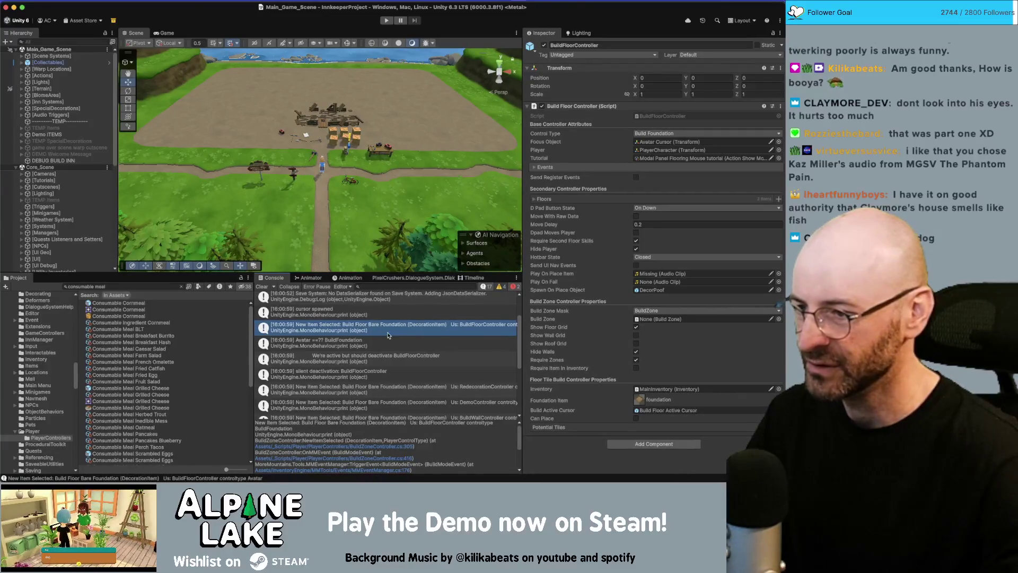
click(362, 348)
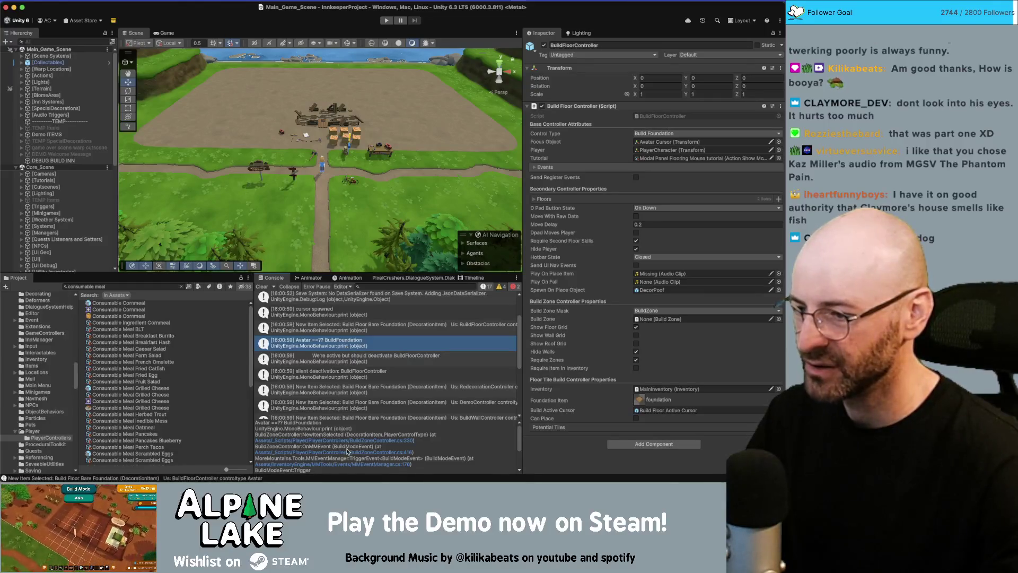
click(352, 325)
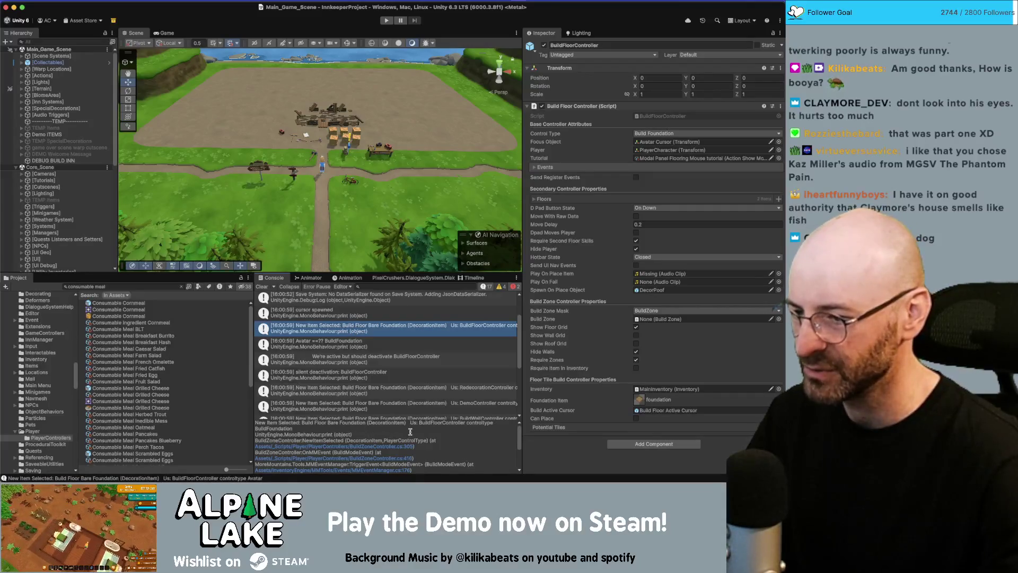
- Pick out BuildFloorController and the logged BuildFoundation control type, then switch to the Miro board
double_click(423, 422)
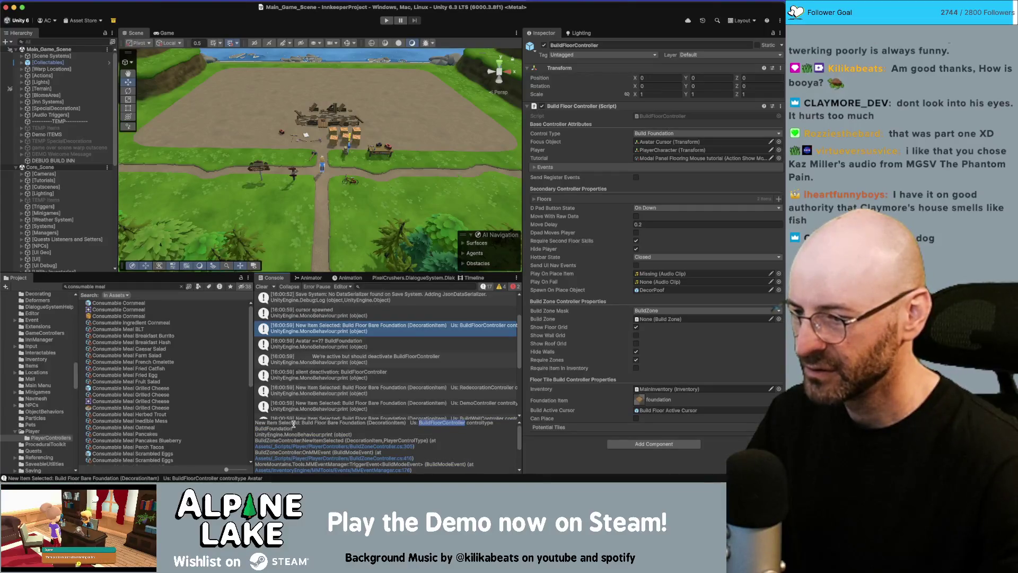
double_click(273, 428)
double_click(442, 423)
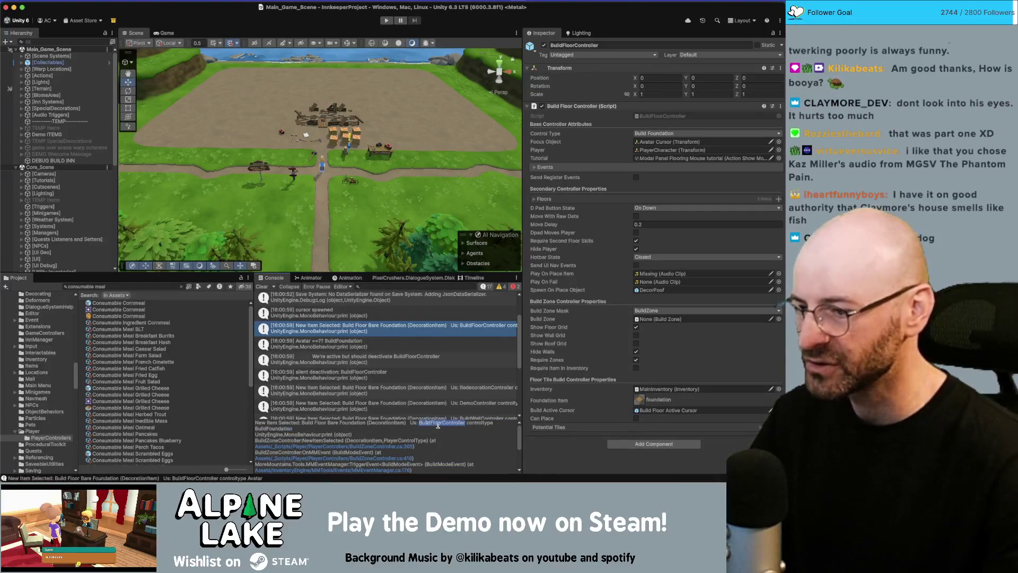
double_click(274, 428)
key(super+Tab)
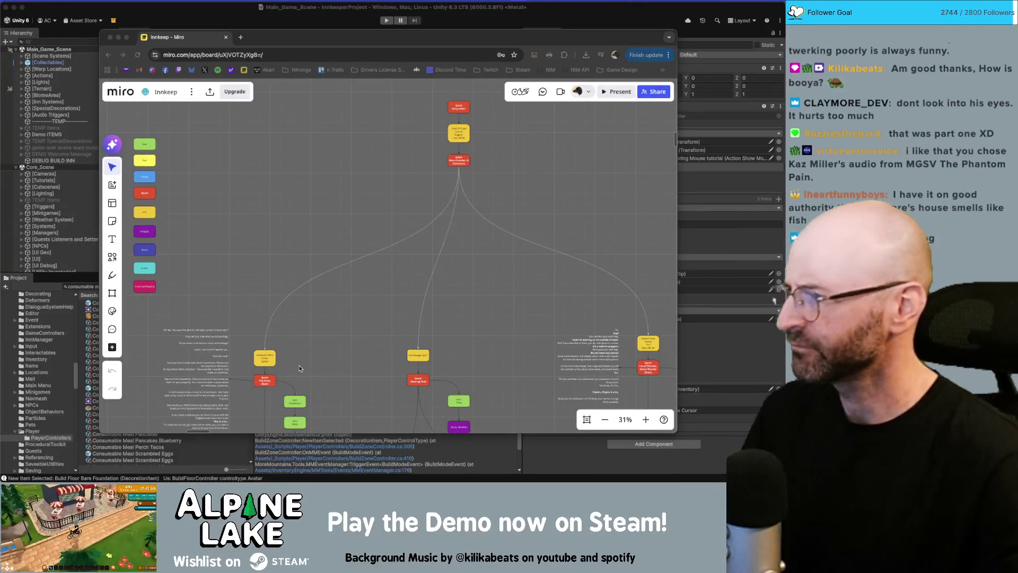
- In Rider, review where controller, PlayerControlType and name are used in NewItemSelected
key(super+Tab)
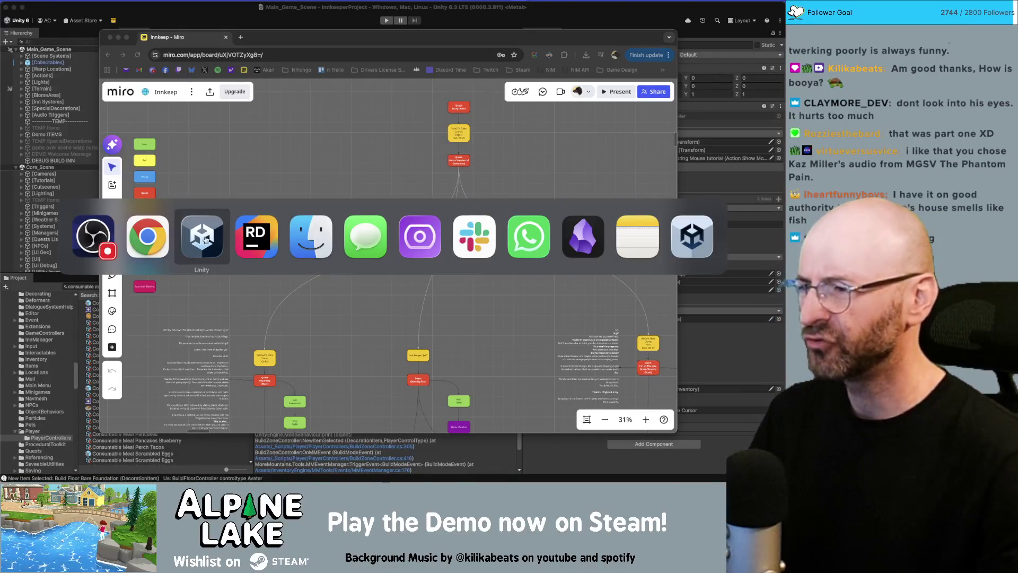
click(245, 244)
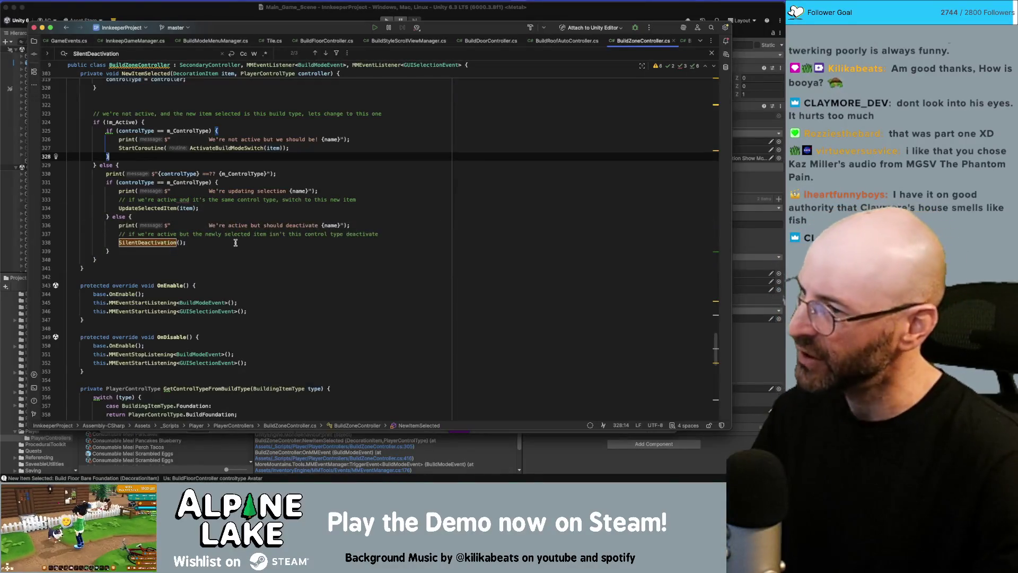
scroll(278, 248, up, 5)
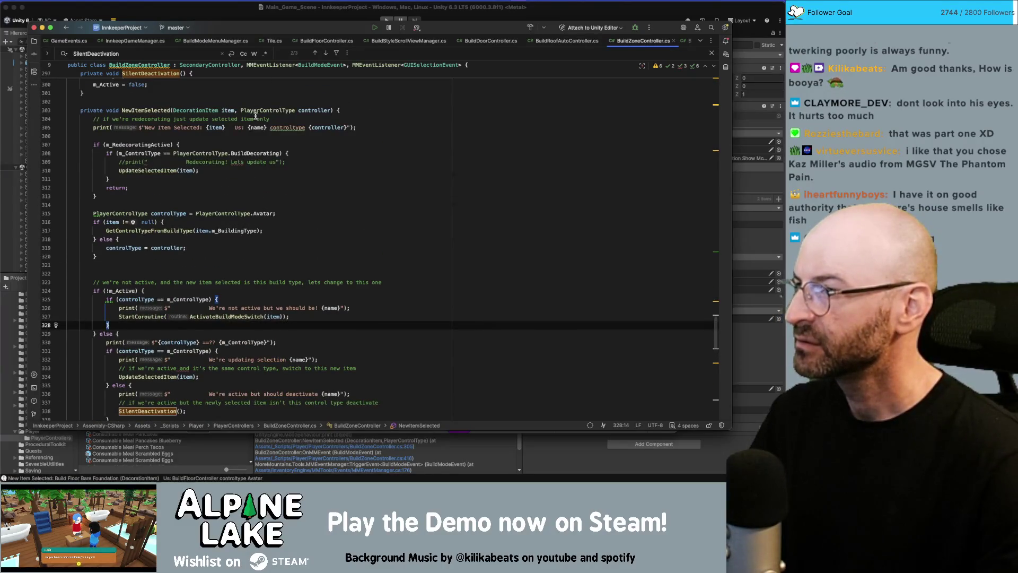
double_click(329, 127)
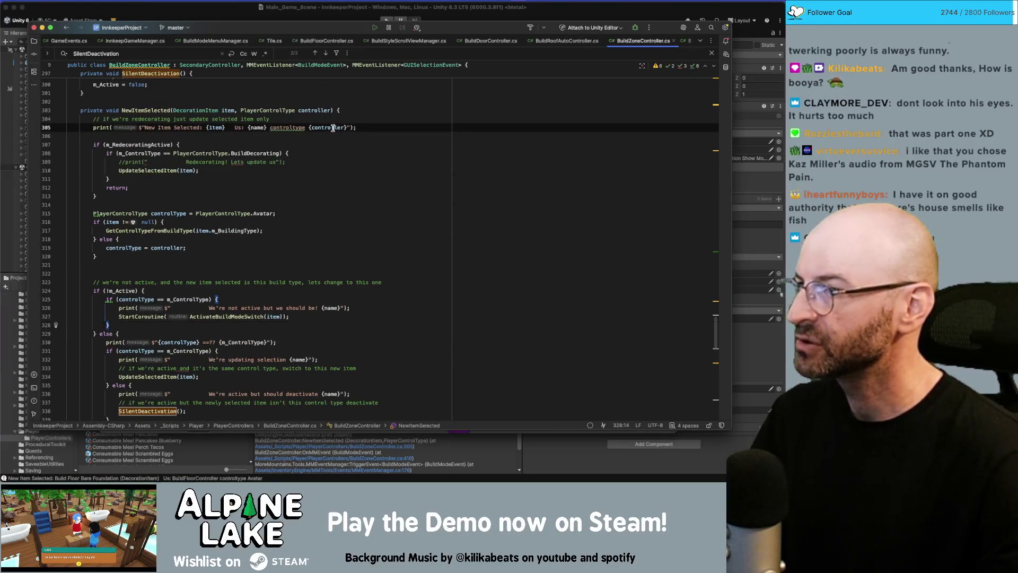
double_click(276, 112)
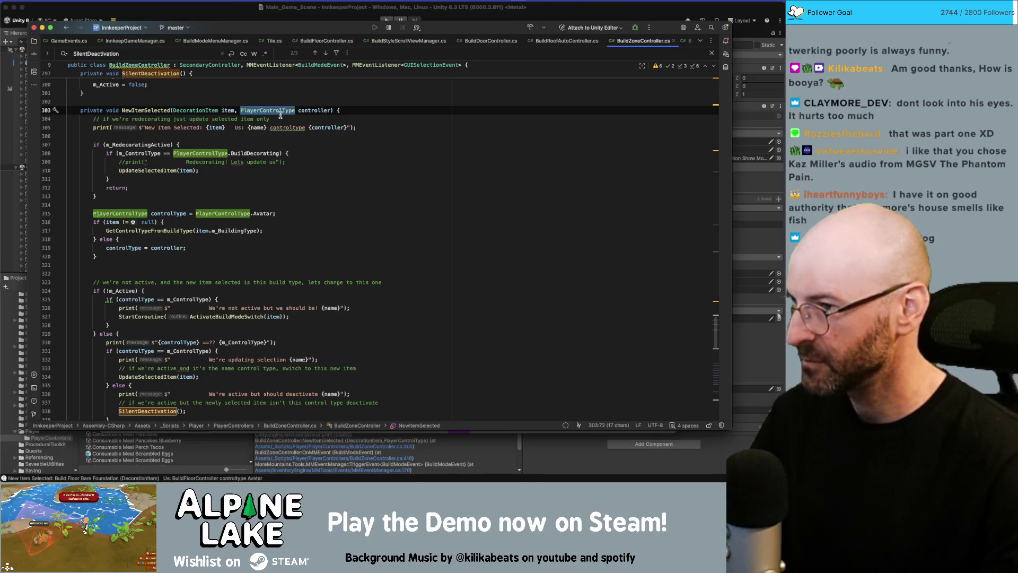
click(253, 128)
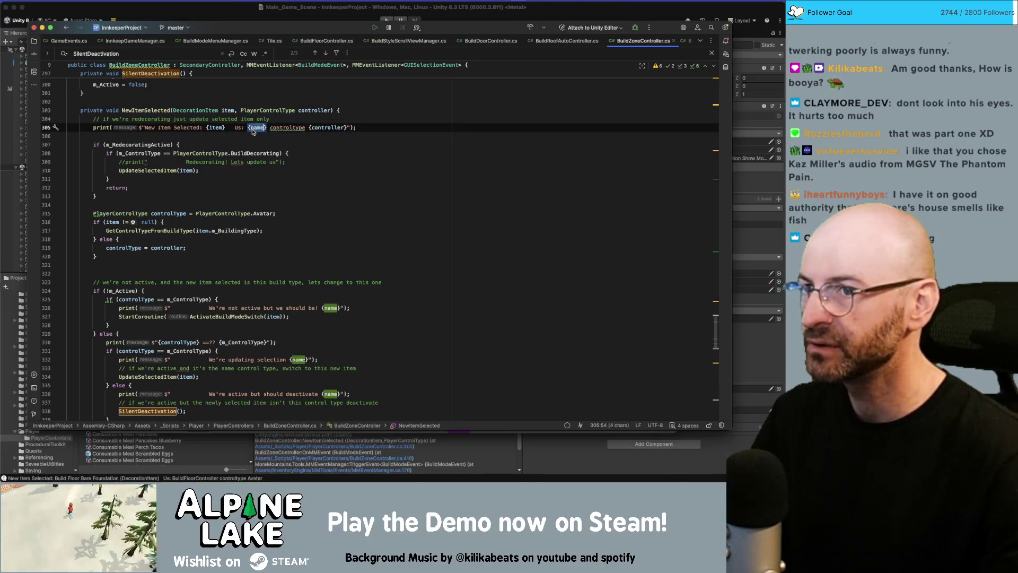
mouse_move(253, 130)
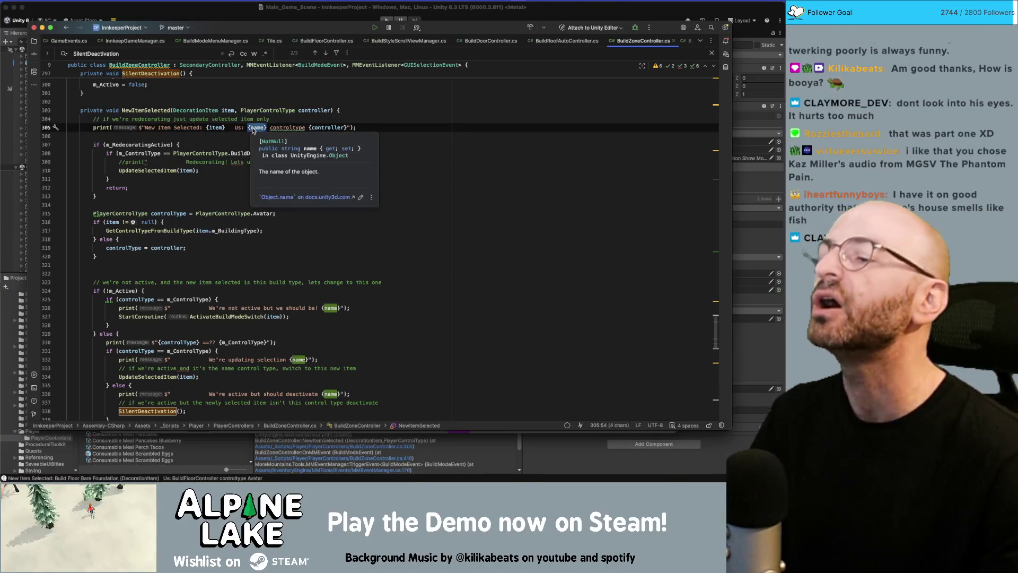
double_click(328, 130)
scroll(327, 191, down, 1)
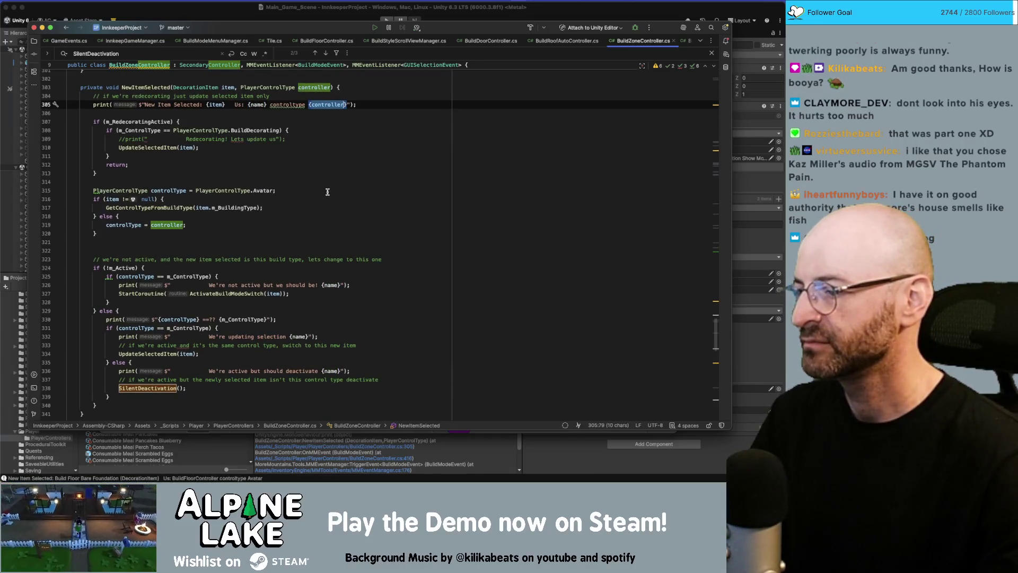
scroll(314, 138, down, 1)
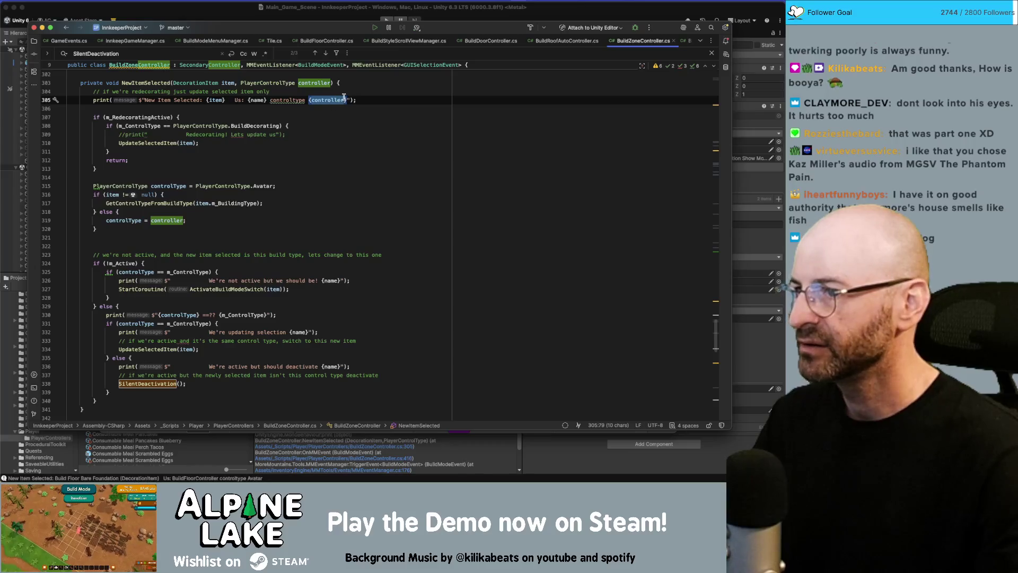
click(347, 99)
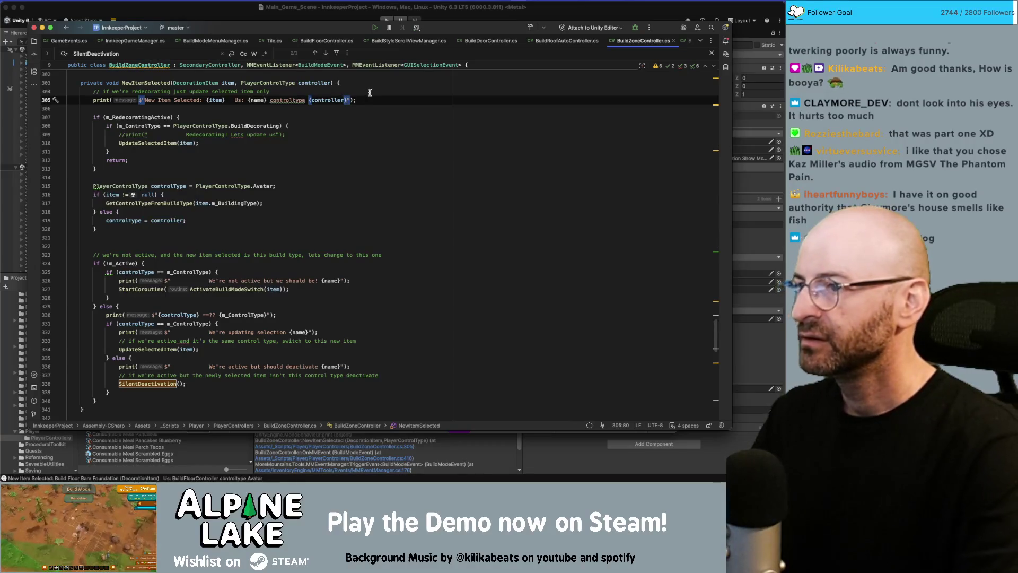
- Edit the log line to print e.controltype and replace {name} with {m_ControlType}
click(270, 99)
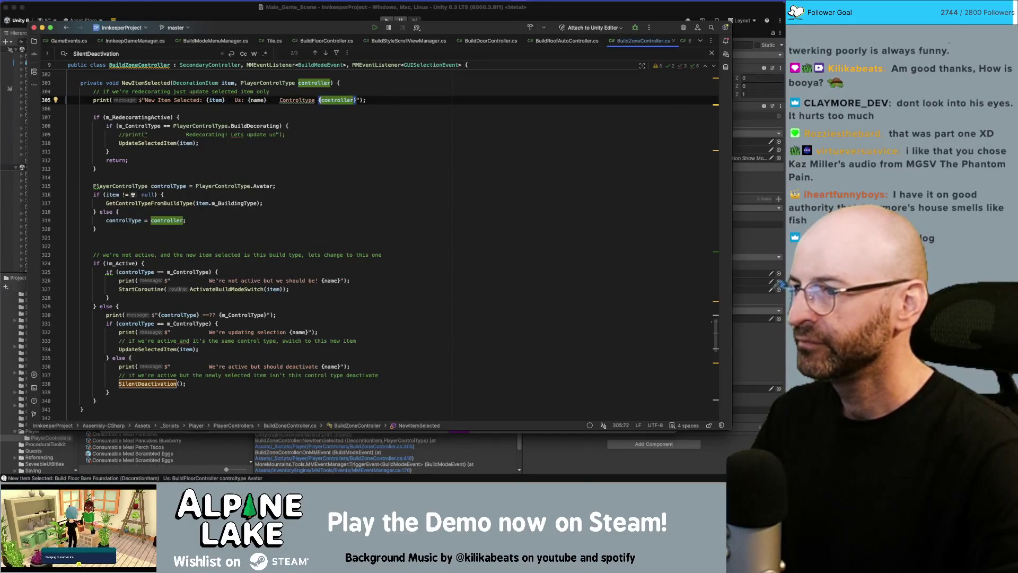
text(:)
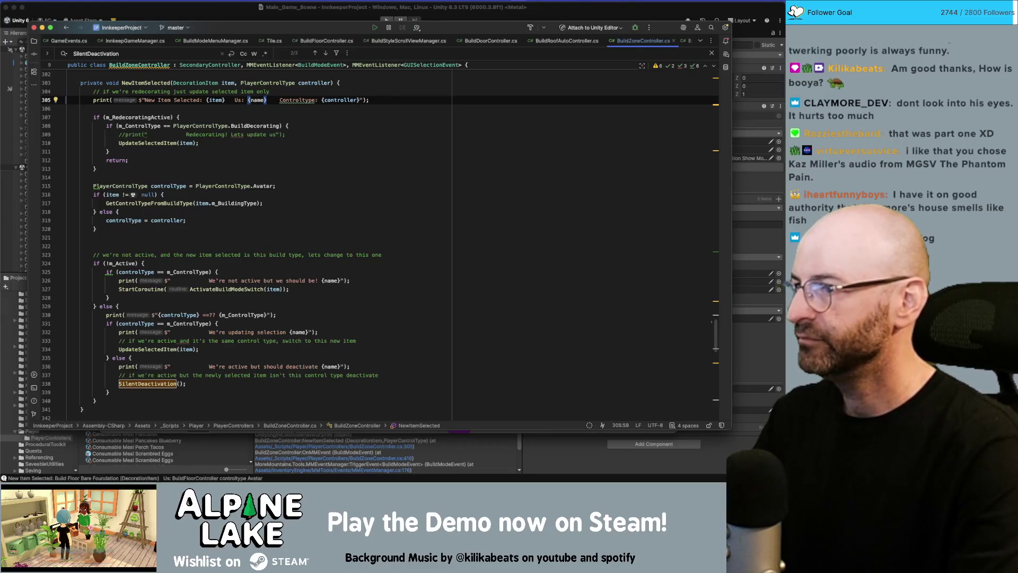
text(e.)
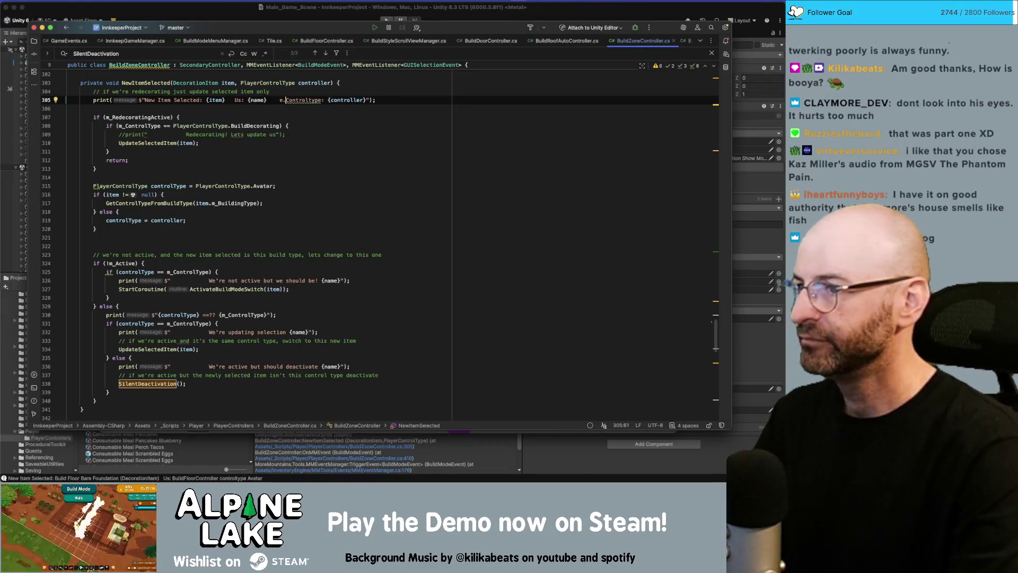
key(Delete)
text(c)
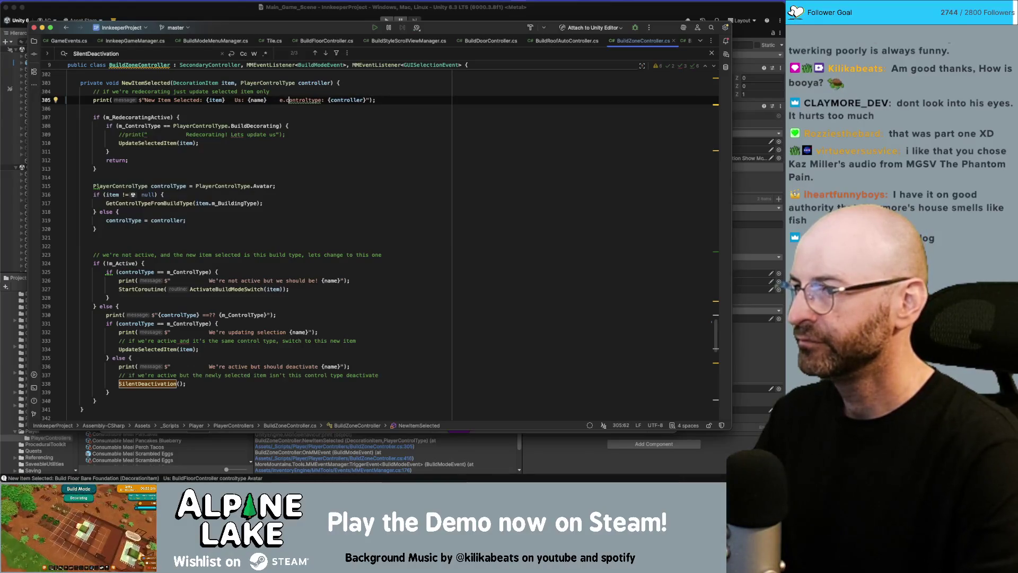
key(Right)
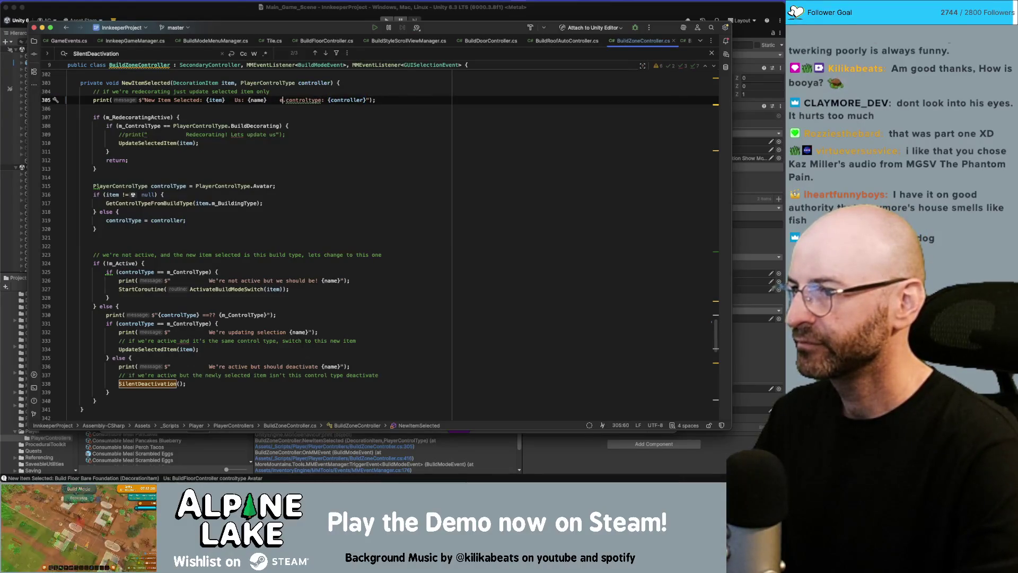
click(261, 99)
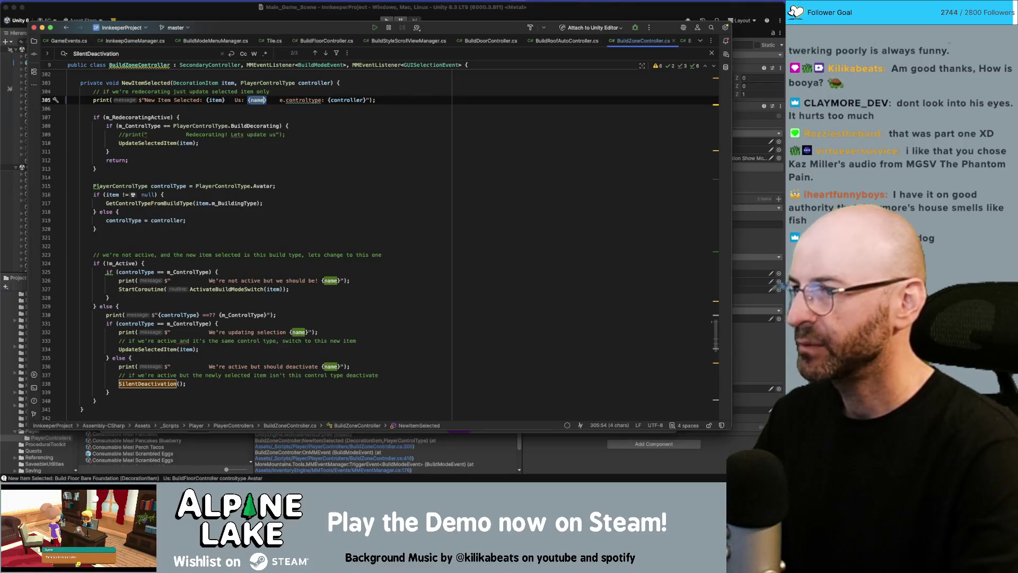
text(m_C)
key(Return)
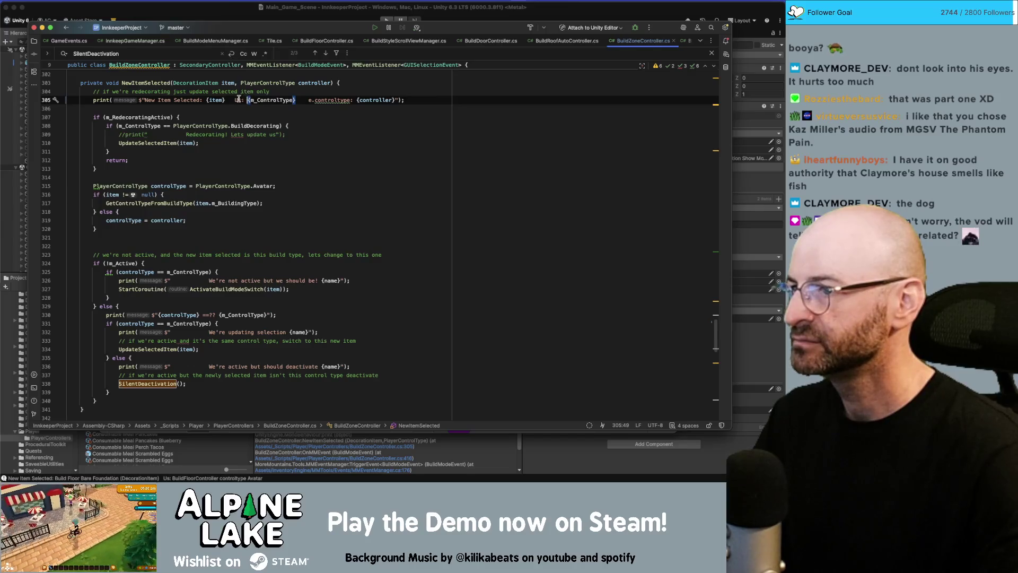
- Move the text so the log string starts with 'Us: {m_ControlType} |'
drag(235, 99, 296, 100)
key(BackSpace)
key(Delete)
key(Delete)
key(Delete)
key(BackSpace)
key(BackSpace)
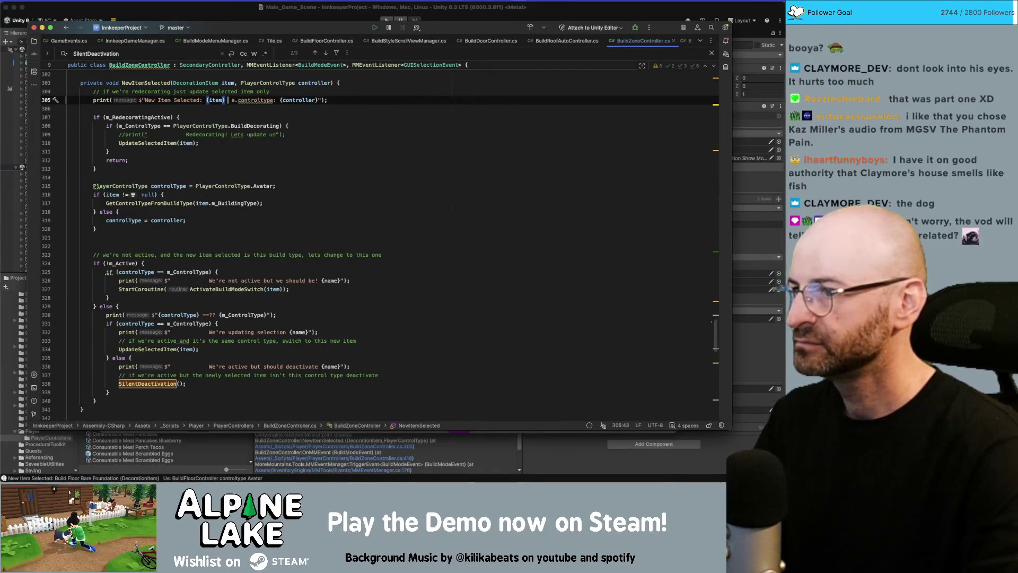
key(Home)
click(141, 99)
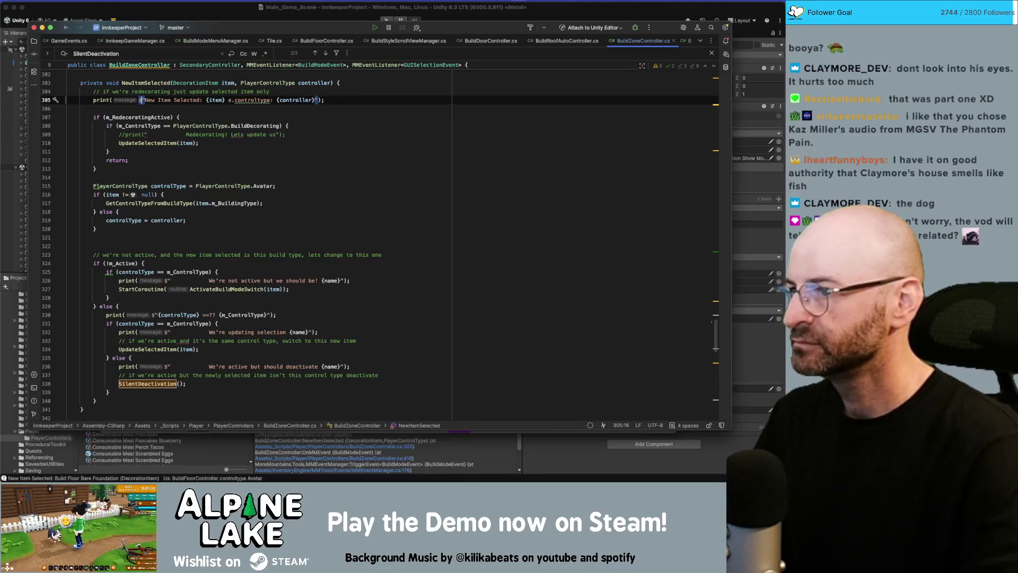
text(Us: {m_ControlType} )
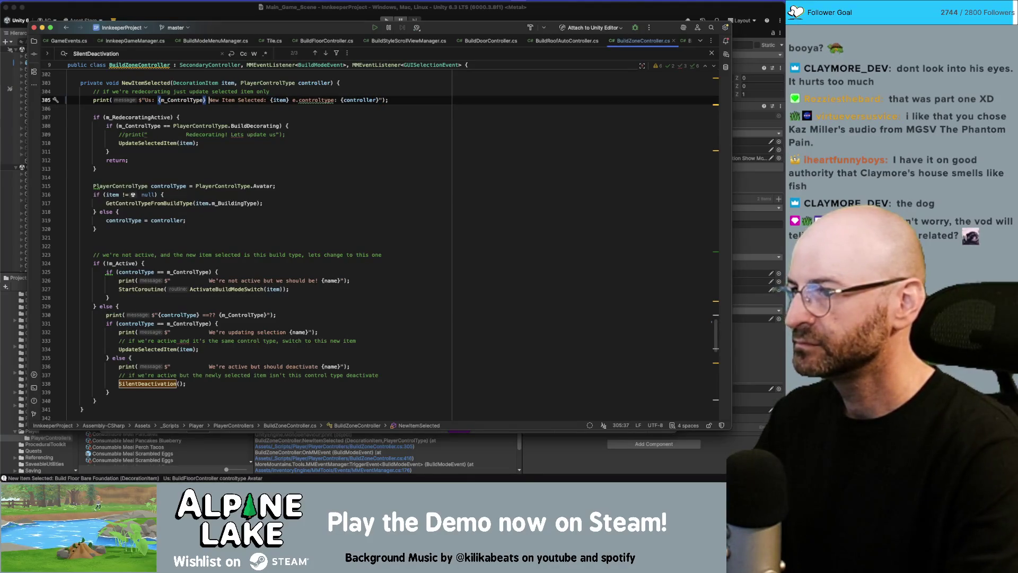
text(|)
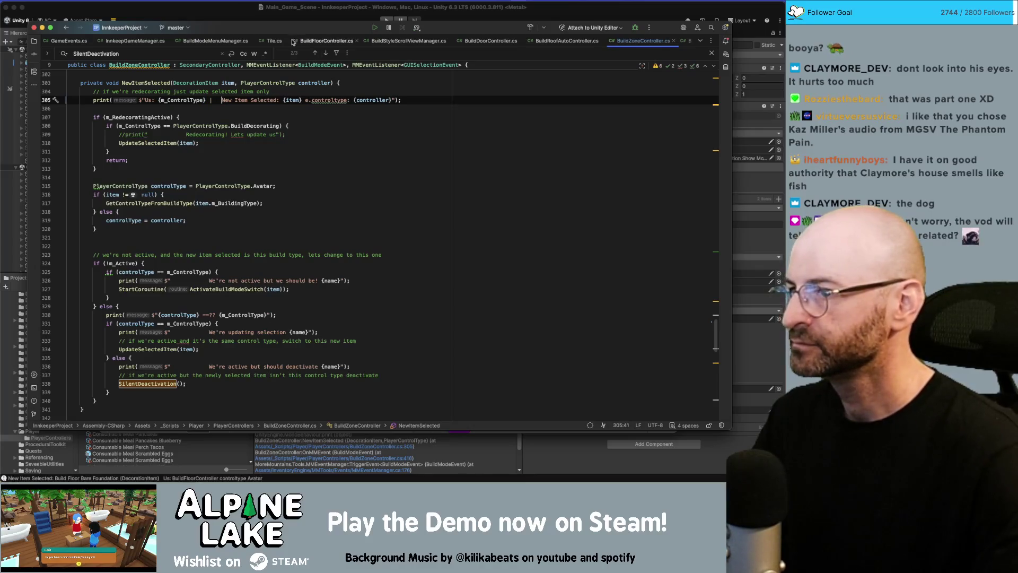
click(246, 9)
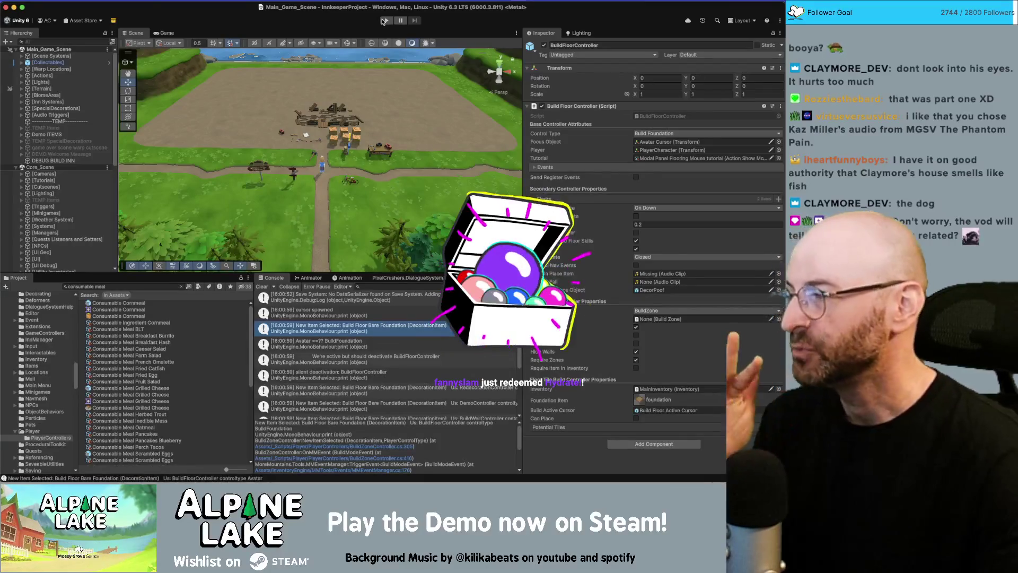
- Let Unity recompile the edited controller script, then press Play to run the game
click(382, 21)
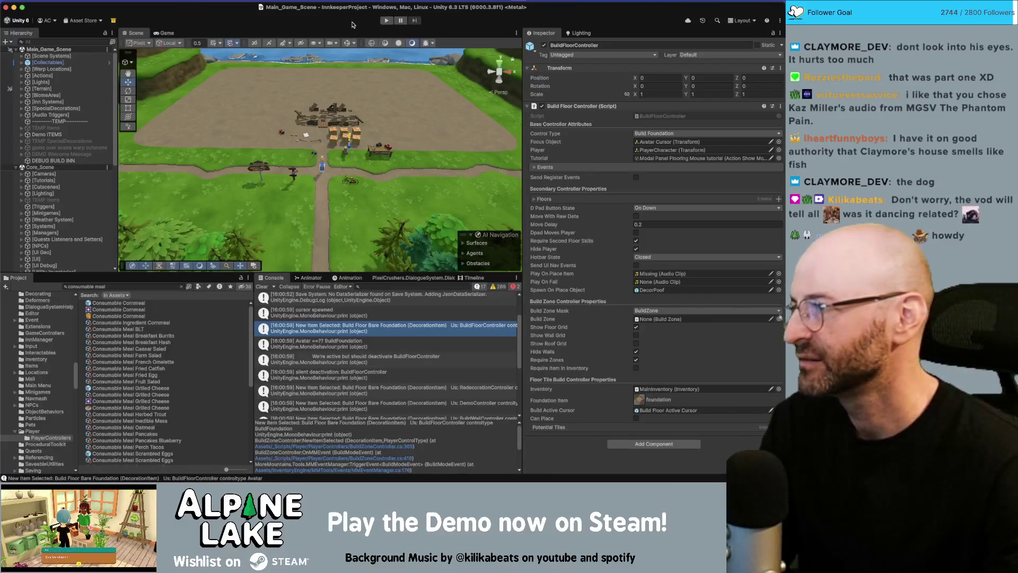
click(385, 21)
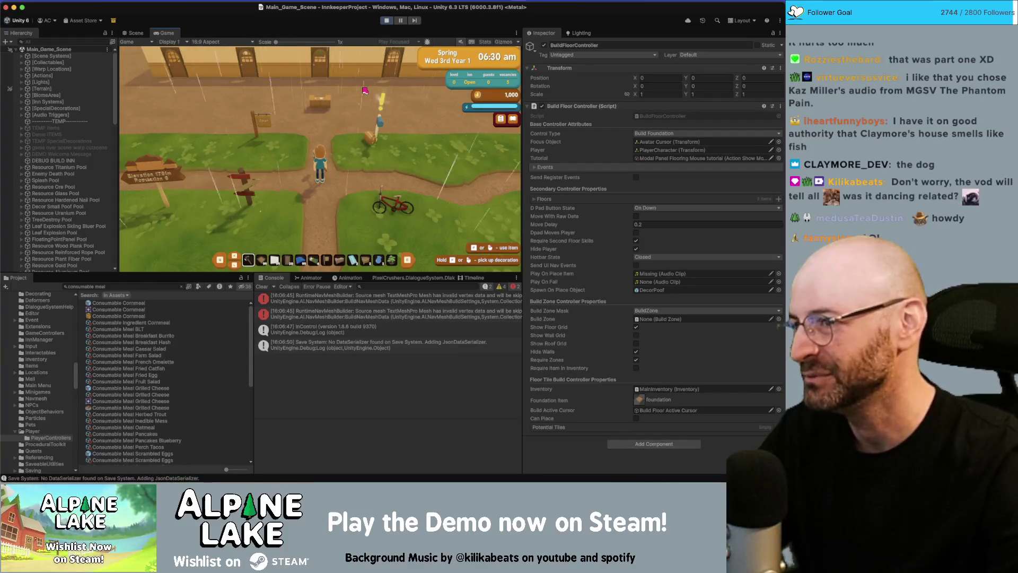
- Walk the character north and right toward the inn, then press B for foundation building mode
key(w)
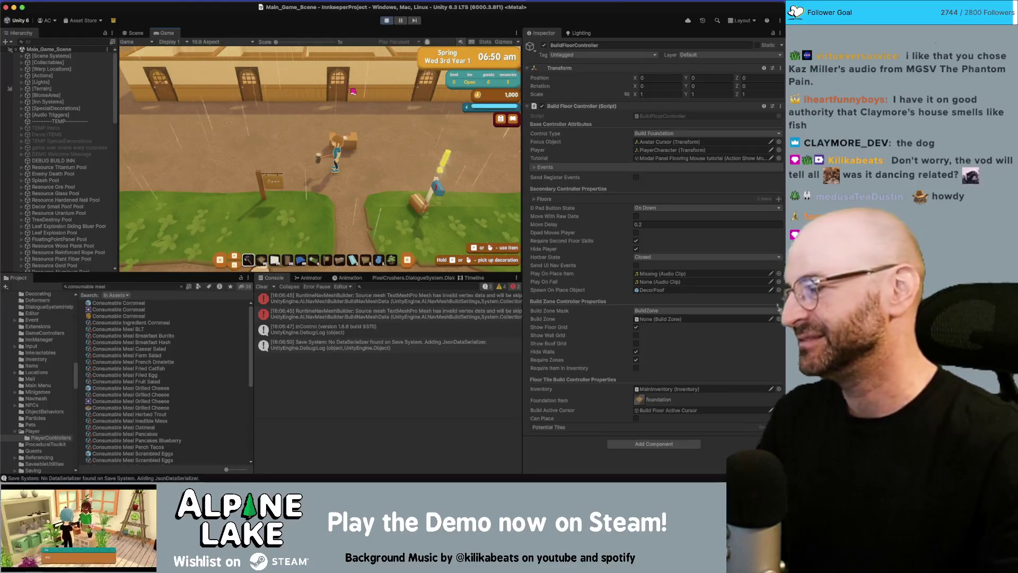
key(d)
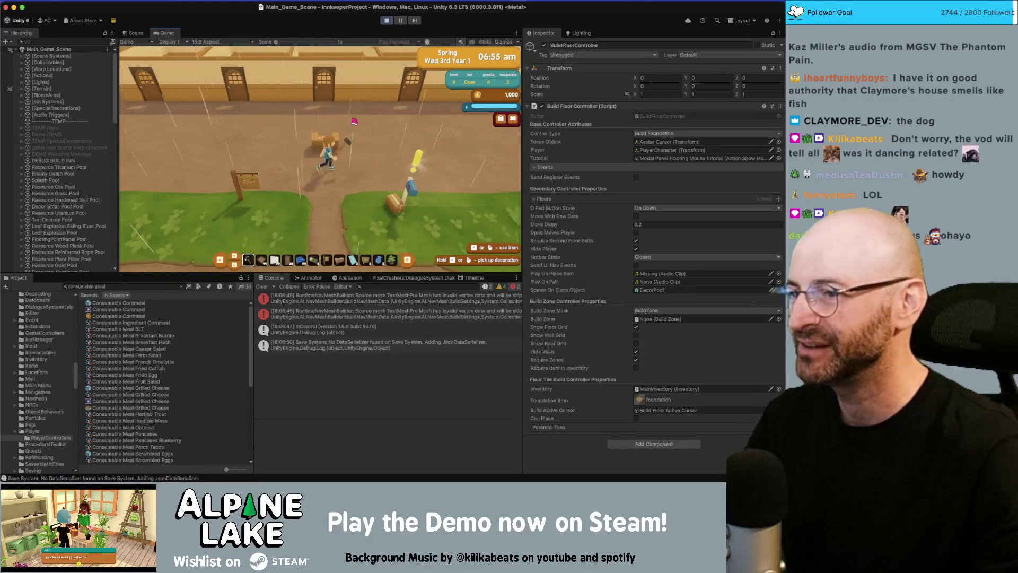
key(b)
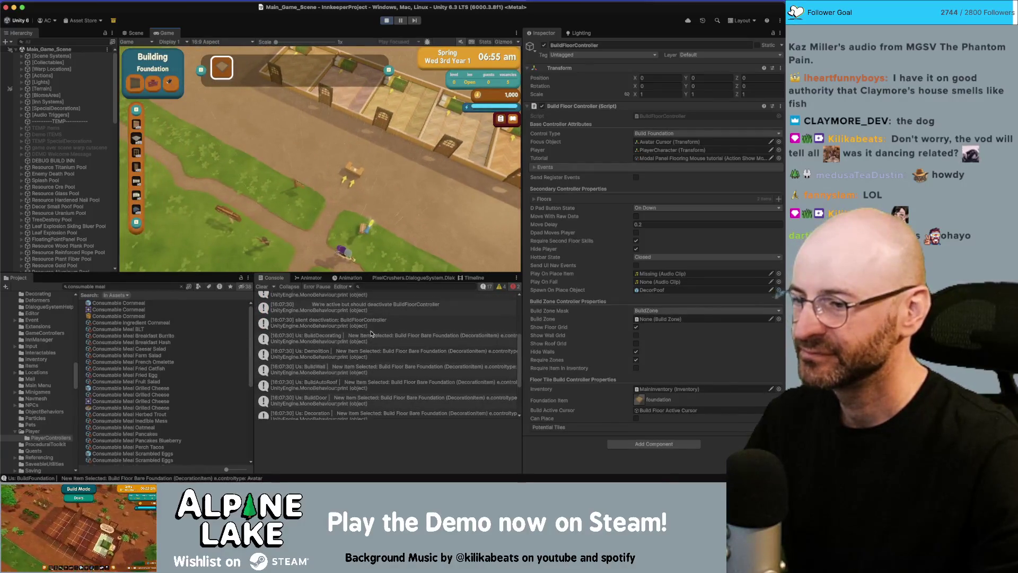
- Open the script behind the Avatar ==?? BuildFoundation console entry in Rider
scroll(372, 339, up, 2)
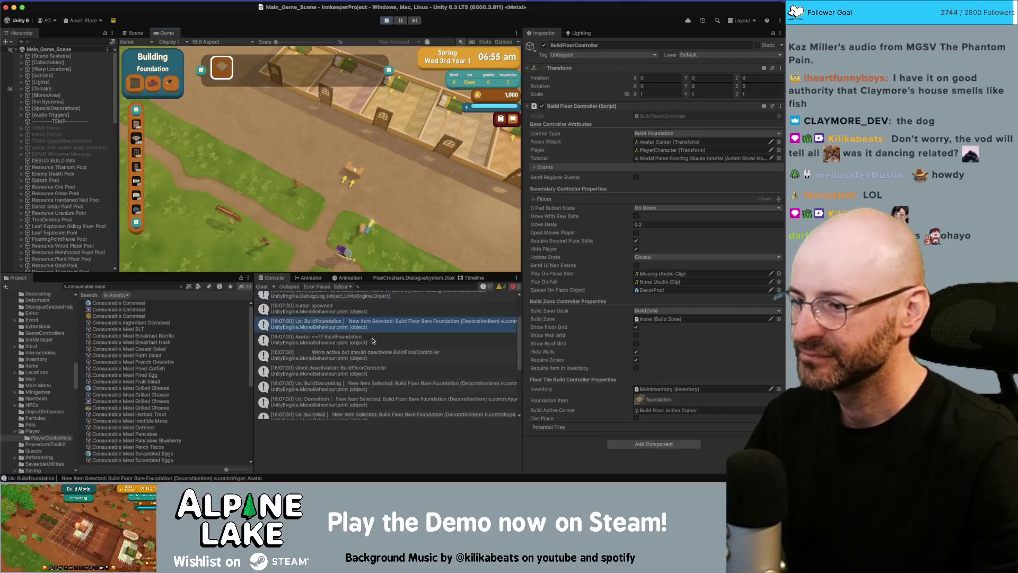
click(311, 331)
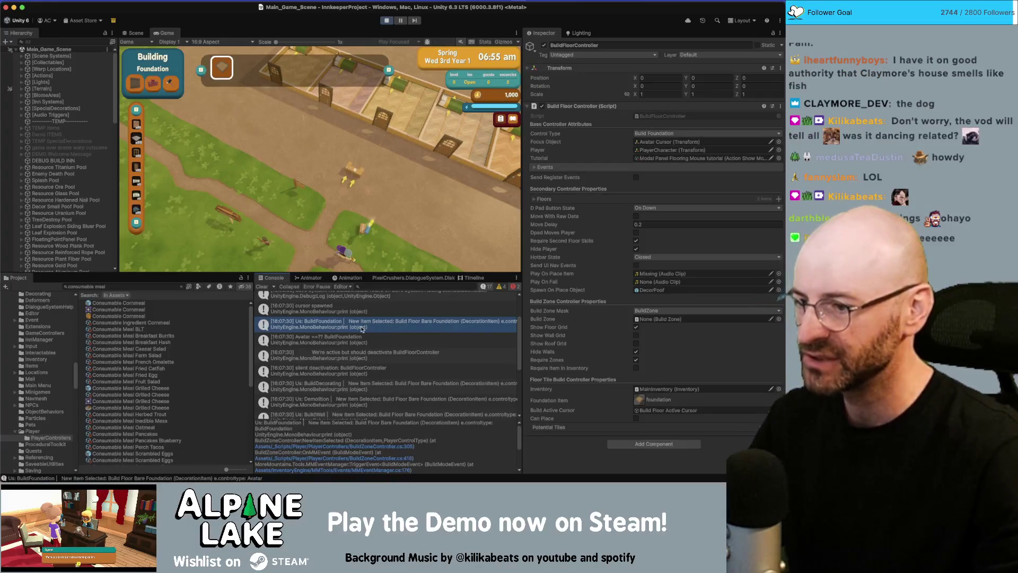
click(322, 342)
double_click(322, 341)
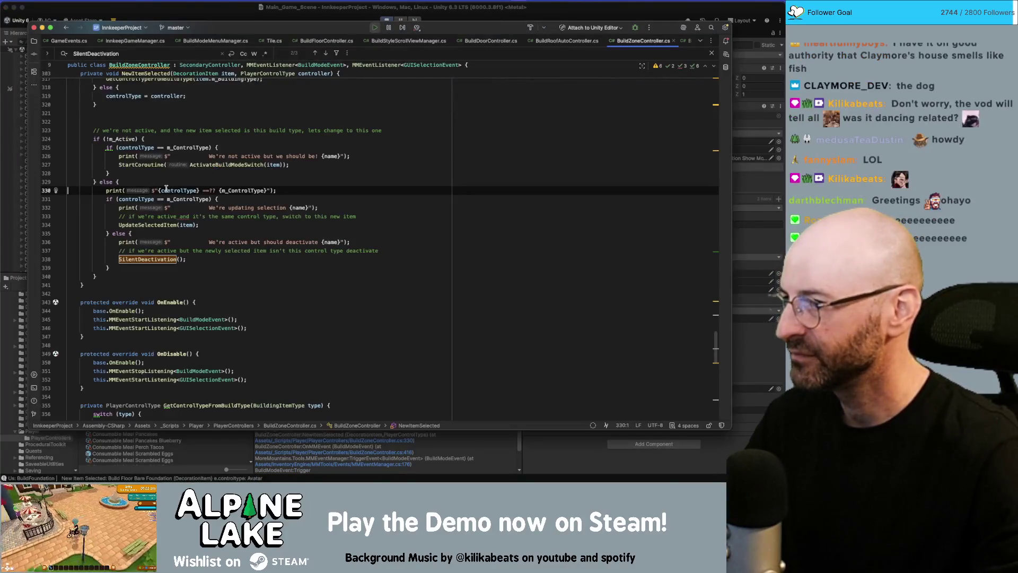
- Trace the uses of controlType and the controller parameter around line 315
double_click(166, 190)
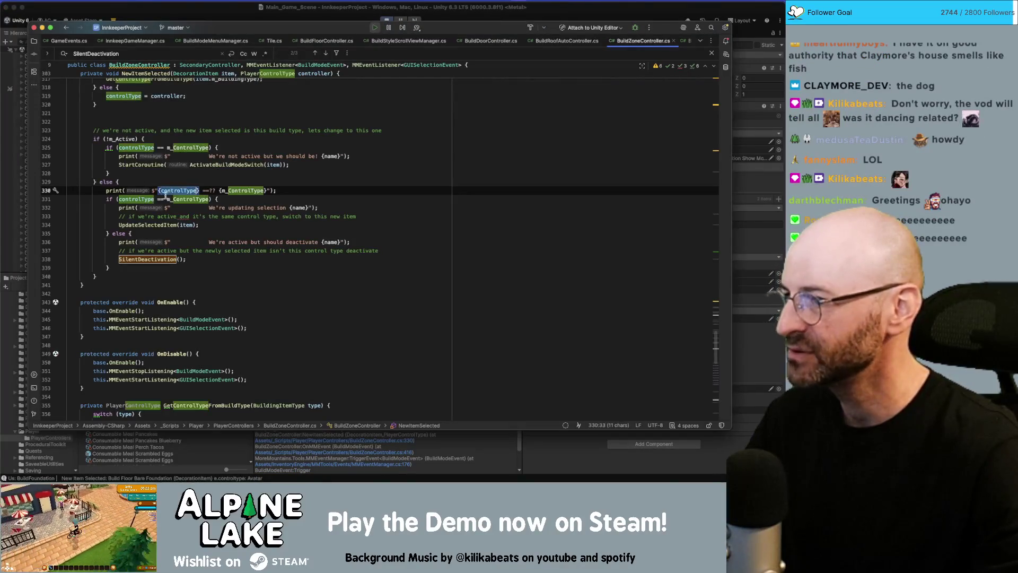
scroll(143, 206, up, 4)
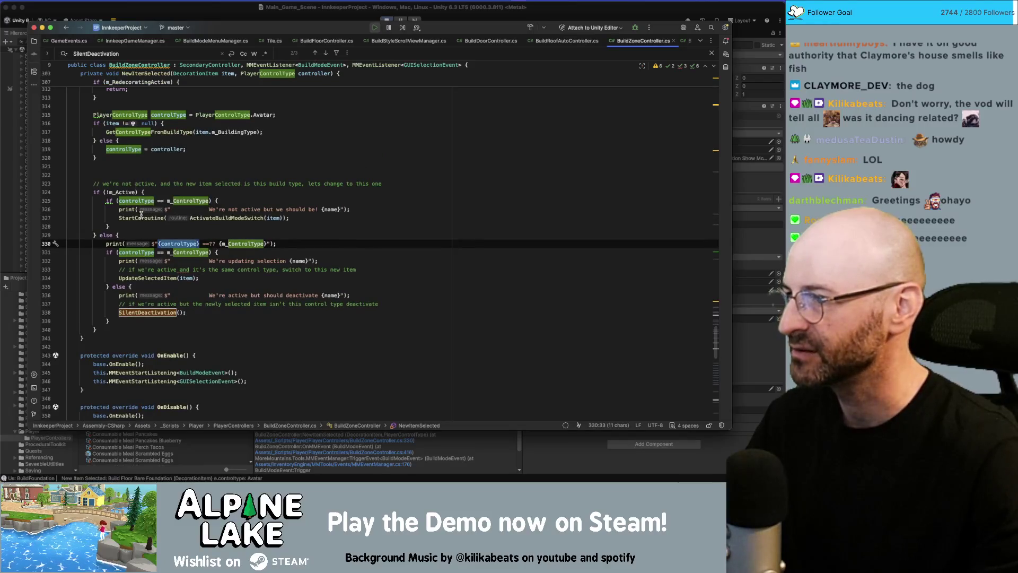
scroll(142, 214, up, 2)
scroll(135, 122, up, 3)
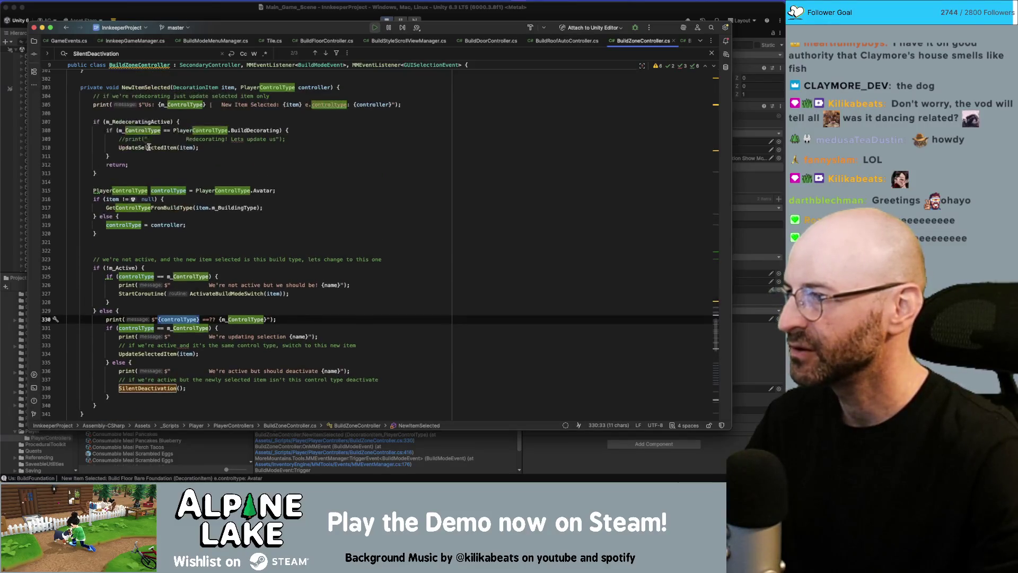
double_click(370, 120)
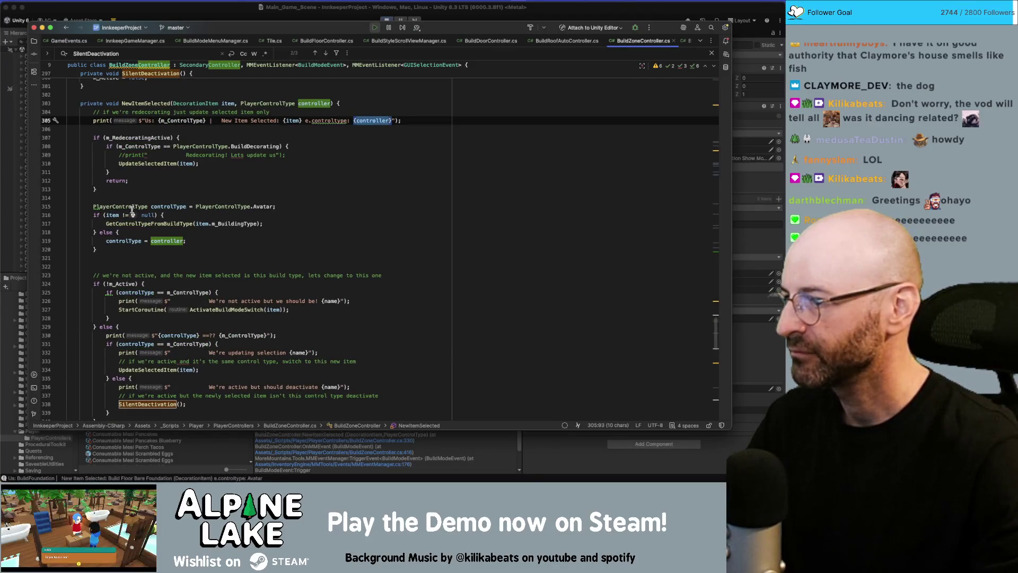
double_click(126, 240)
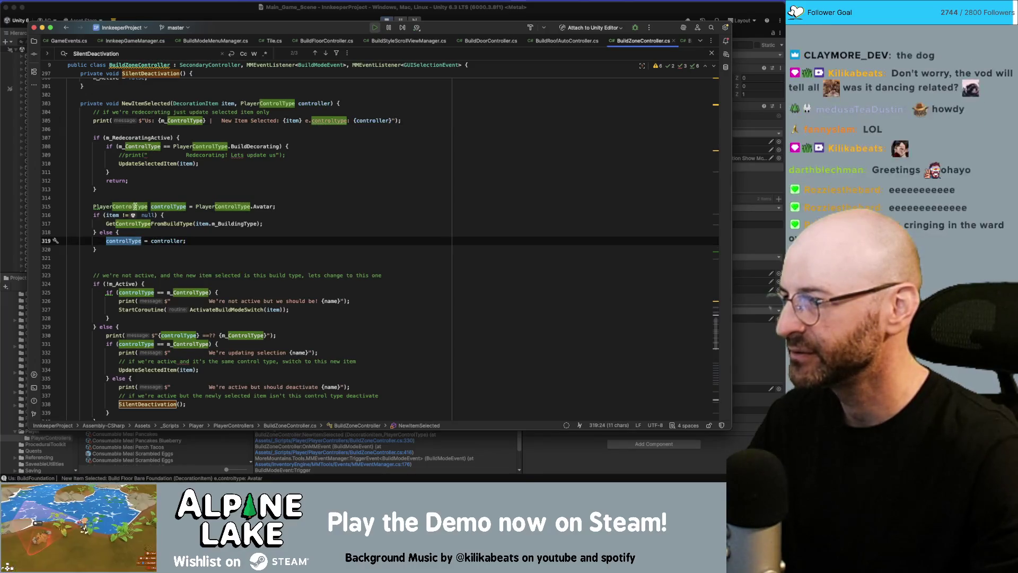
double_click(168, 206)
click(223, 201)
double_click(171, 207)
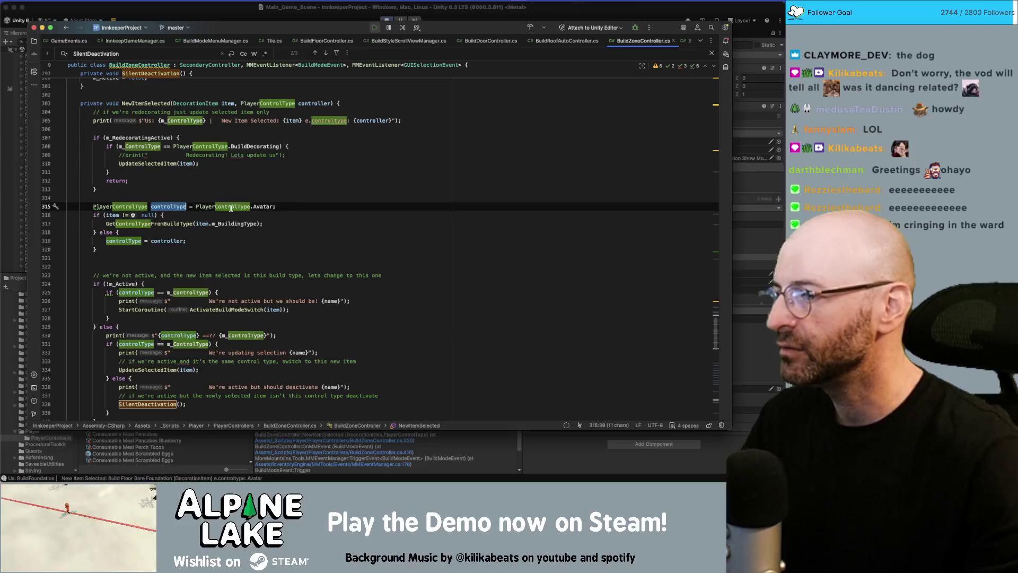
click(157, 206)
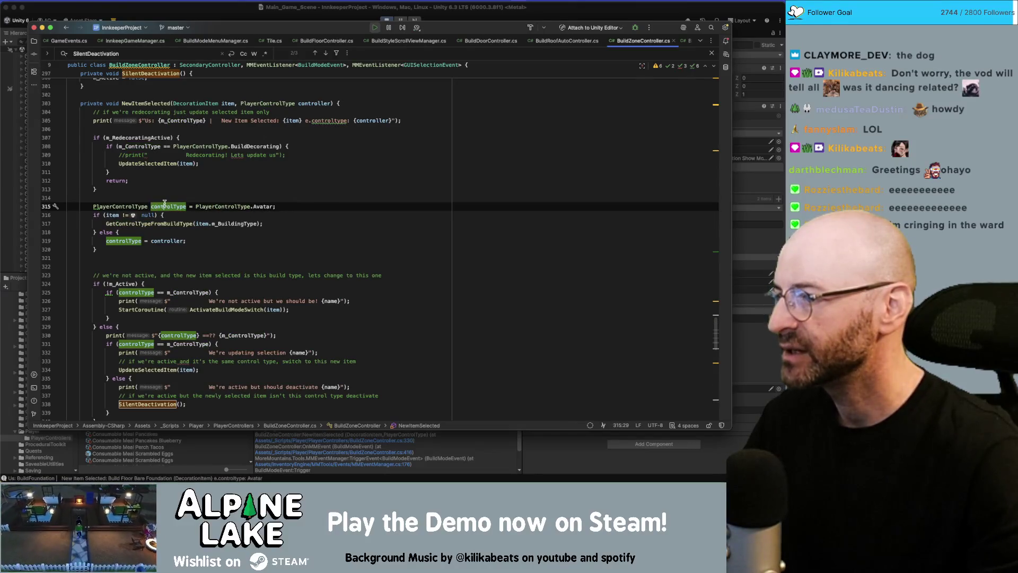
click(151, 206)
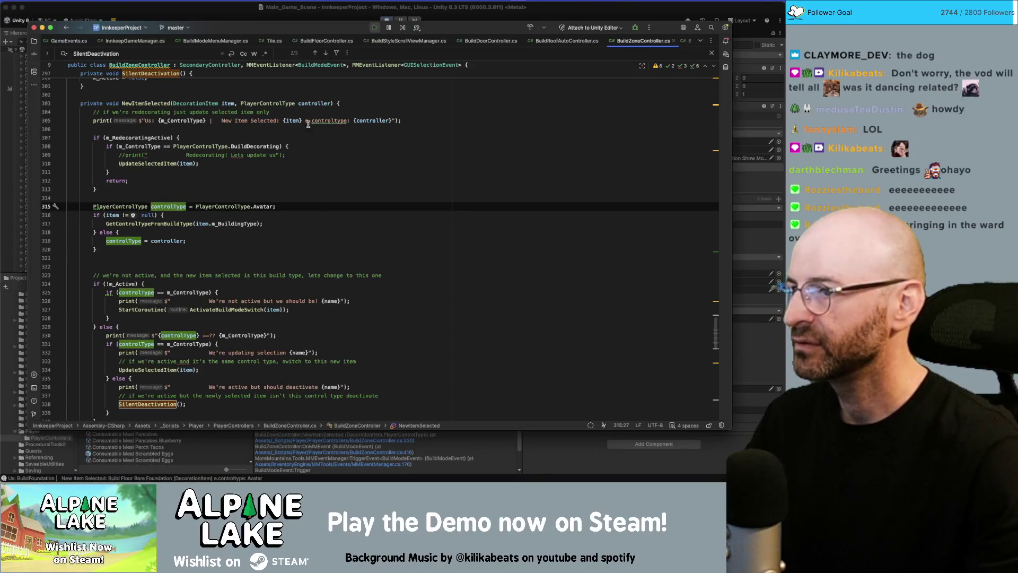
double_click(313, 103)
key(super+c)
- Replace the PlayerControlType.Avatar default with controller and add '&& controller == PlayerControlType.Avatar' to line 316
drag(196, 206, 276, 207)
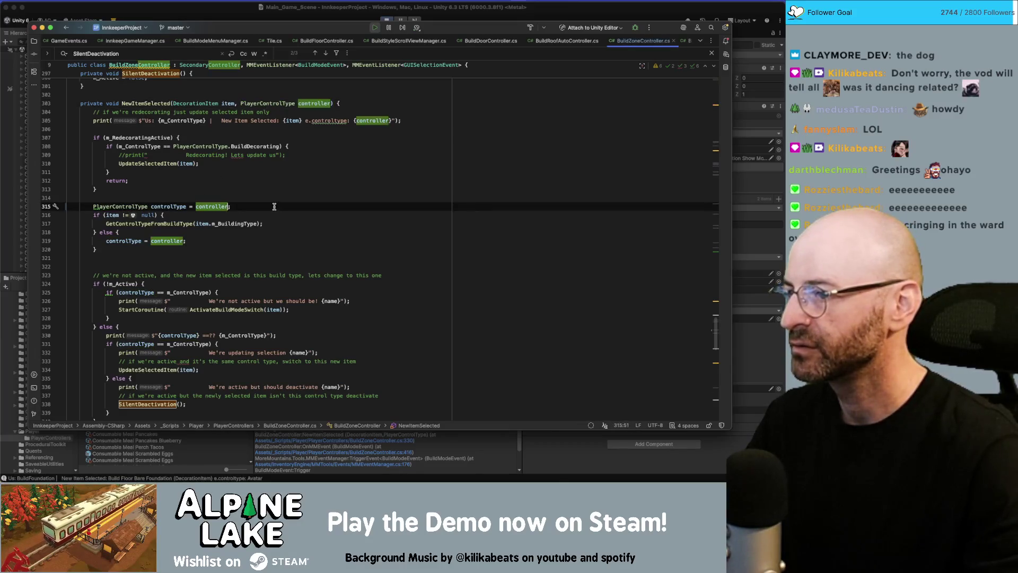
key(super+v)
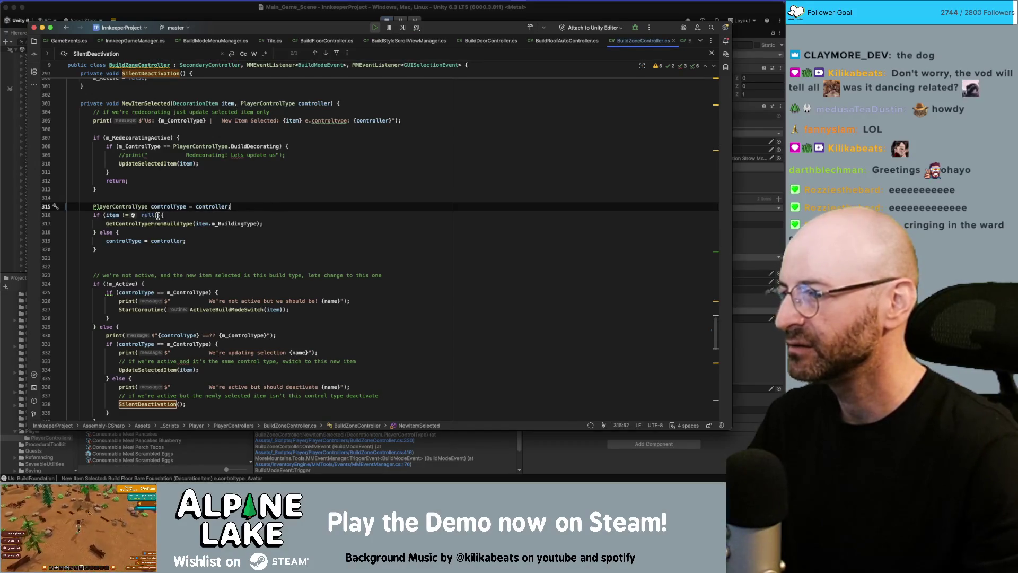
click(154, 215)
text(&& cont)
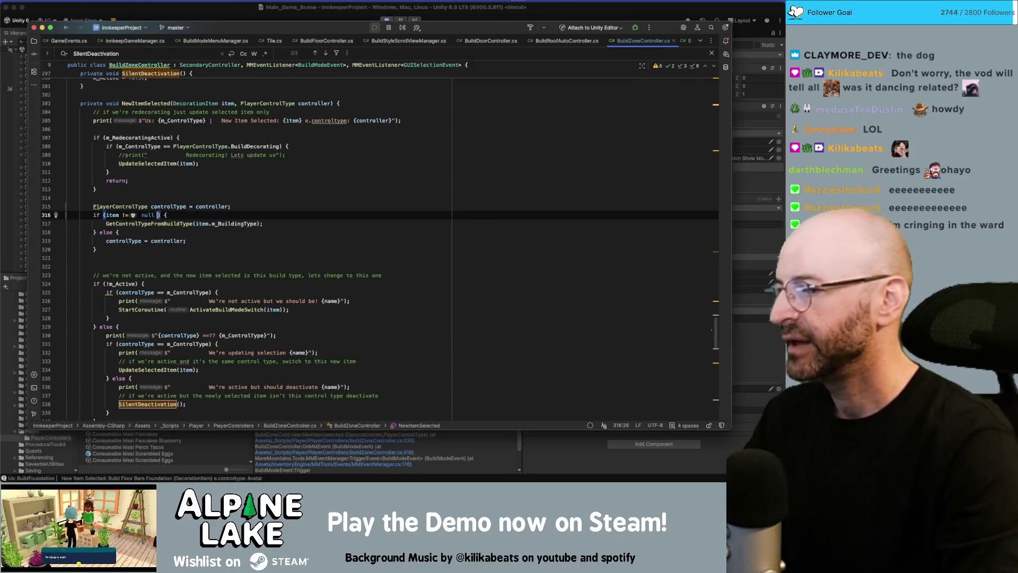
text(roller == avatar)
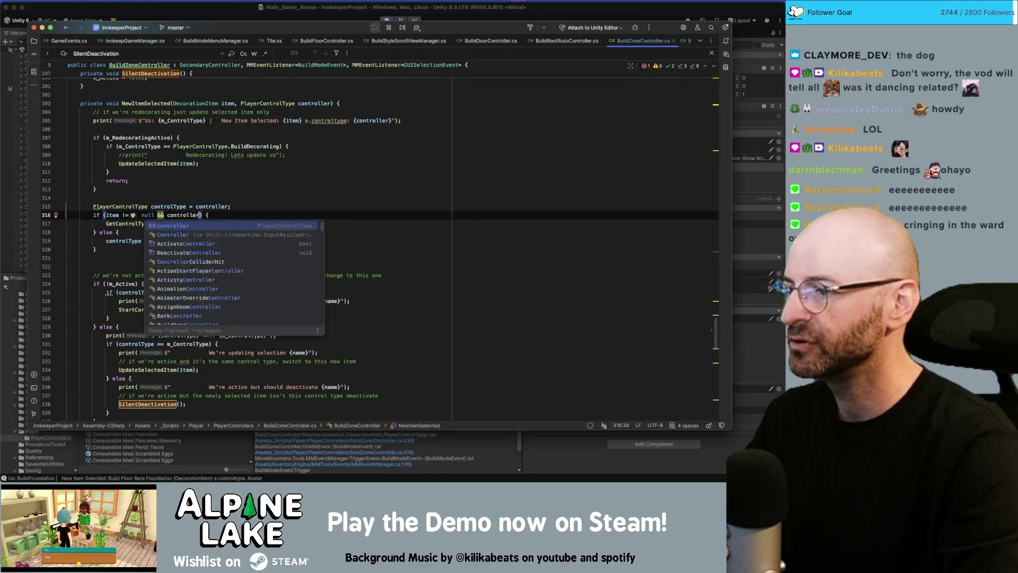
key(Return)
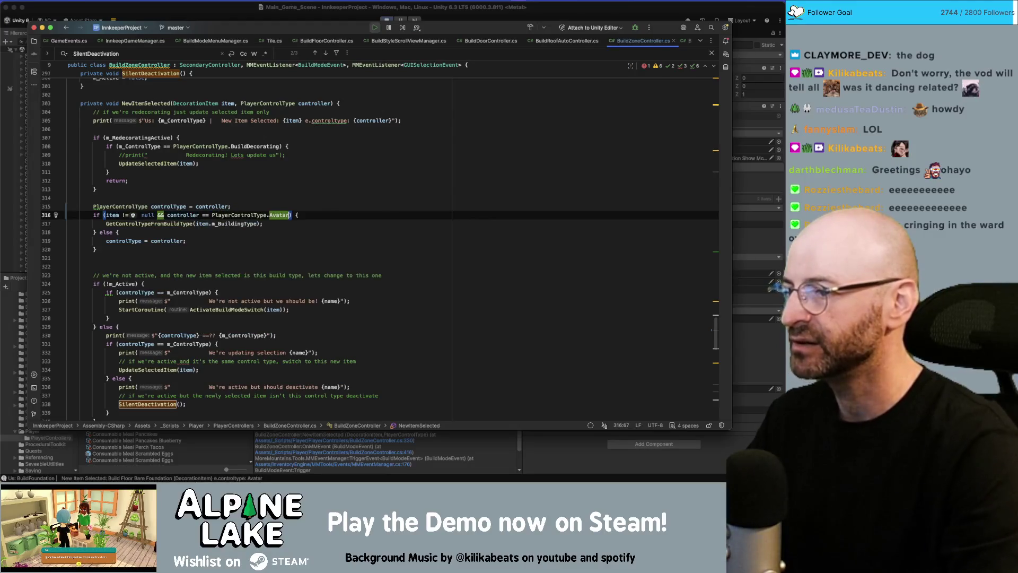
key(End)
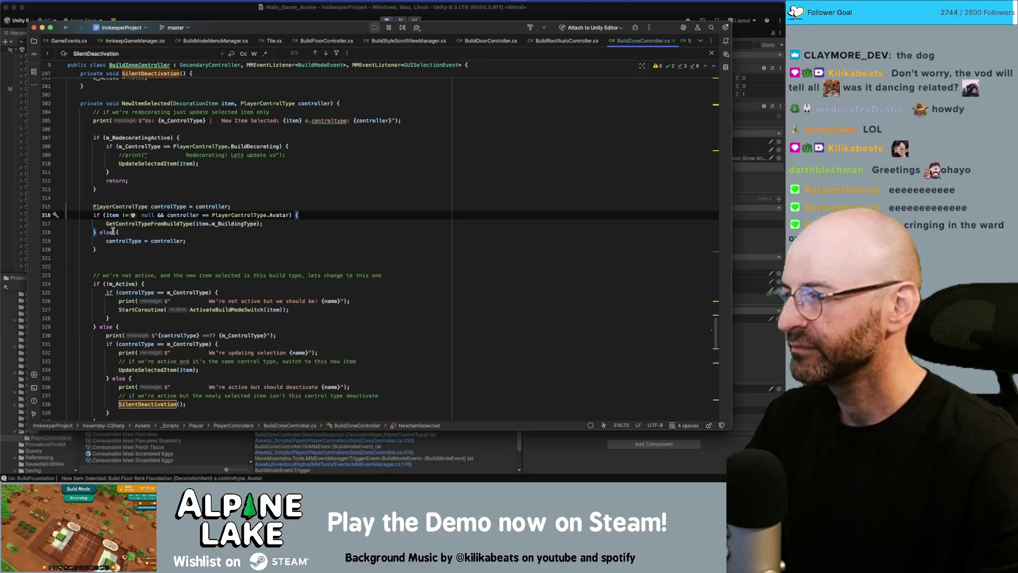
- Check the controller assignment in the else branch on line 319
click(125, 241)
double_click(175, 241)
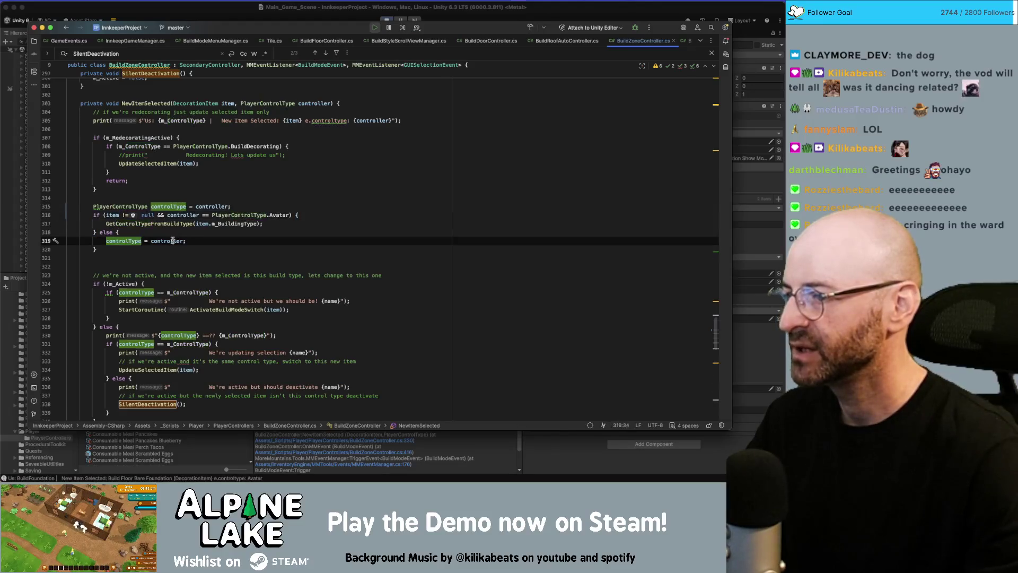
click(226, 238)
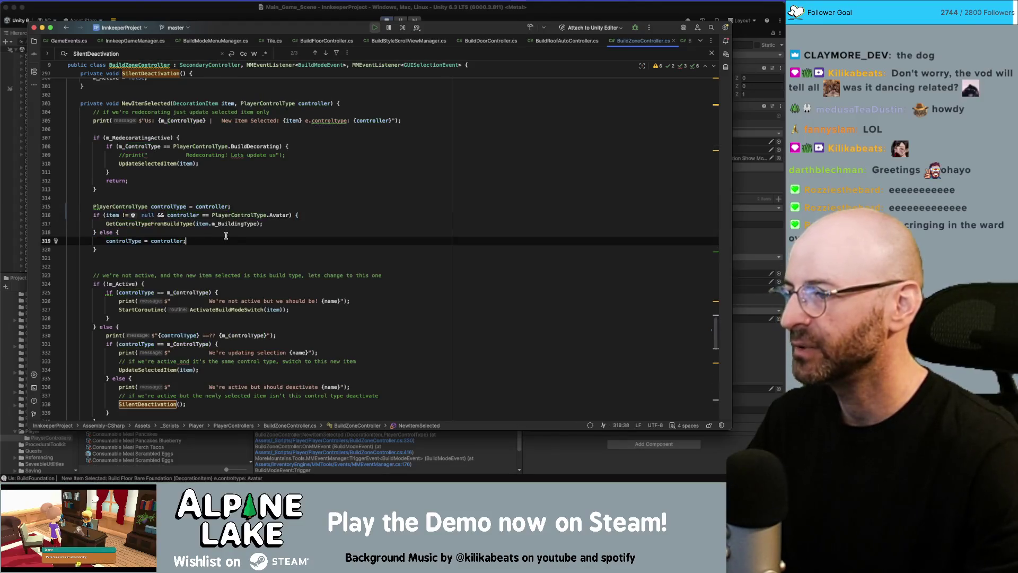
double_click(161, 240)
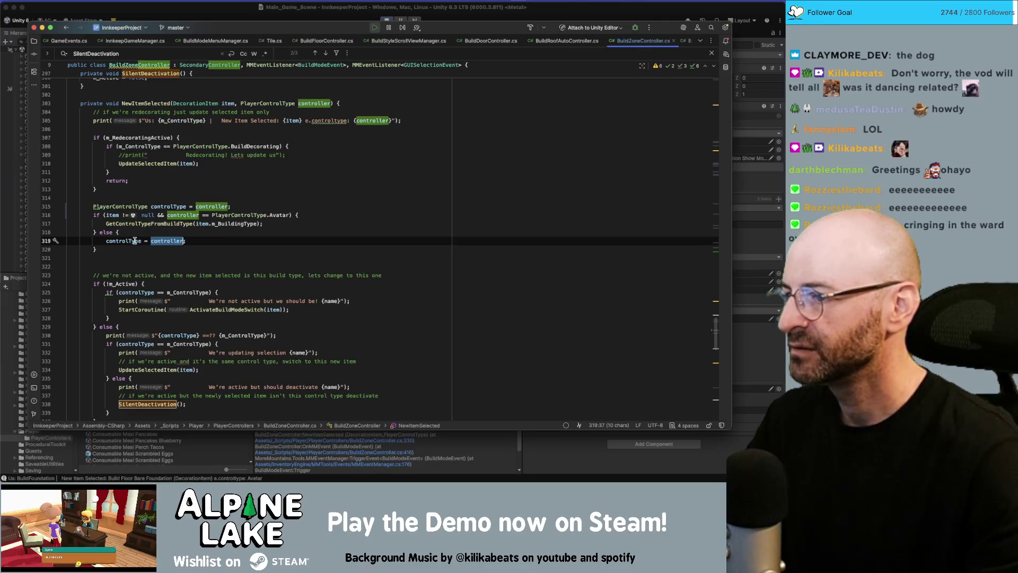
click(342, 19)
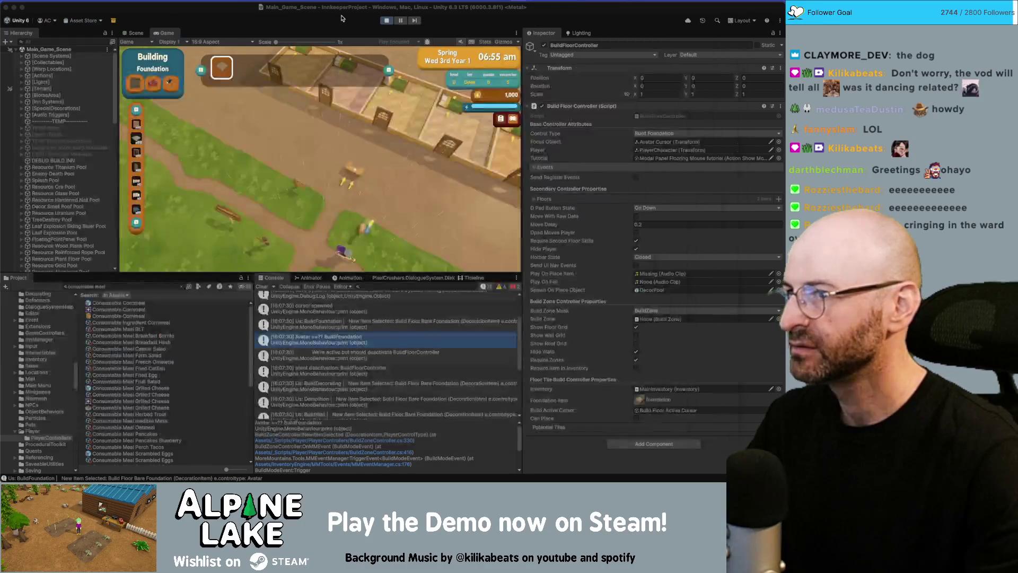
- Stop and restart Play mode with the recompiled code, then enter building mode in the game
click(385, 21)
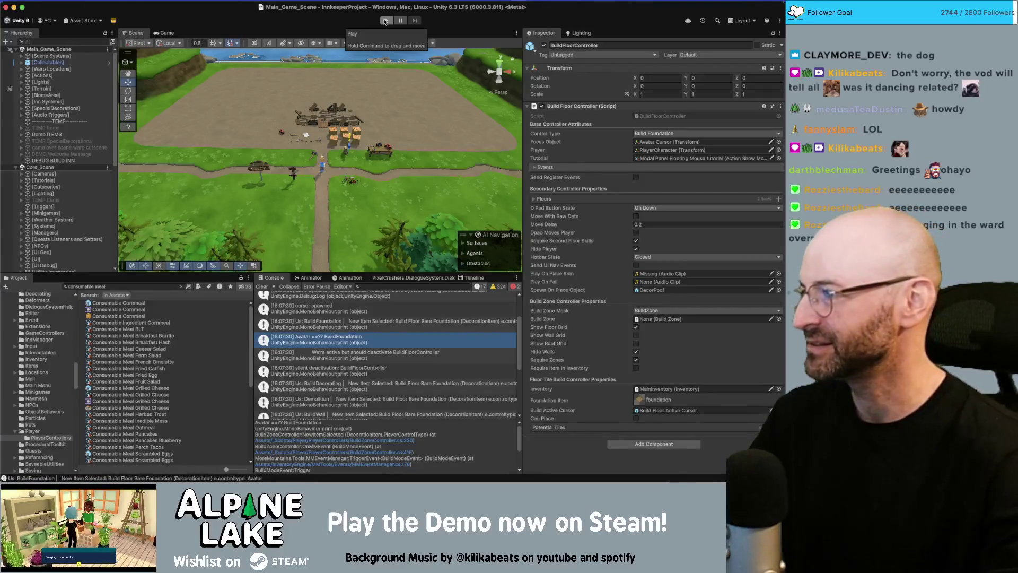
click(385, 21)
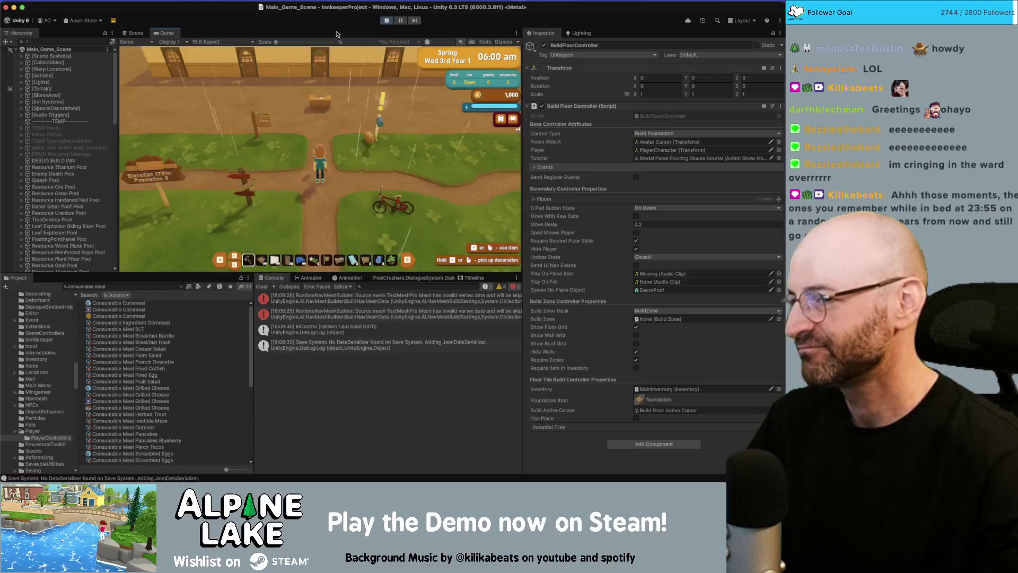
click(406, 105)
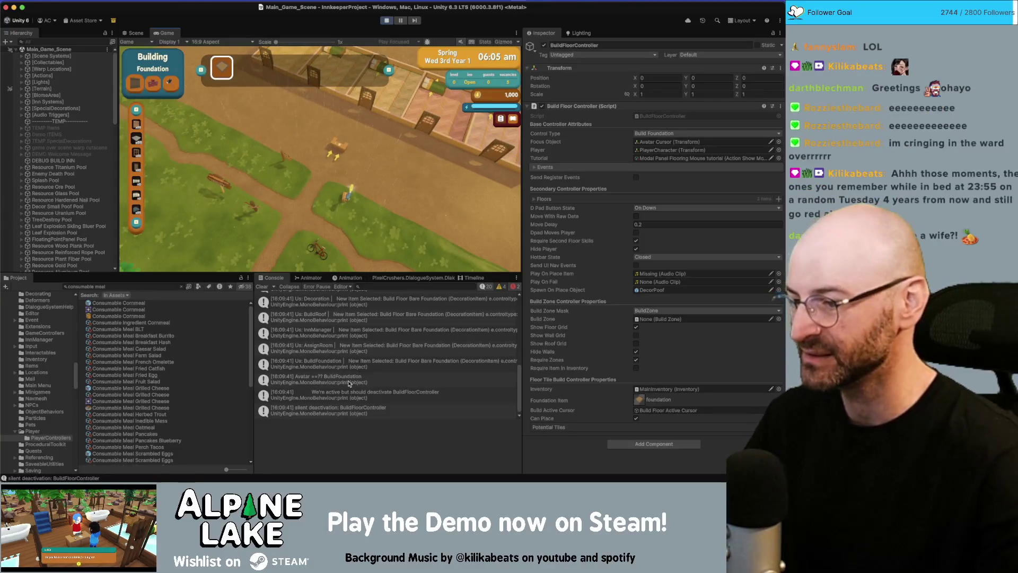
click(351, 382)
double_click(351, 382)
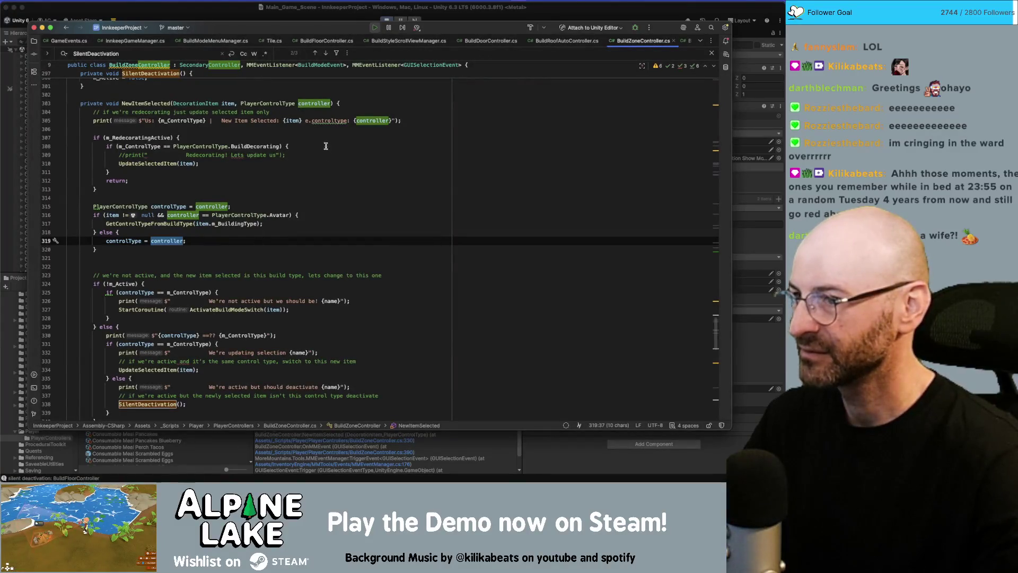
double_click(212, 207)
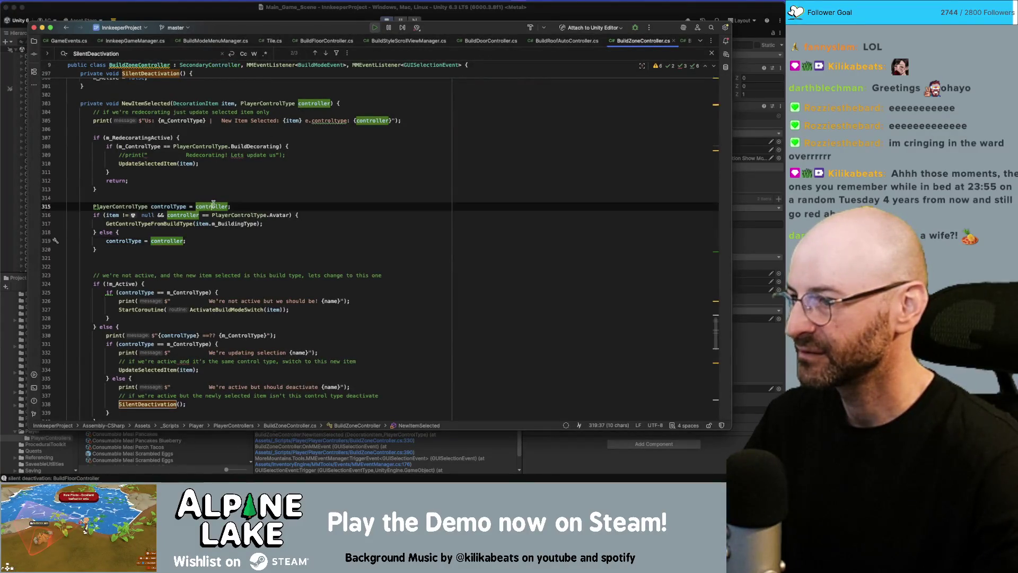
double_click(115, 214)
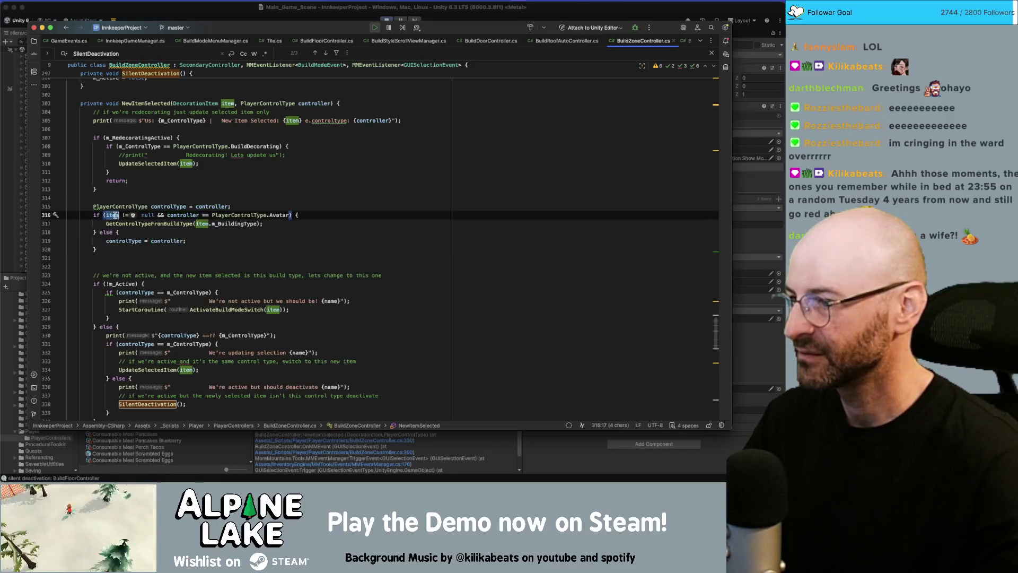
click(211, 208)
key(super+Tab)
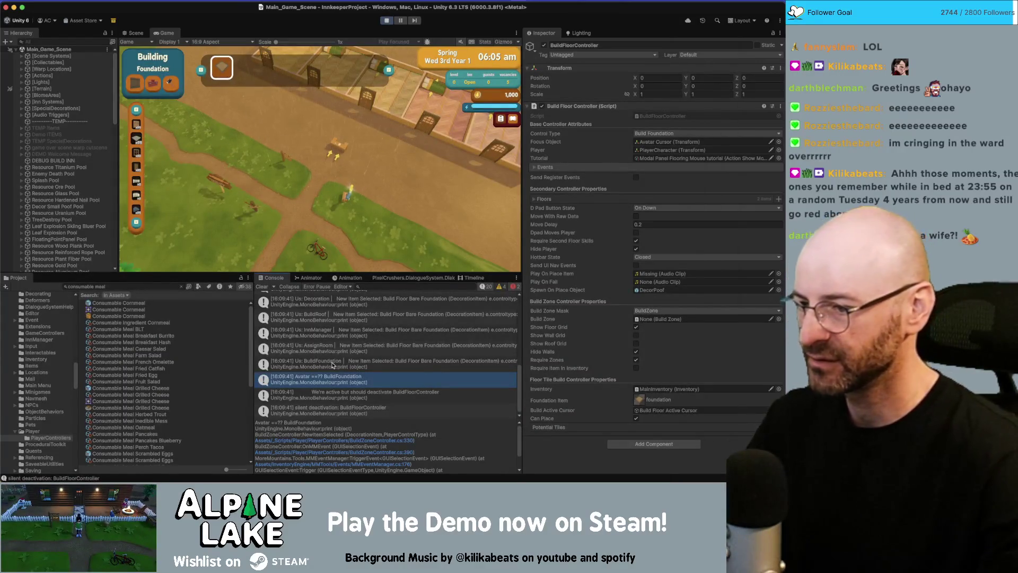
click(332, 364)
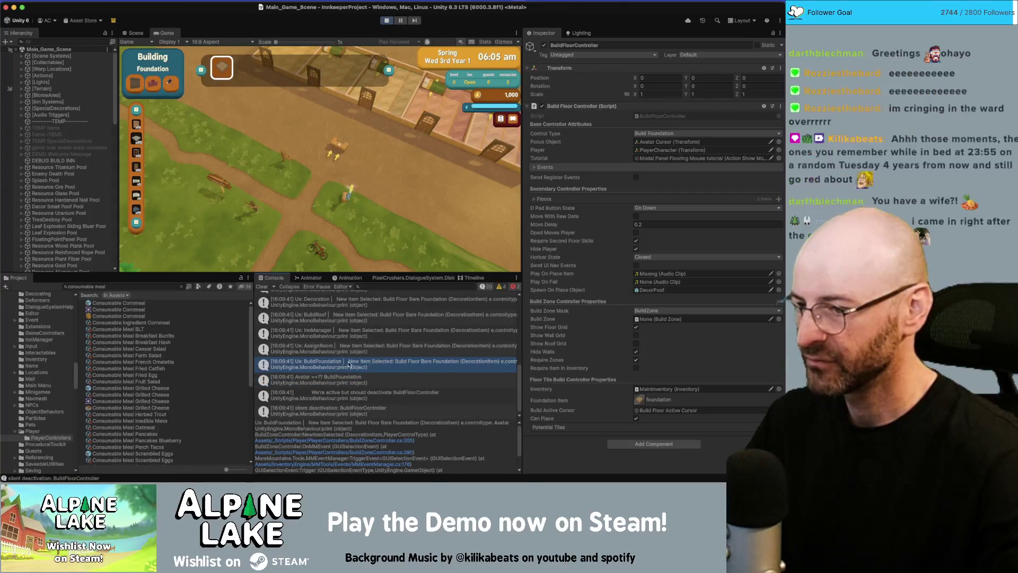
double_click(350, 378)
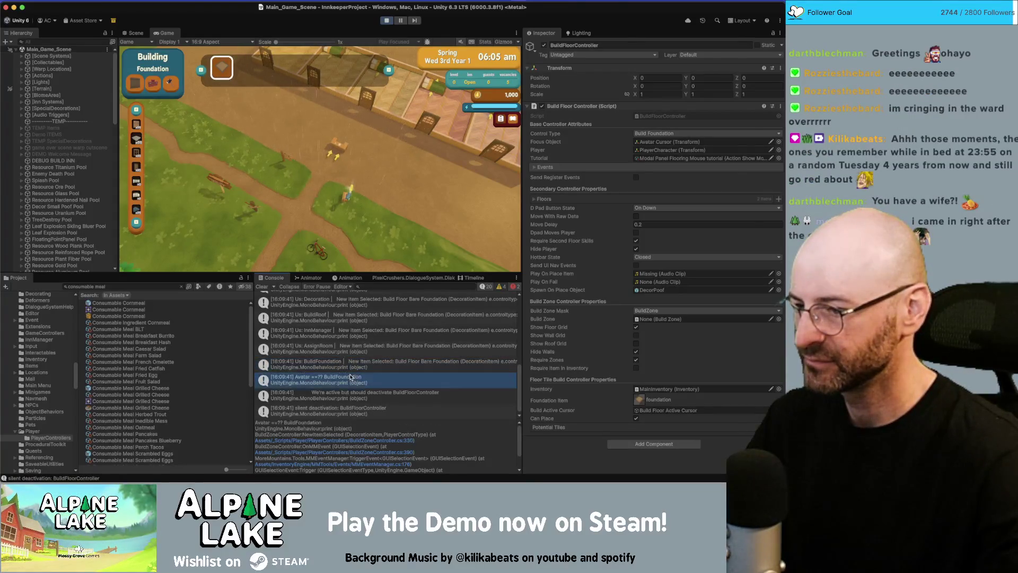
scroll(208, 248, up, 2)
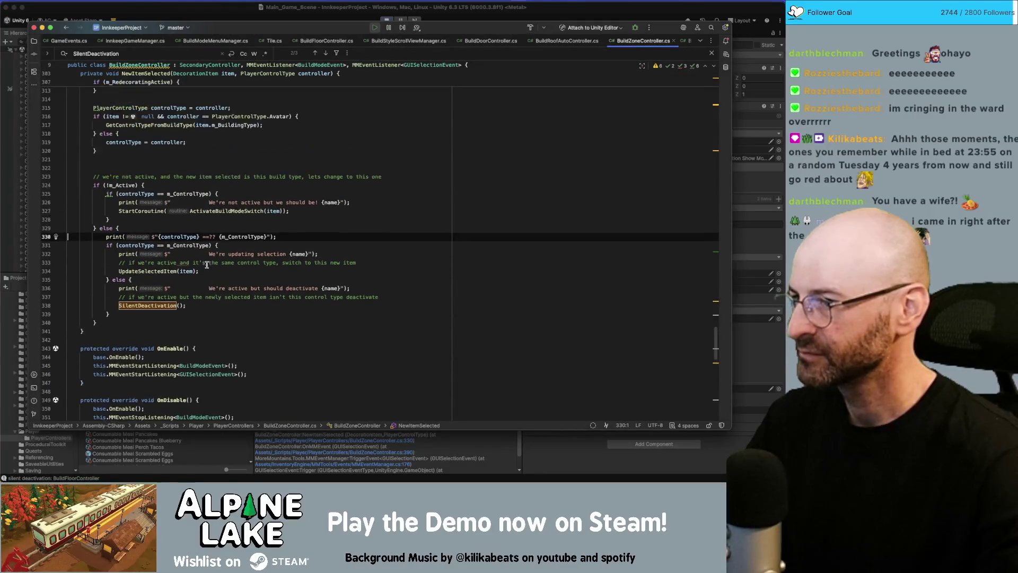
- Inspect the GetControlTypeFromBuildType definition and return to its call on line 317
click(165, 125)
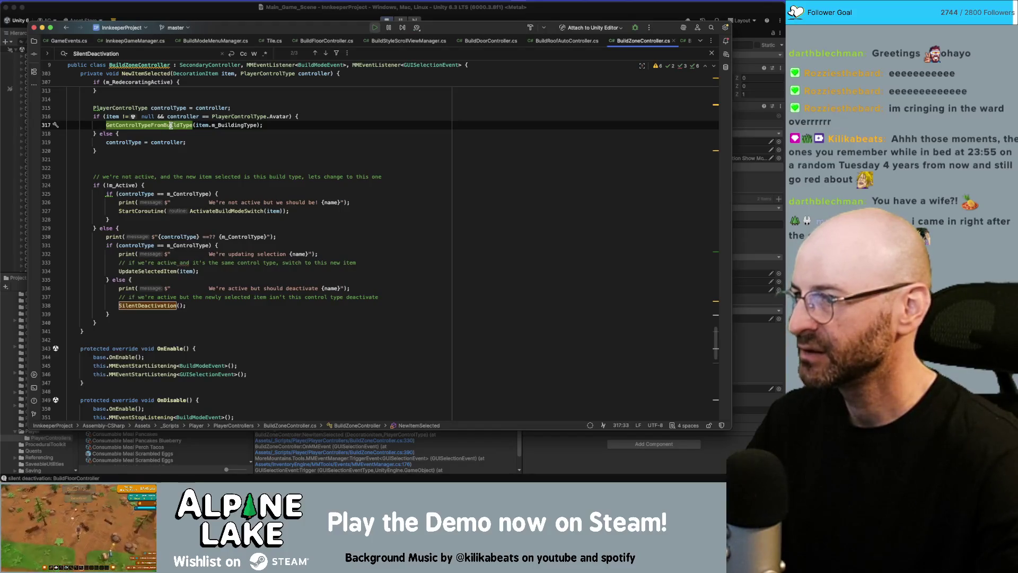
key(super+b)
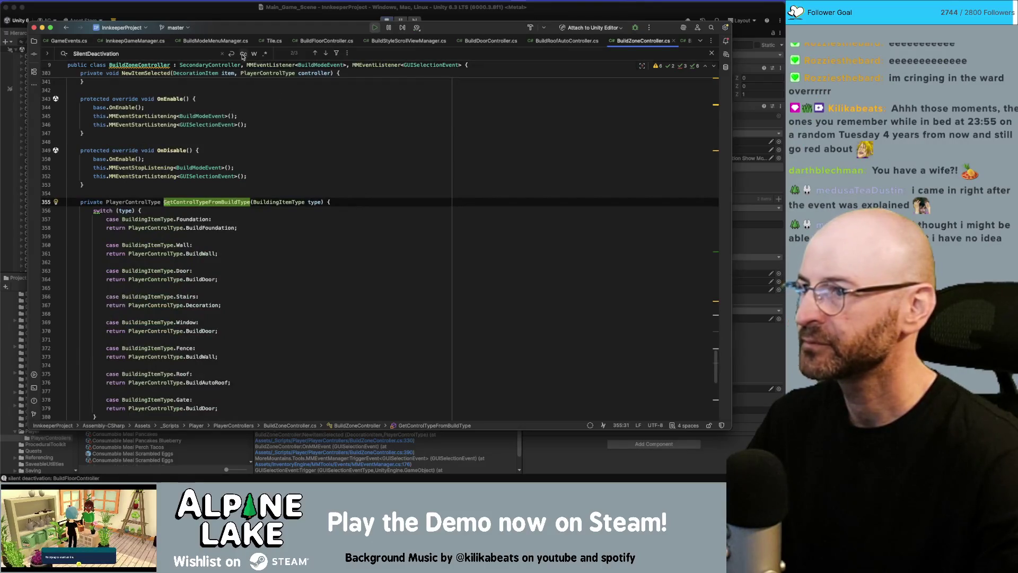
click(215, 39)
click(643, 40)
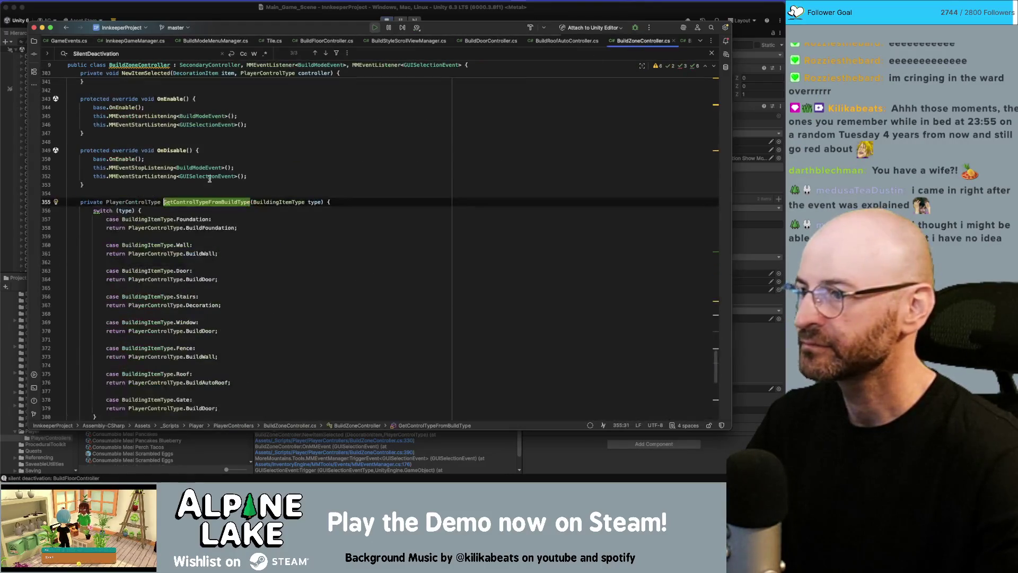
double_click(200, 202)
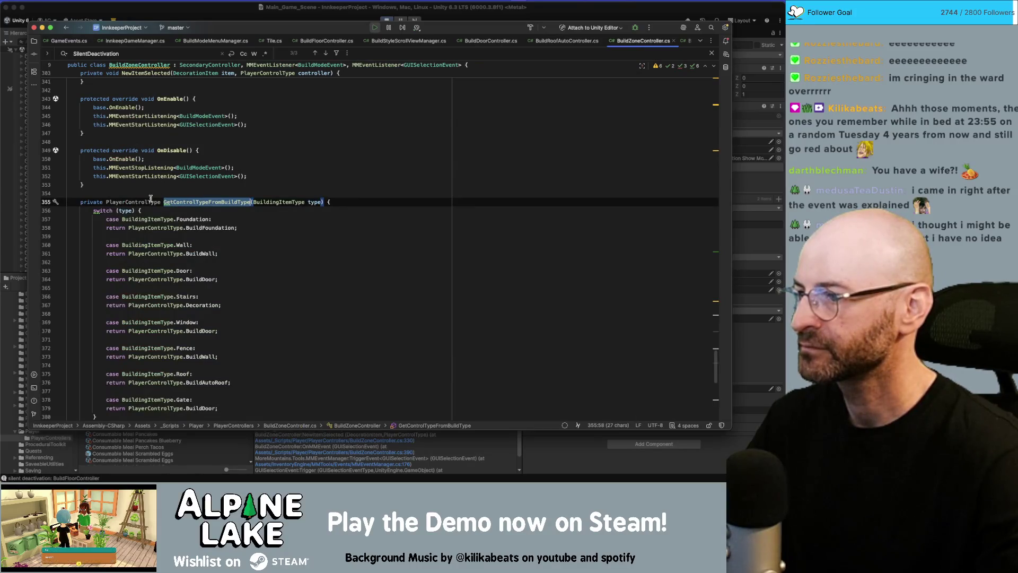
double_click(128, 202)
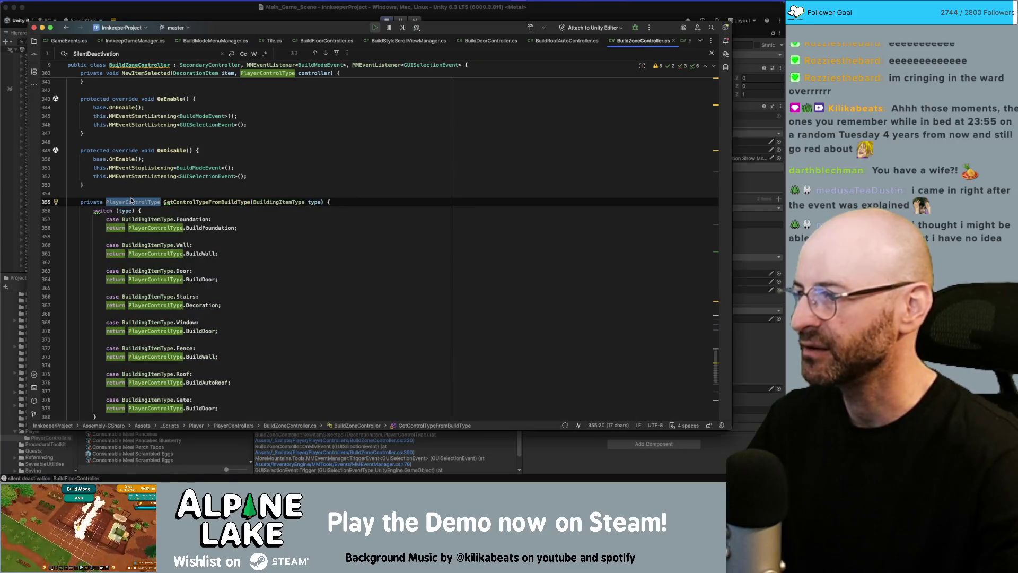
scroll(131, 200, down, 2)
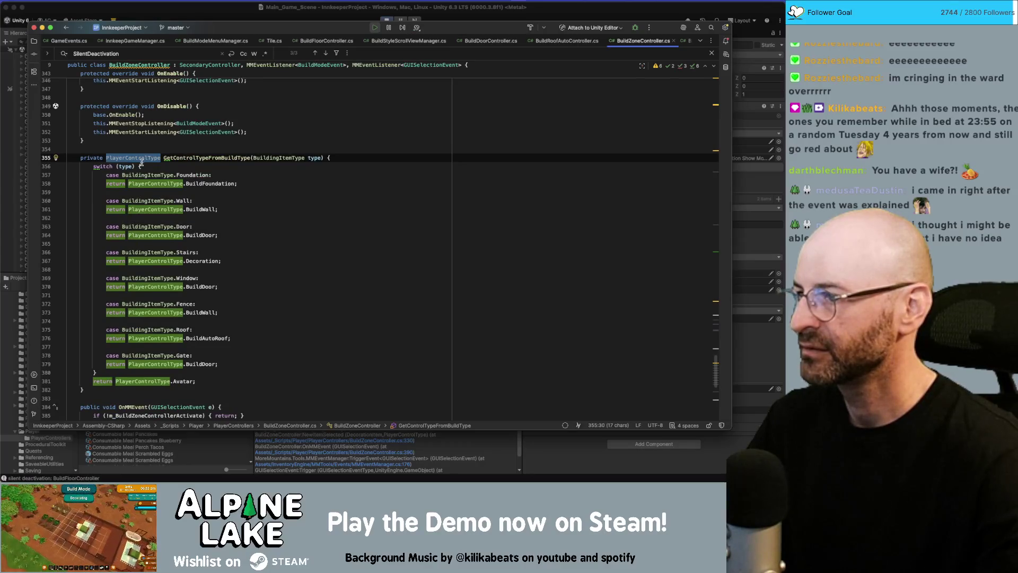
mouse_move(142, 161)
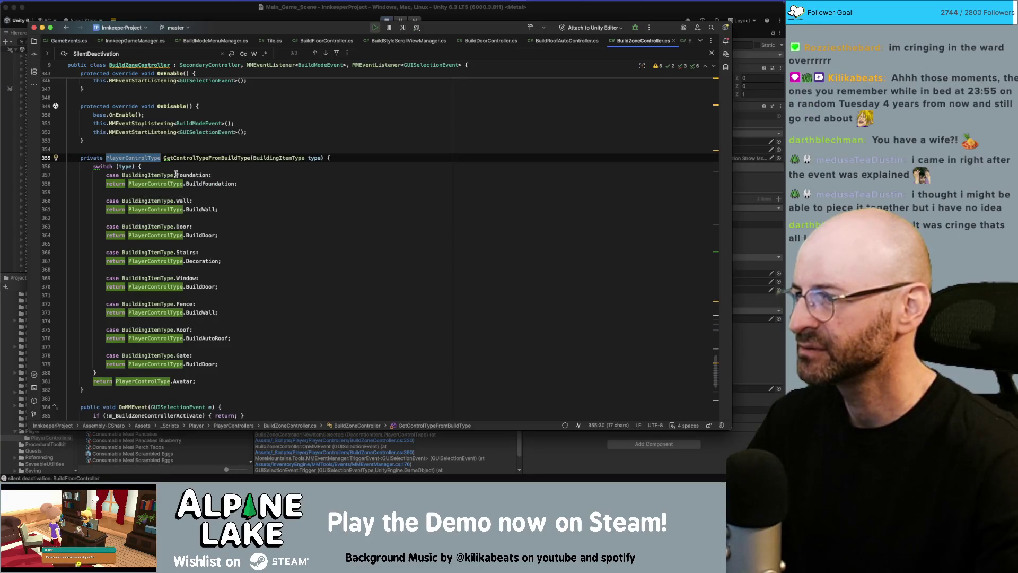
double_click(196, 159)
key(super+f)
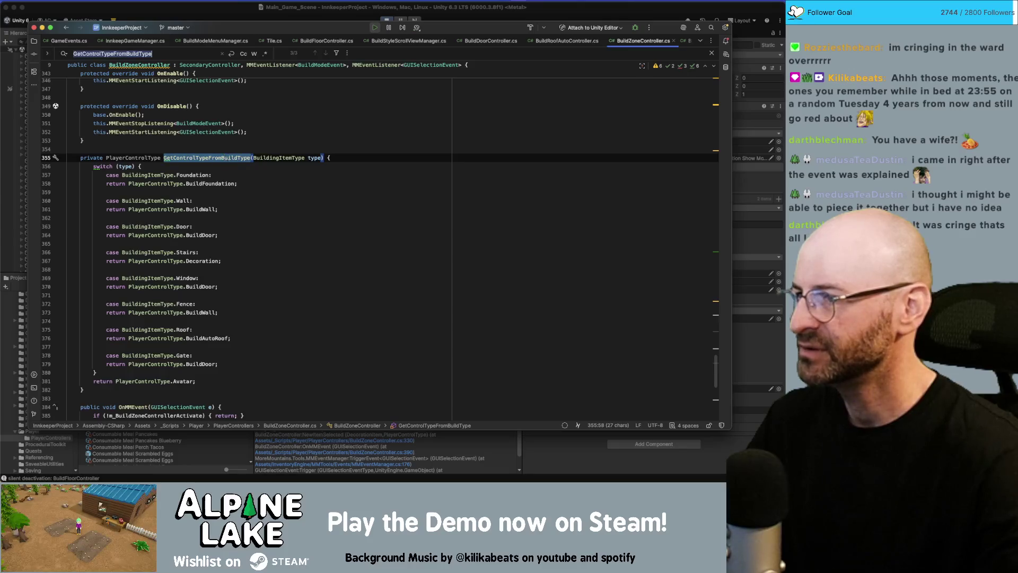
key(Return)
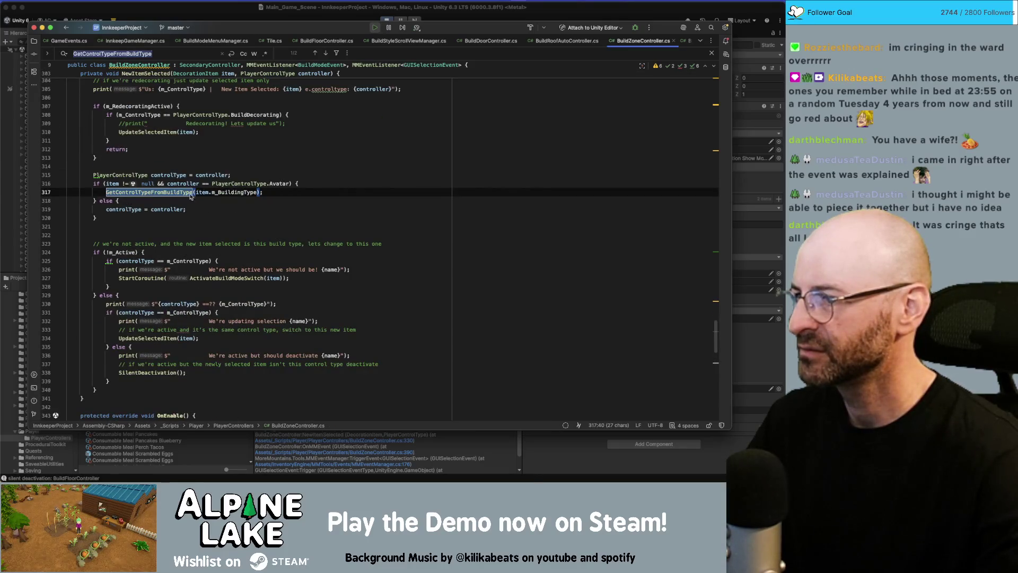
- Prefix the line 317 call with 'controlType =', then stop the running game in Unity
click(167, 192)
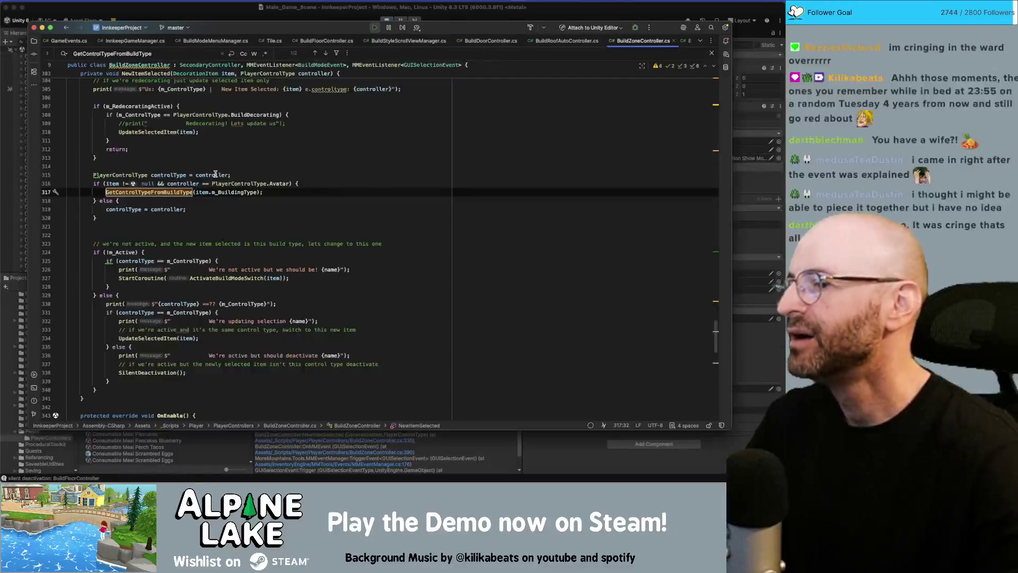
key(super+Left)
text(con)
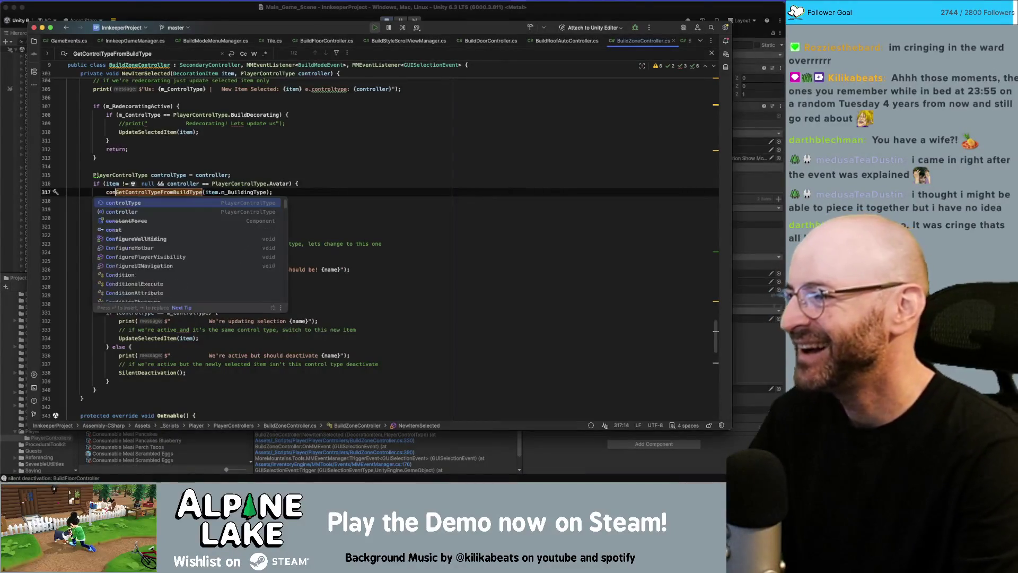
text(torlType =)
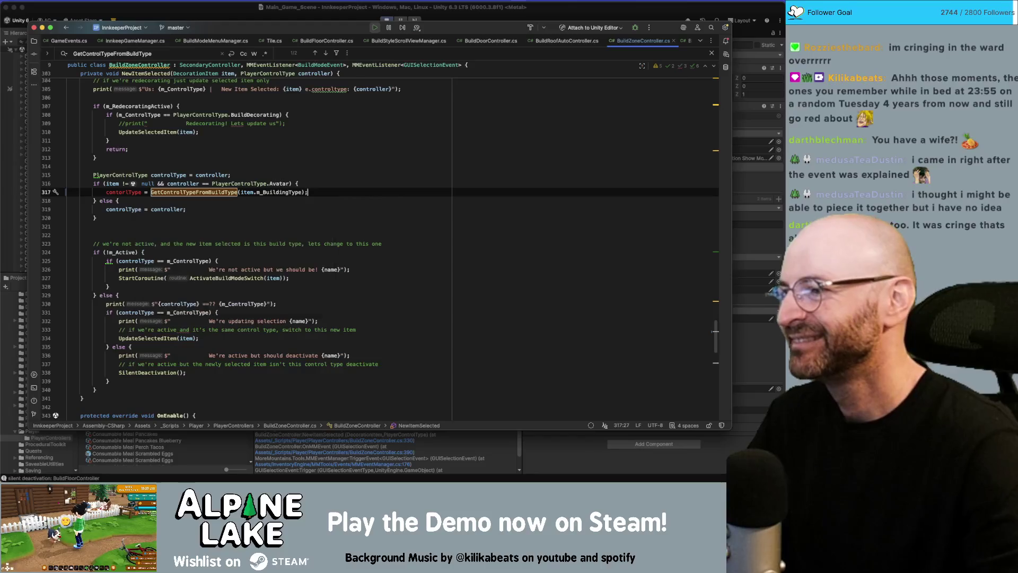
double_click(126, 192)
text(control)
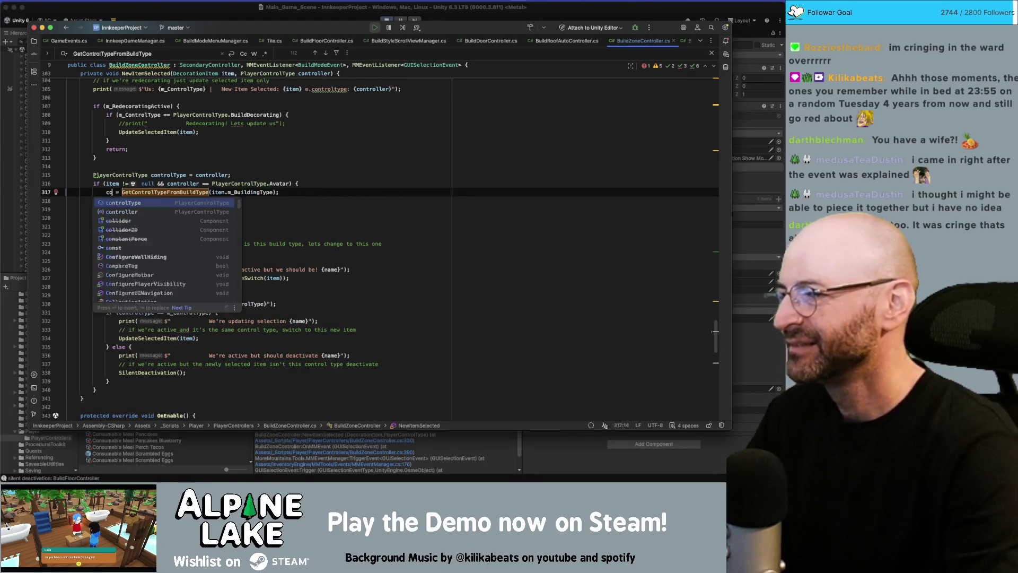
key(Return)
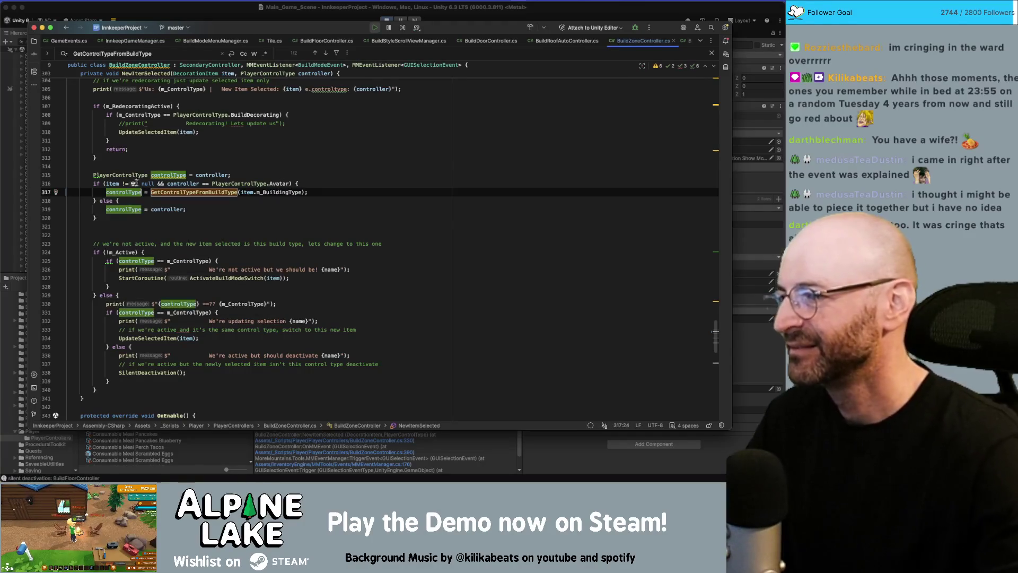
click(264, 157)
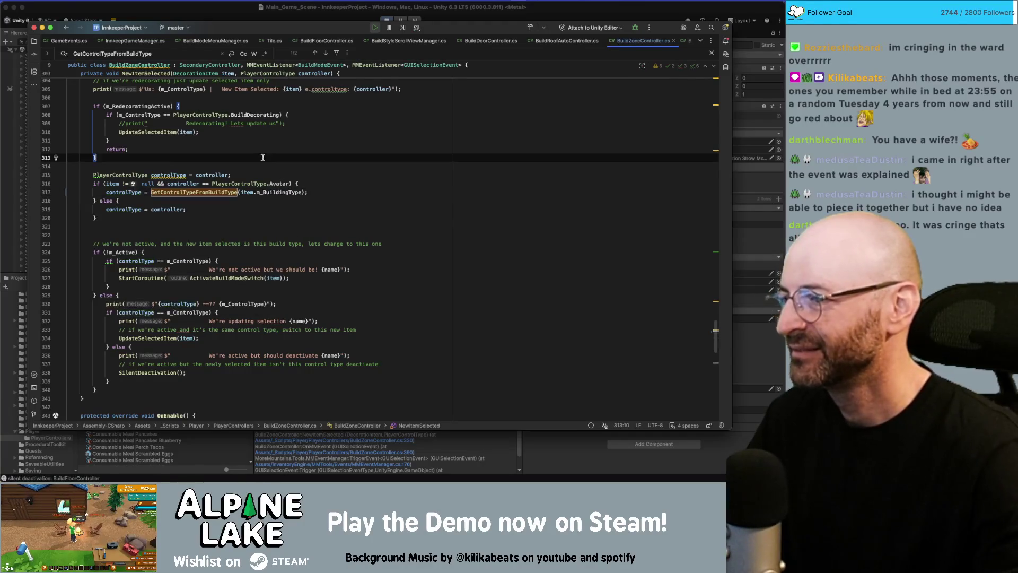
click(211, 16)
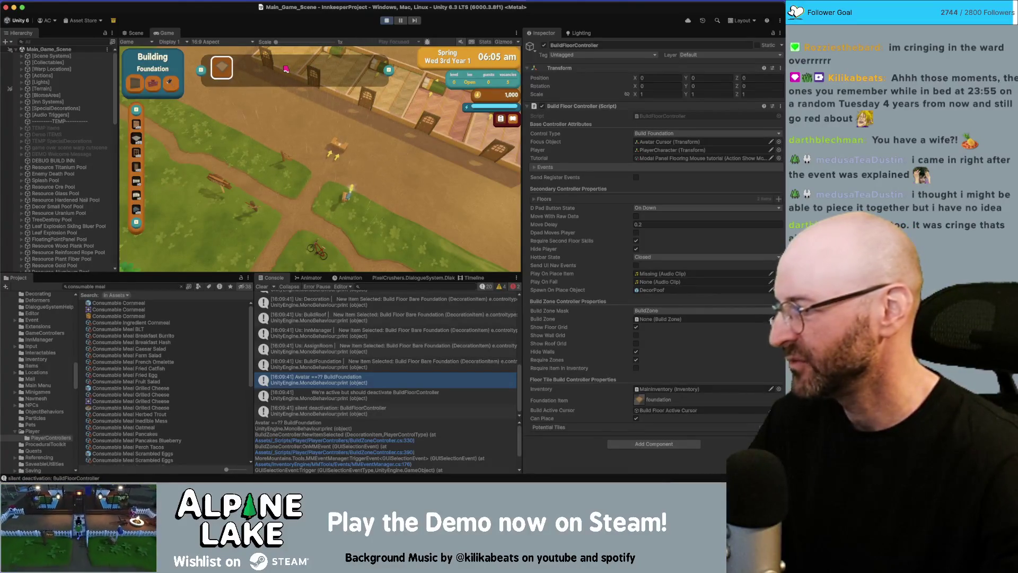
click(387, 20)
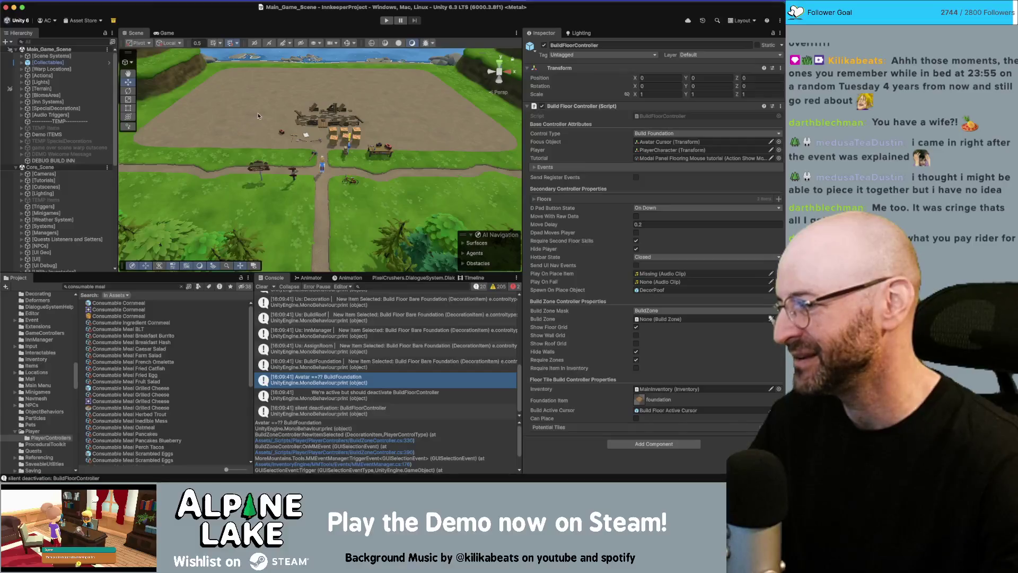
- Restart Play mode with the new code and press E for foundation build mode
click(386, 20)
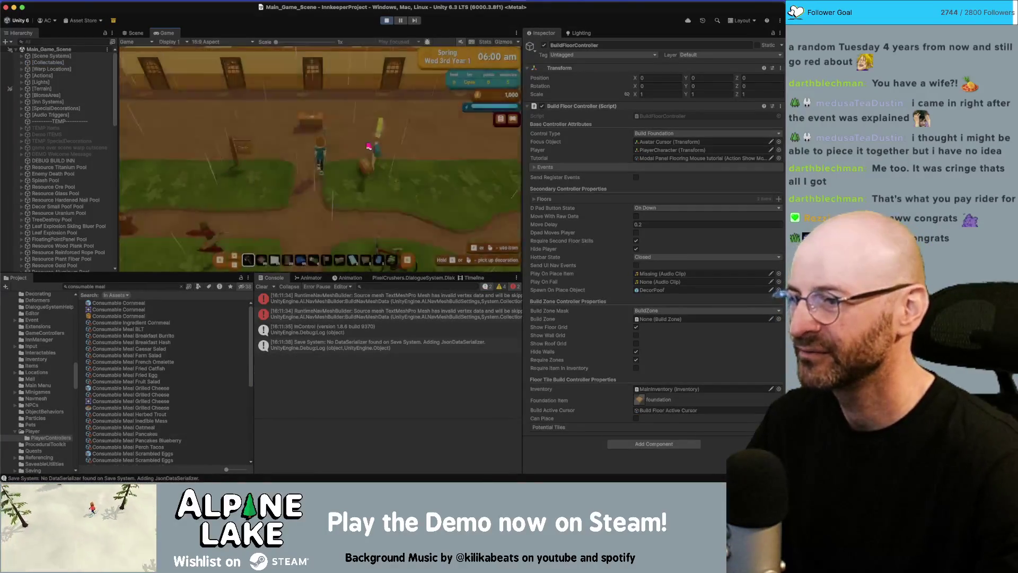
key(e)
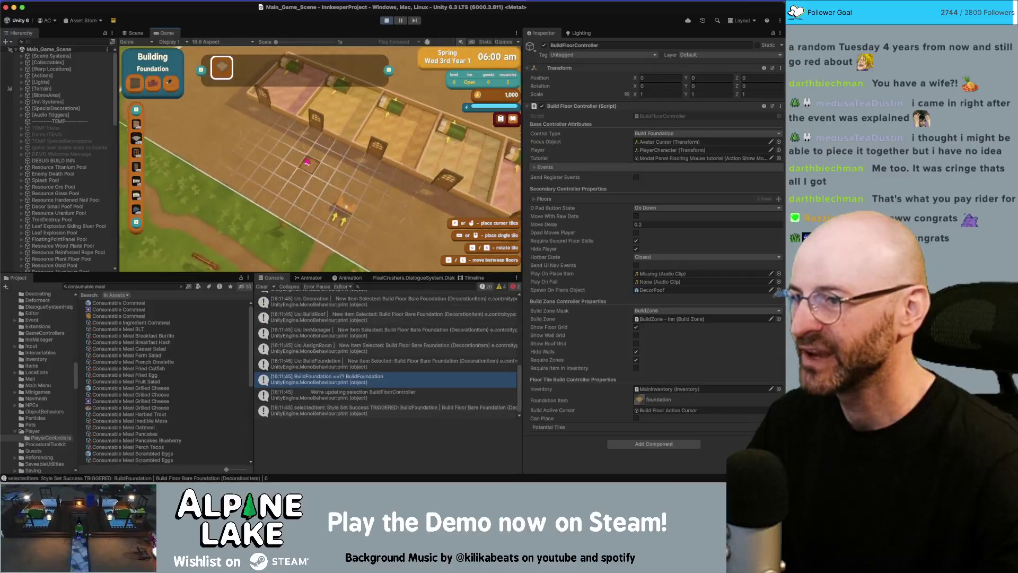
- Lay foundation tiles, switch to walls, and build walls along two foundation edges
key(e)
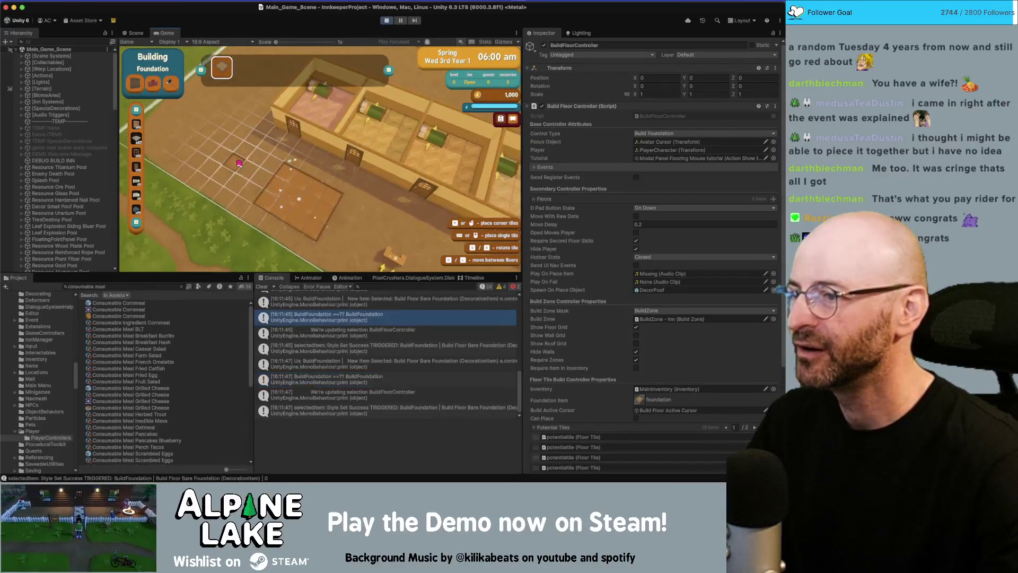
click(239, 163)
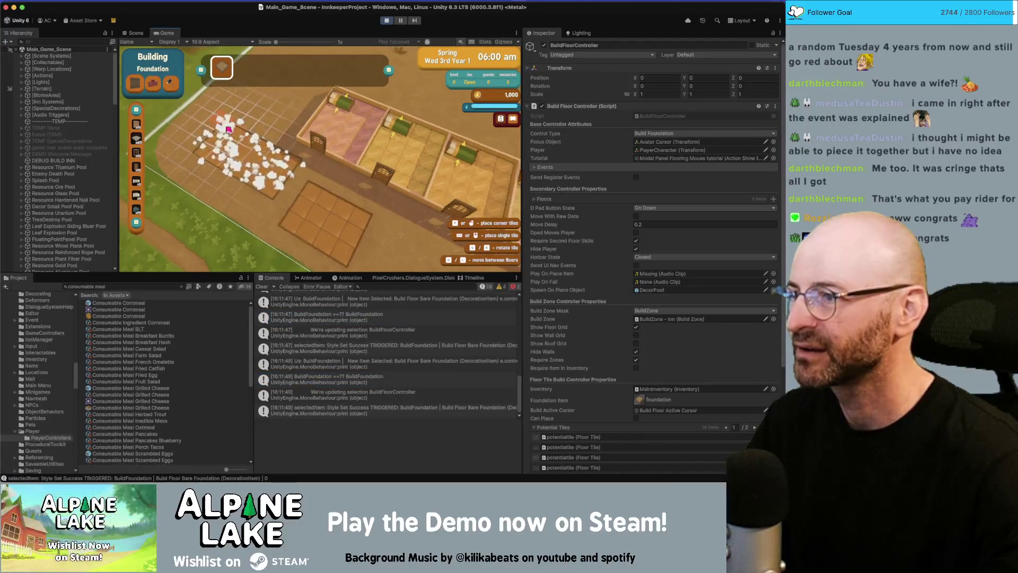
key(q)
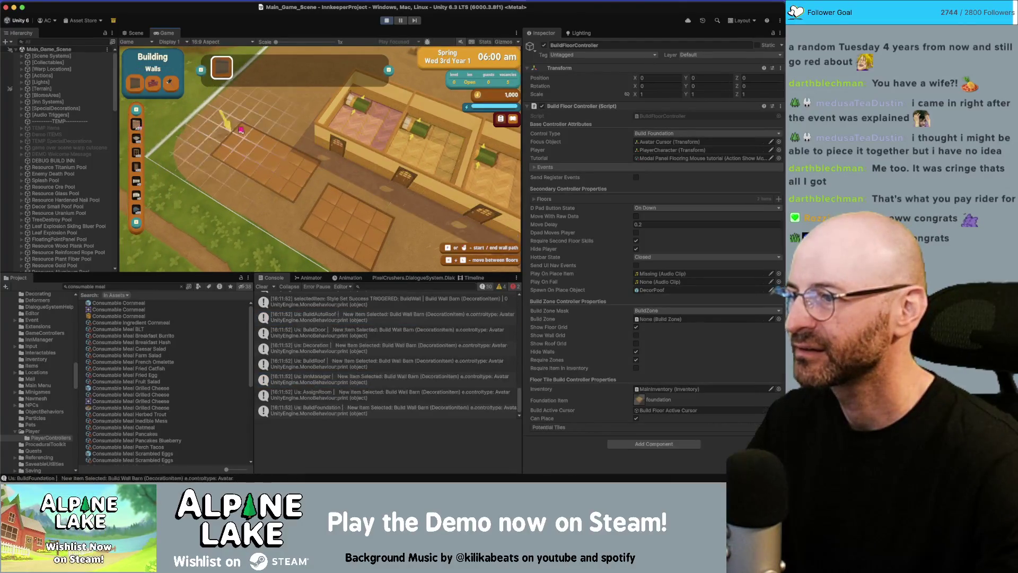
click(297, 199)
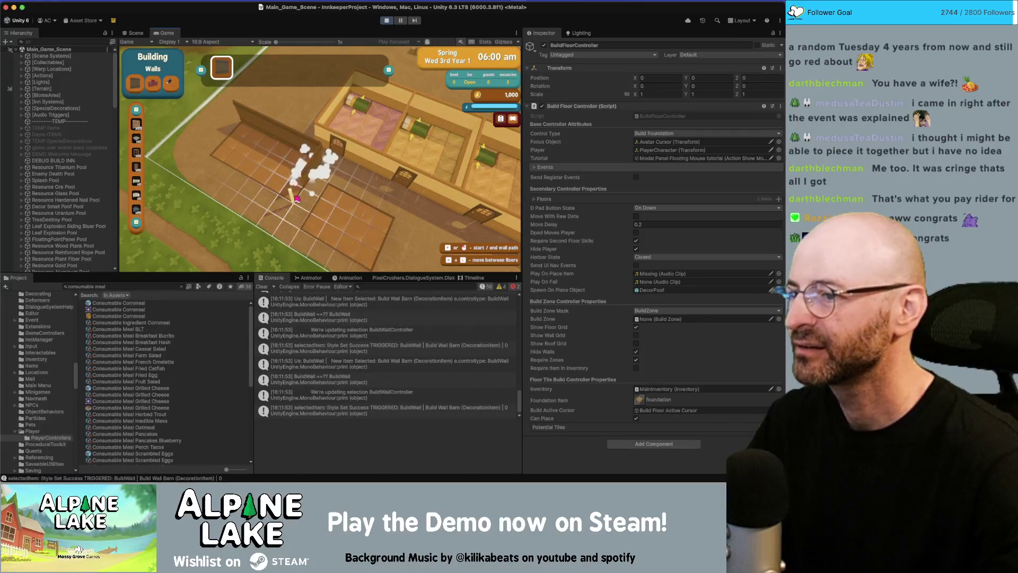
click(222, 141)
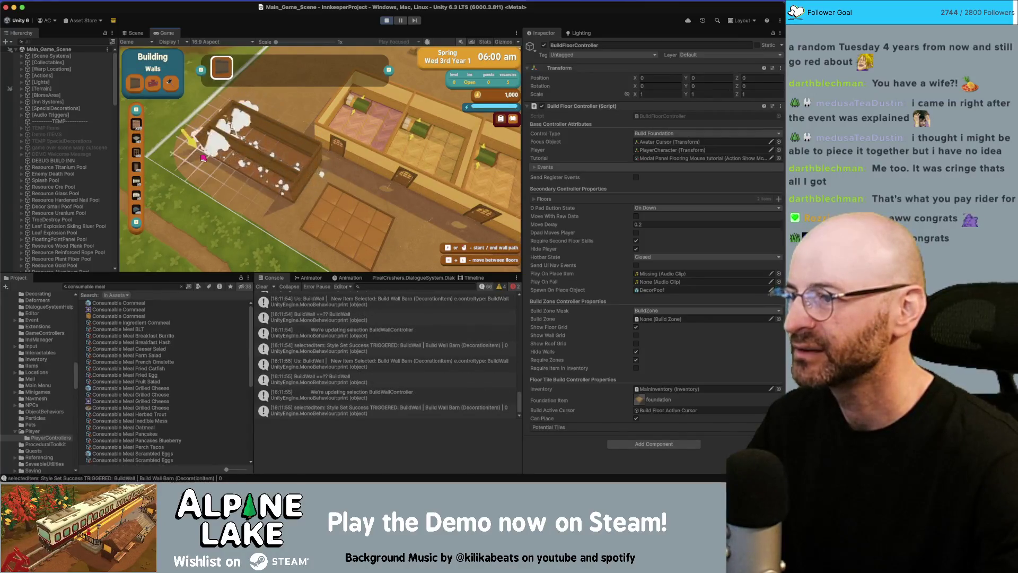
- Switch to doors, open a console entry's code, then return to Unity's walls mode
click(136, 153)
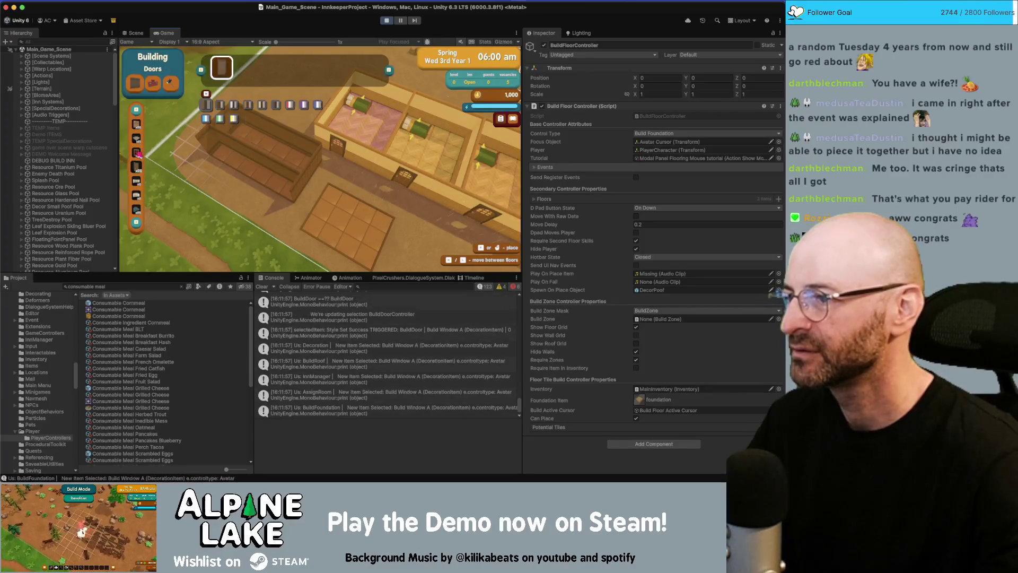
double_click(368, 348)
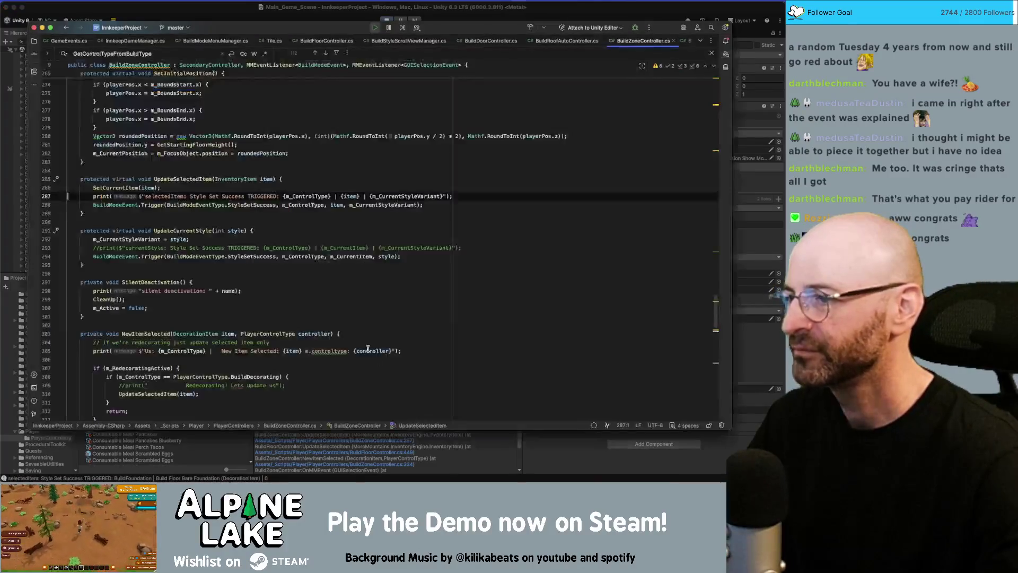
click(244, 11)
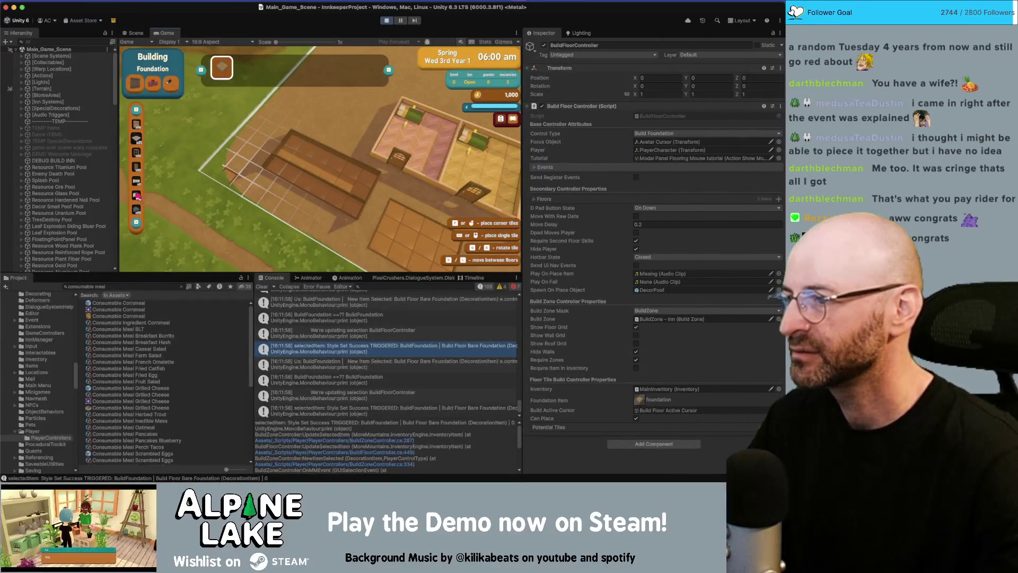
click(136, 182)
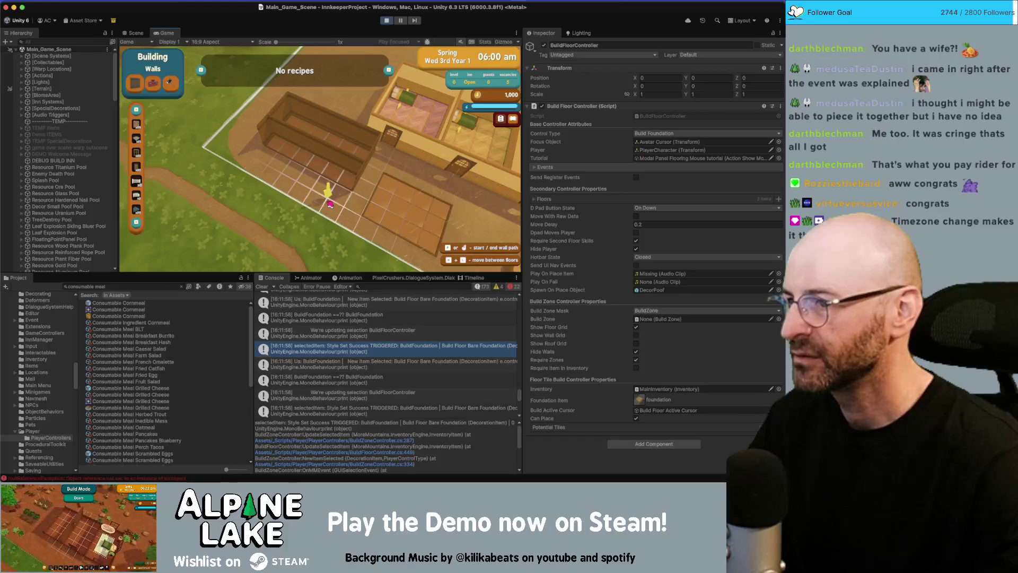
scroll(311, 336, down, 3)
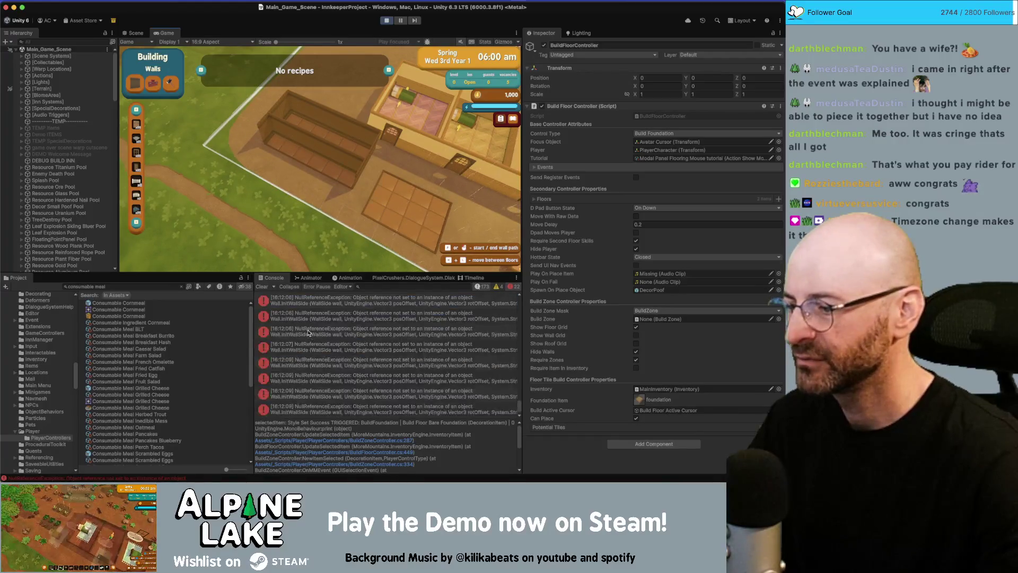
- Clear the console and select the wall item in the build hotbar
click(261, 287)
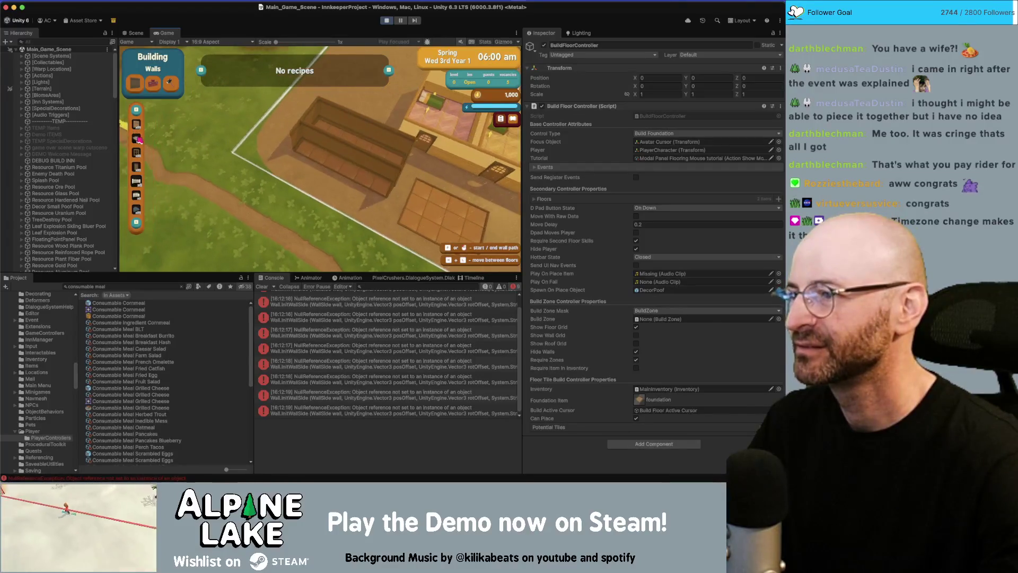
click(137, 125)
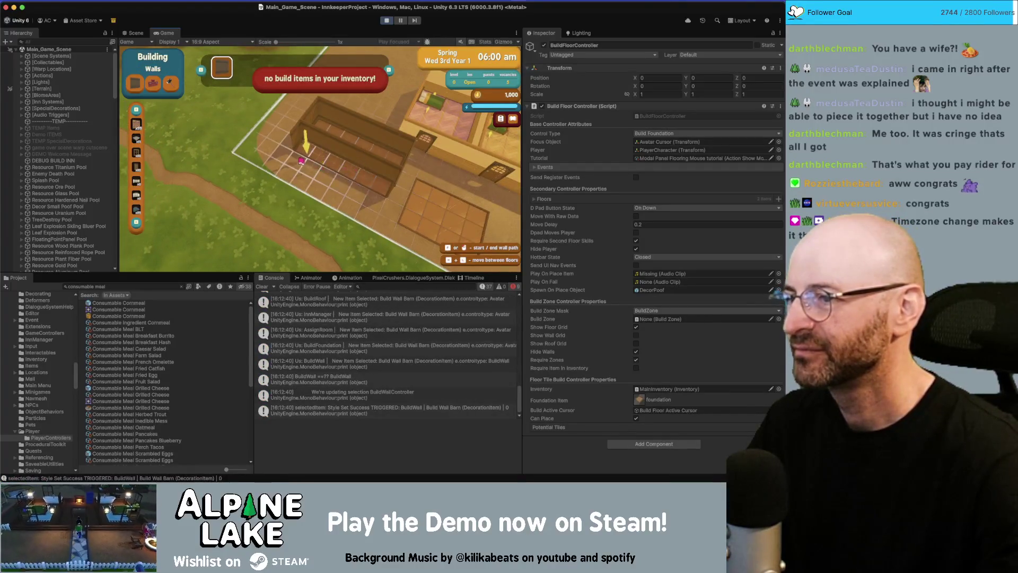
- Drag a wall segment along the grid, test a placement off the foundation, then exit wall-building mode
mouse_move(300, 160)
mouse_down()
mouse_move(403, 167)
mouse_move(257, 129)
mouse_up()
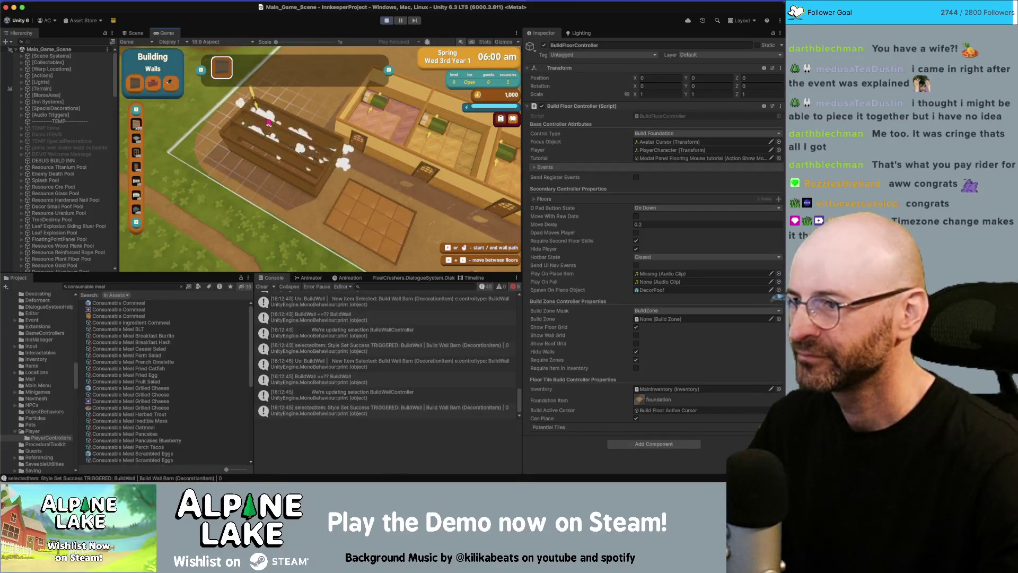
click(255, 158)
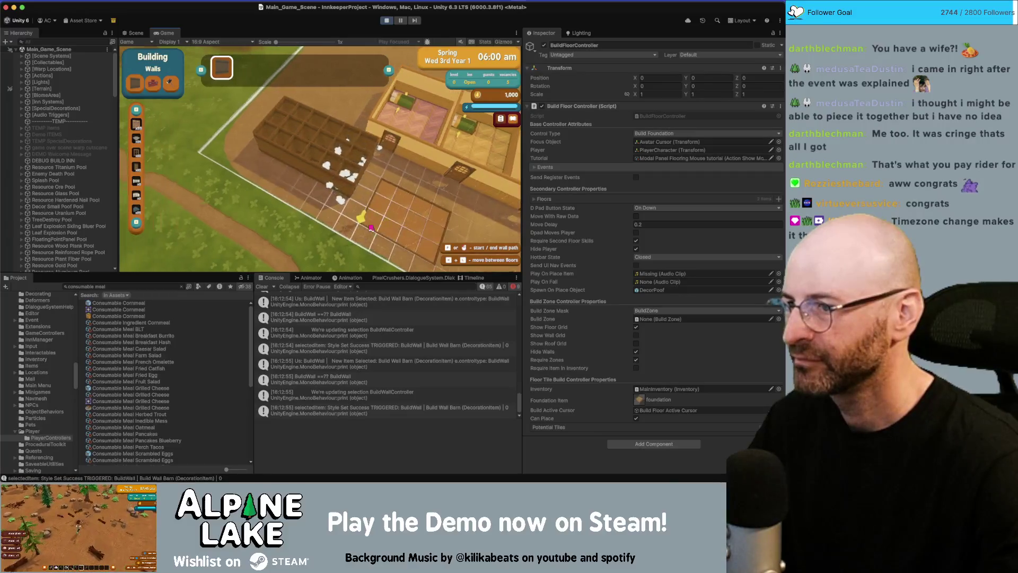
key(Escape)
- Walk the character to the foundation and place Build Door A pieces in the walls
key(a)
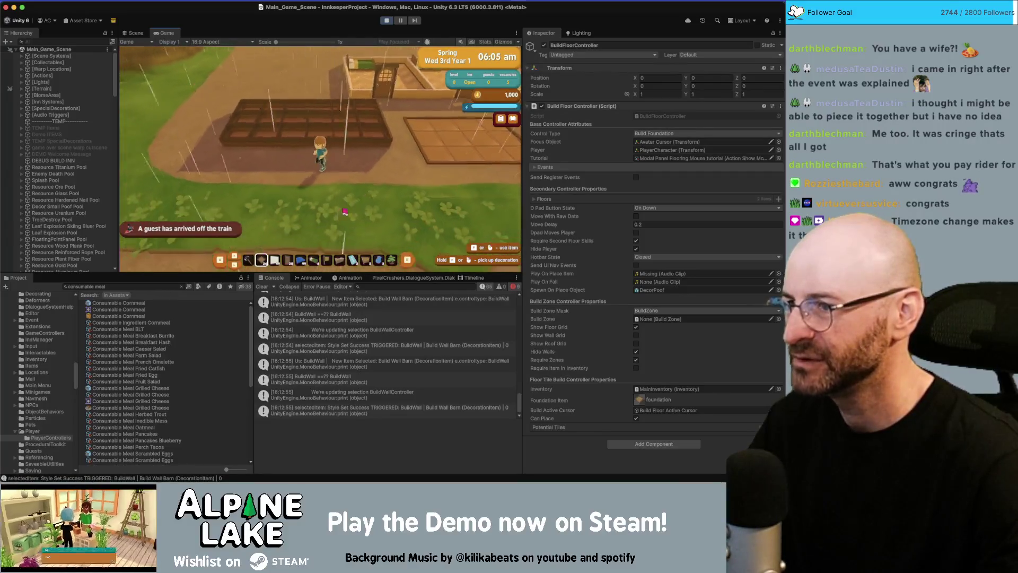
key(w)
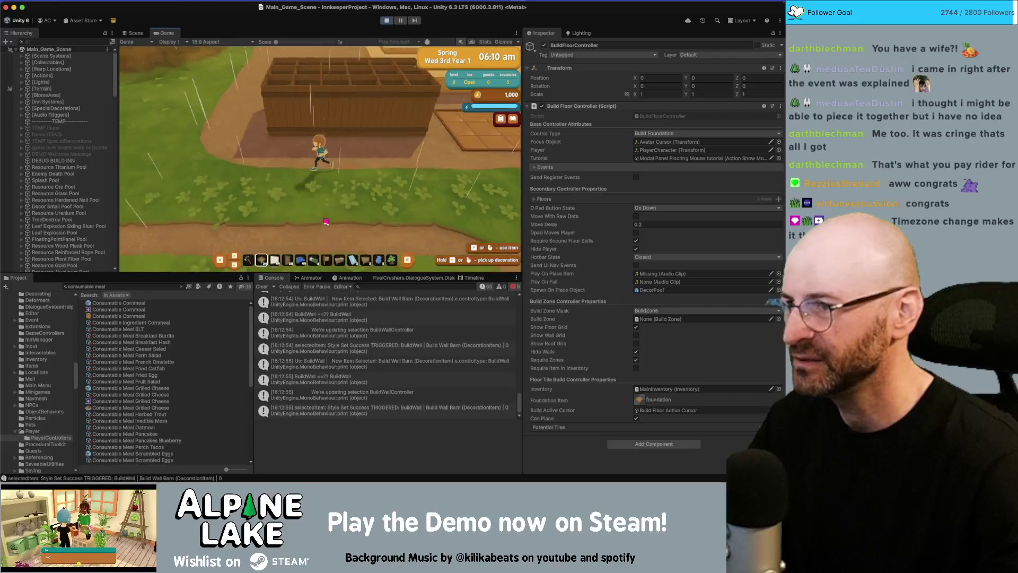
key(s)
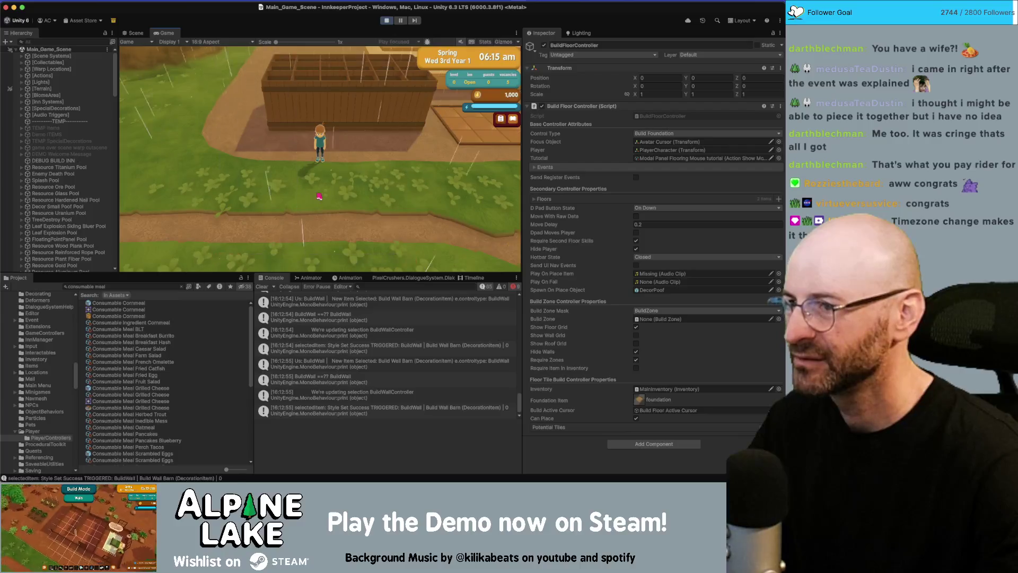
key(b)
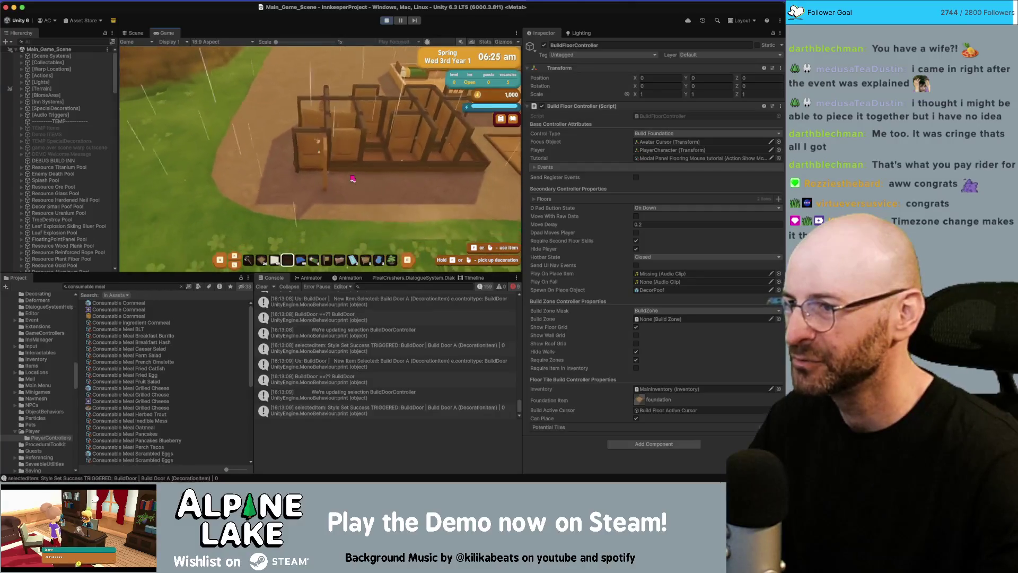
key(Escape)
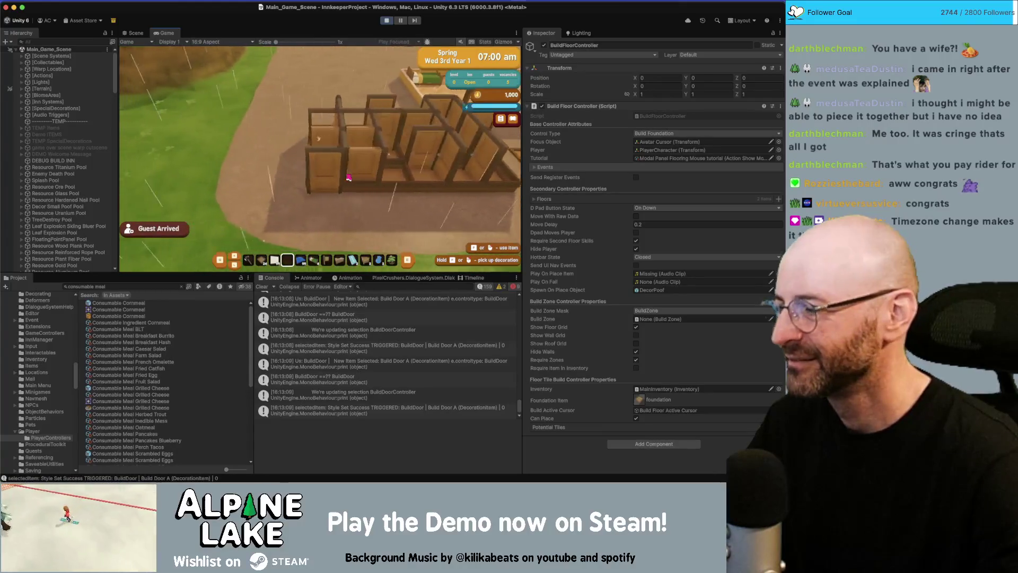
- Walk the character with WASD through the walled rooms to inspect them, then switch to the code editor
key(e)
key(d)
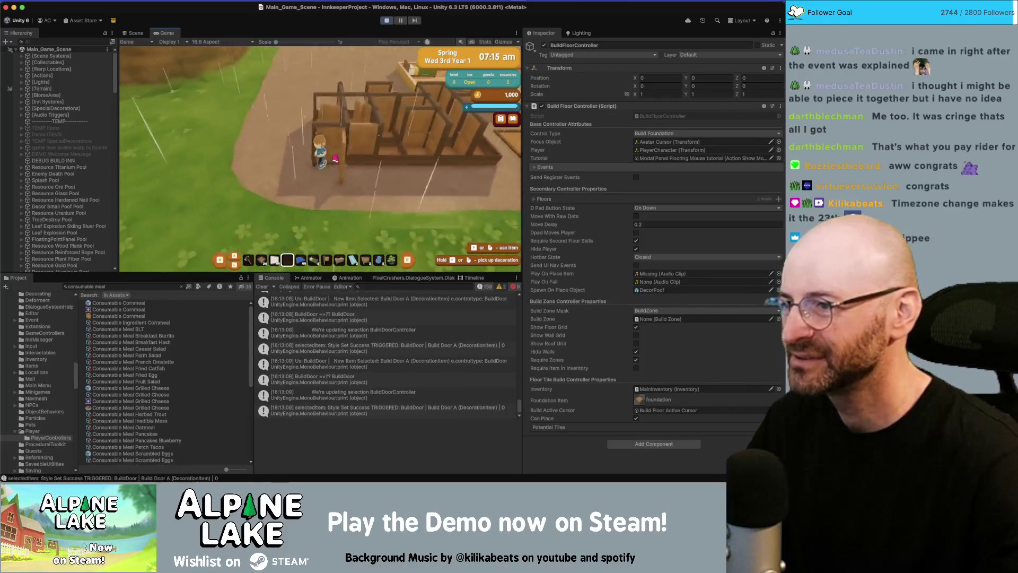
key(w)
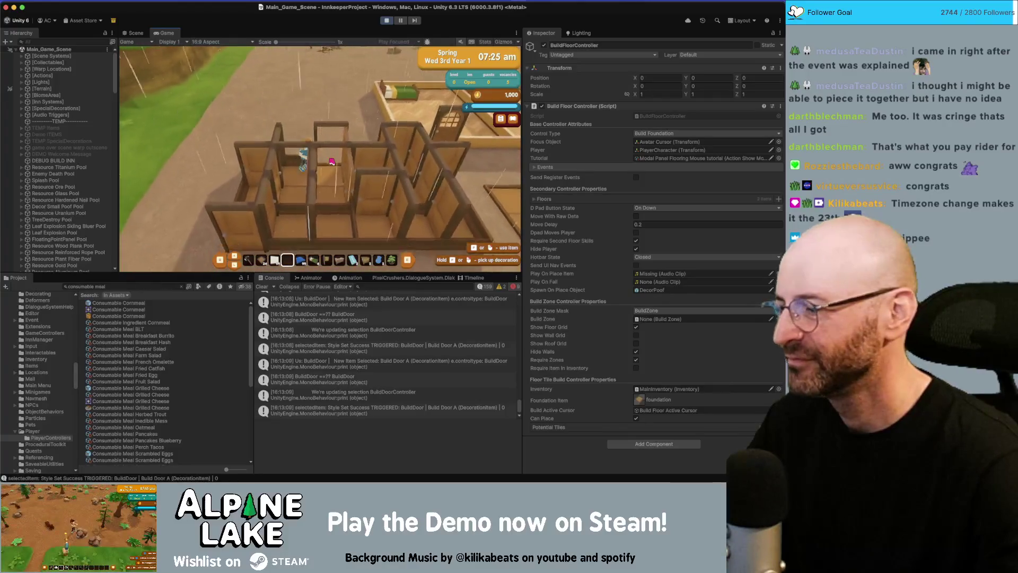
key(d)
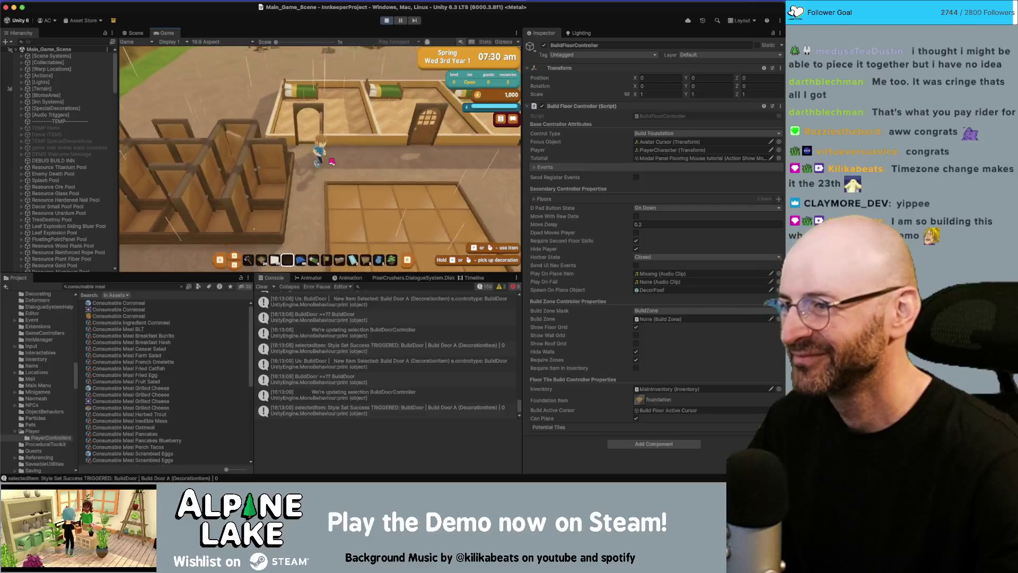
key(s)
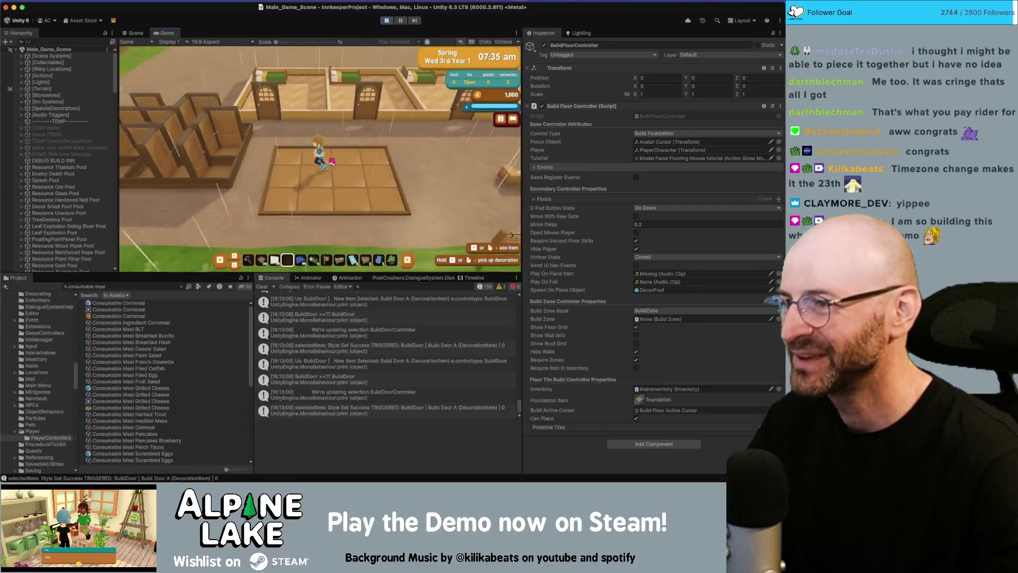
key(w)
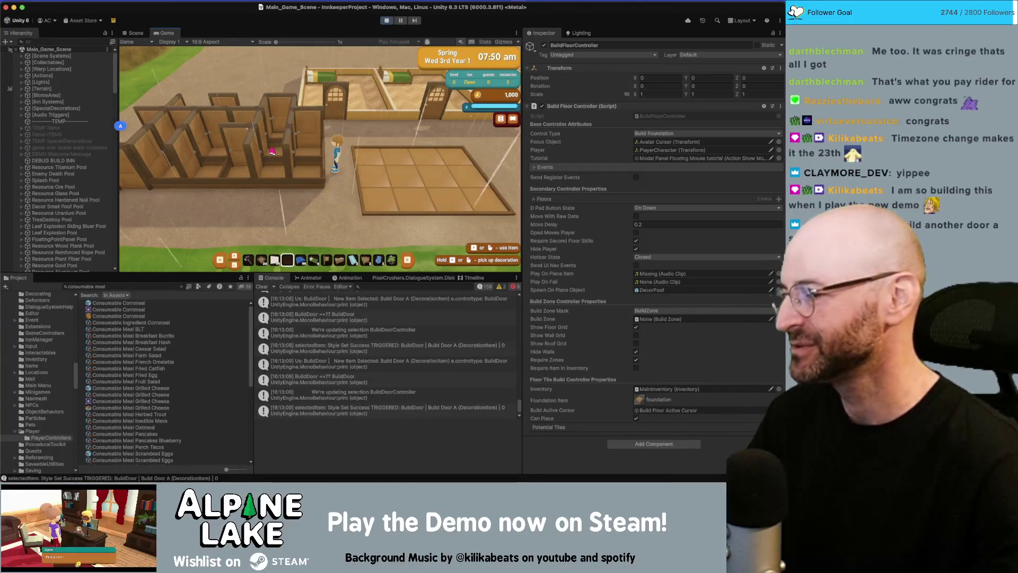
key(d)
key(a)
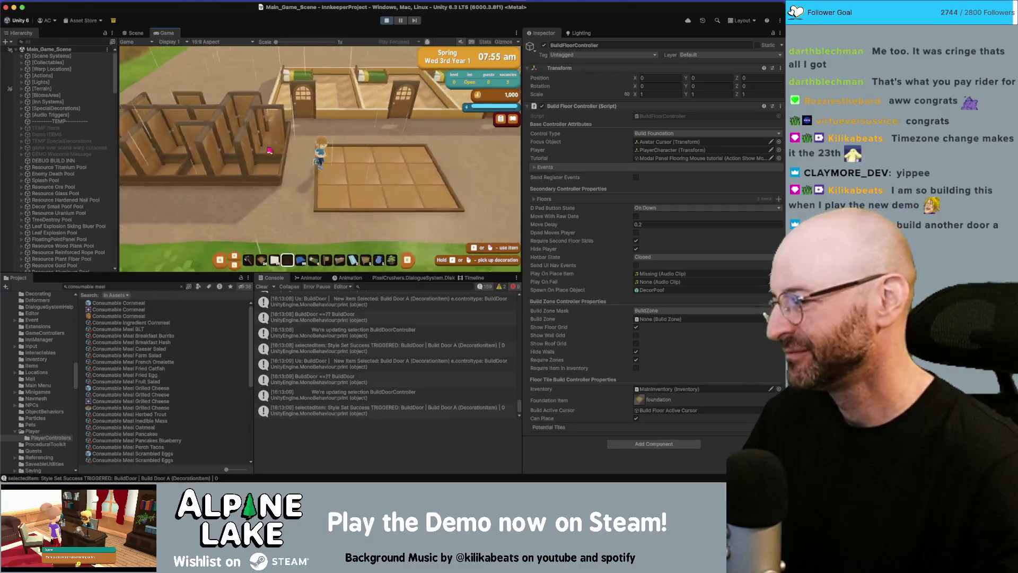
key(a)
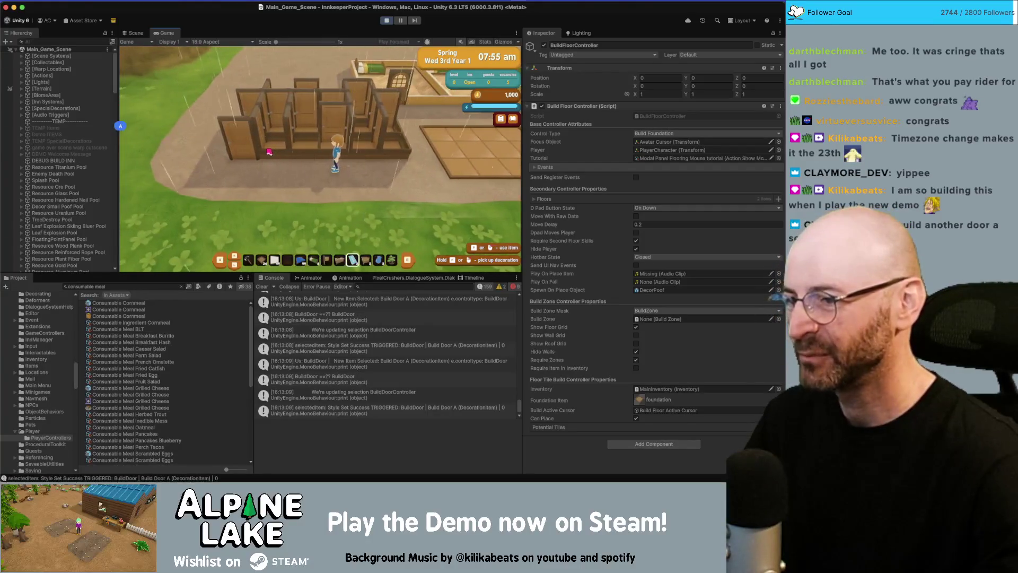
scroll(69, 159, down, 10)
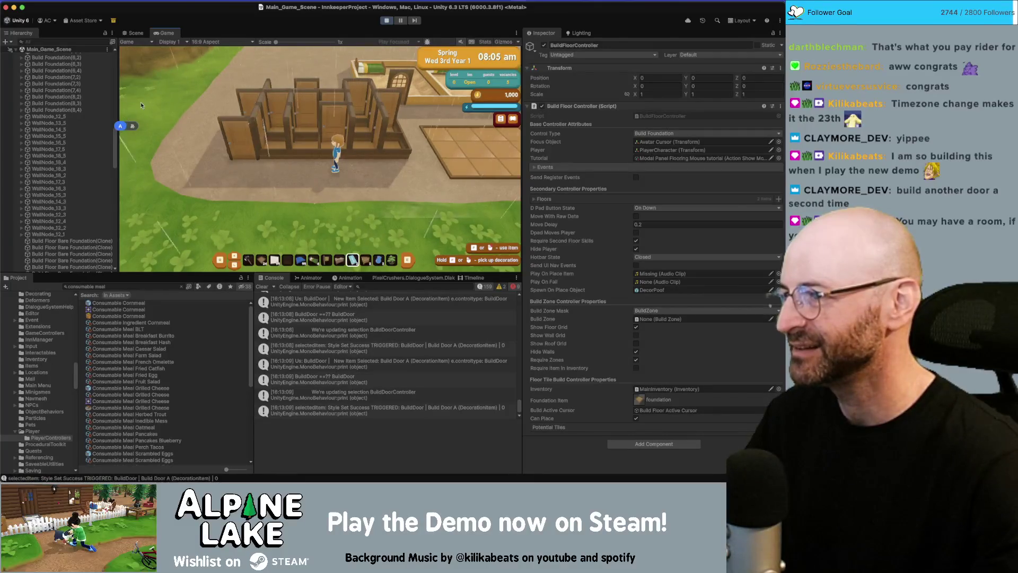
key(super+Tab)
key(super+Tab)
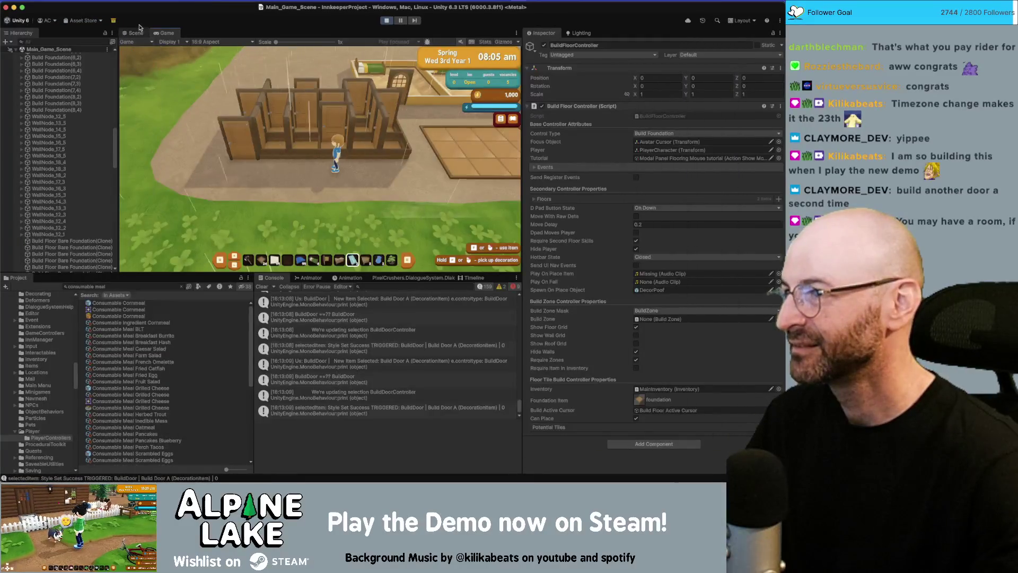
- Stop the running game and press Play again for a fresh session
click(386, 21)
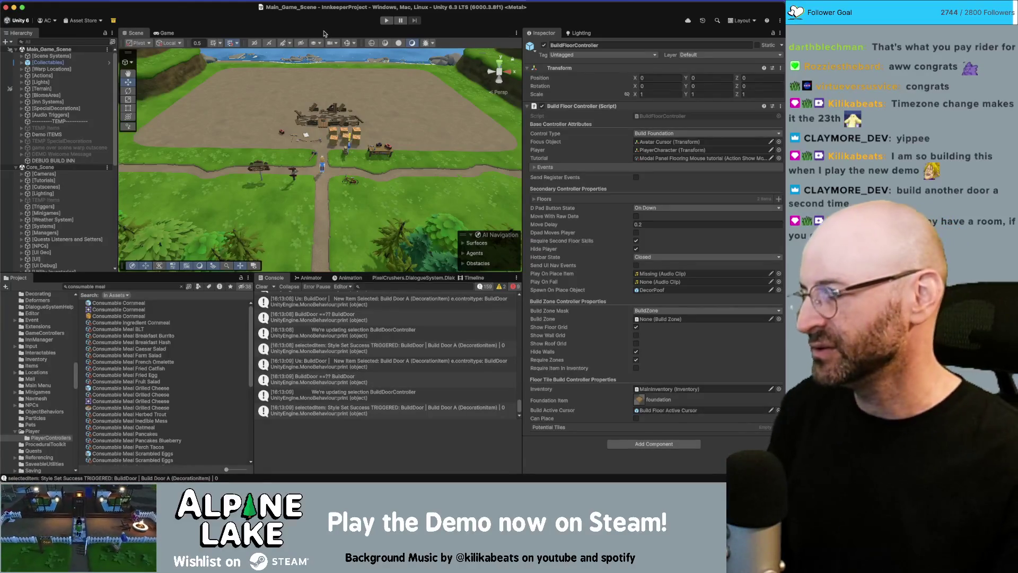
click(387, 21)
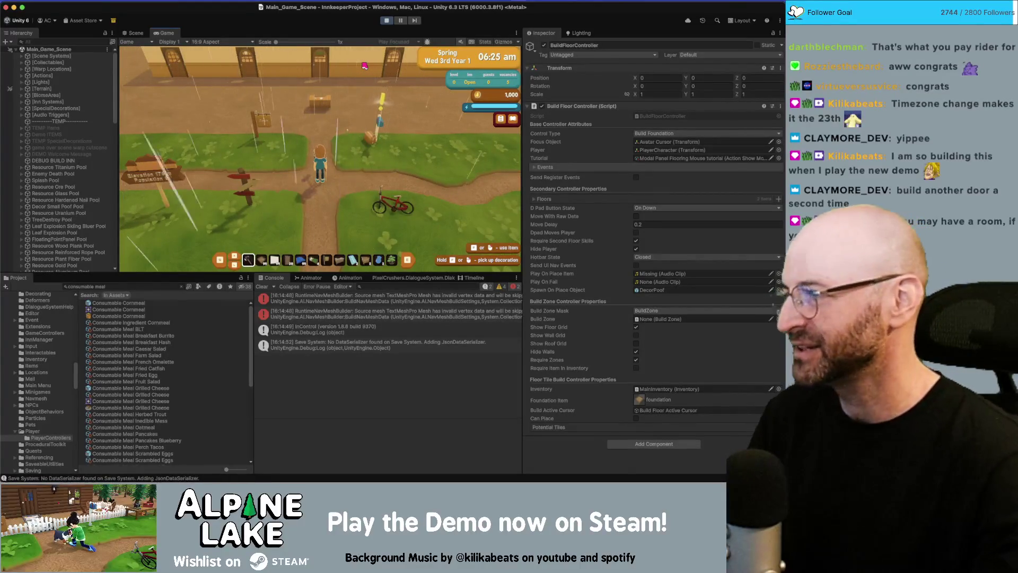
- Walk the character west along the inn wall and enter wall-building mode with hotbar item 3
key(w)
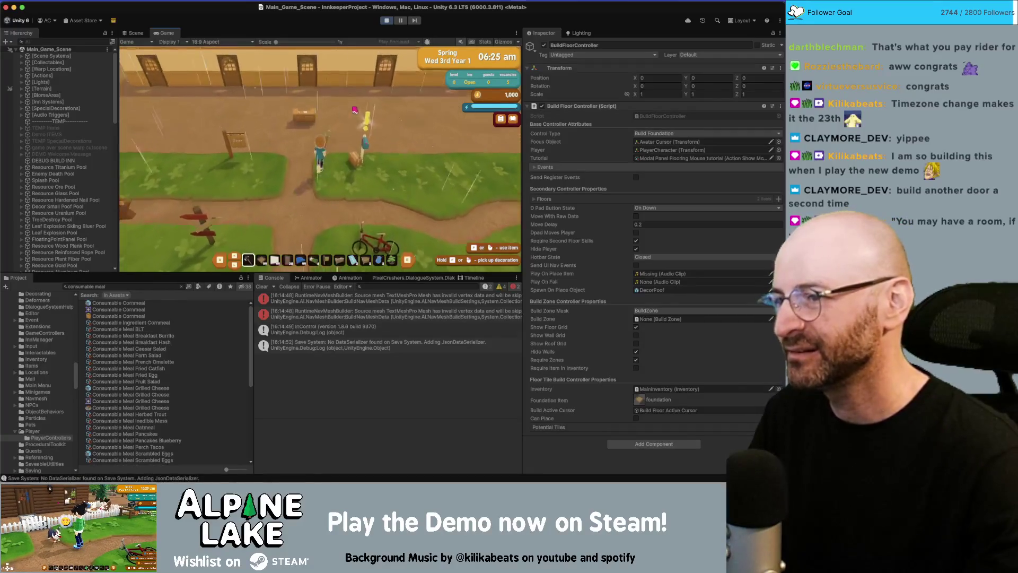
key(a)
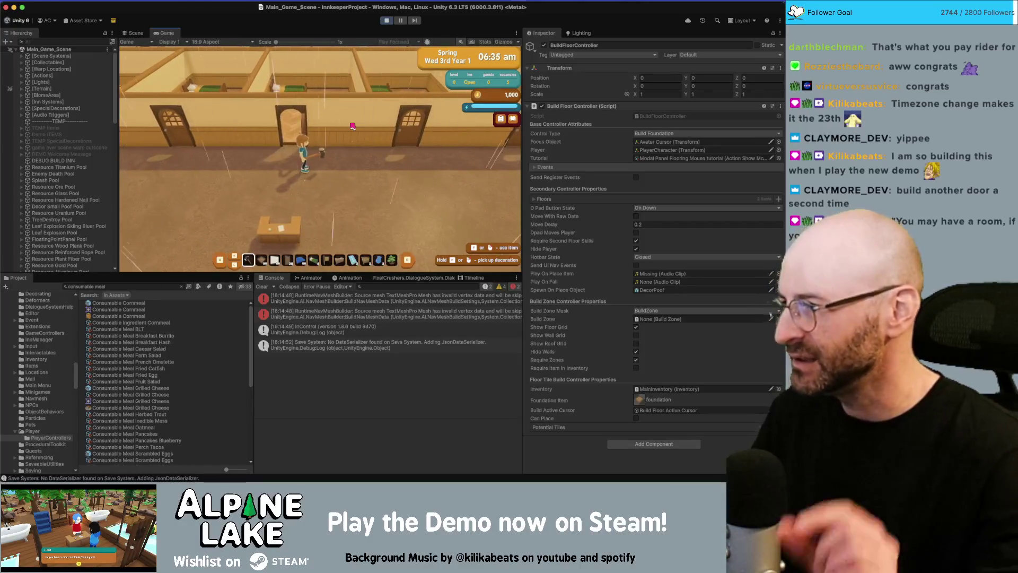
key(s)
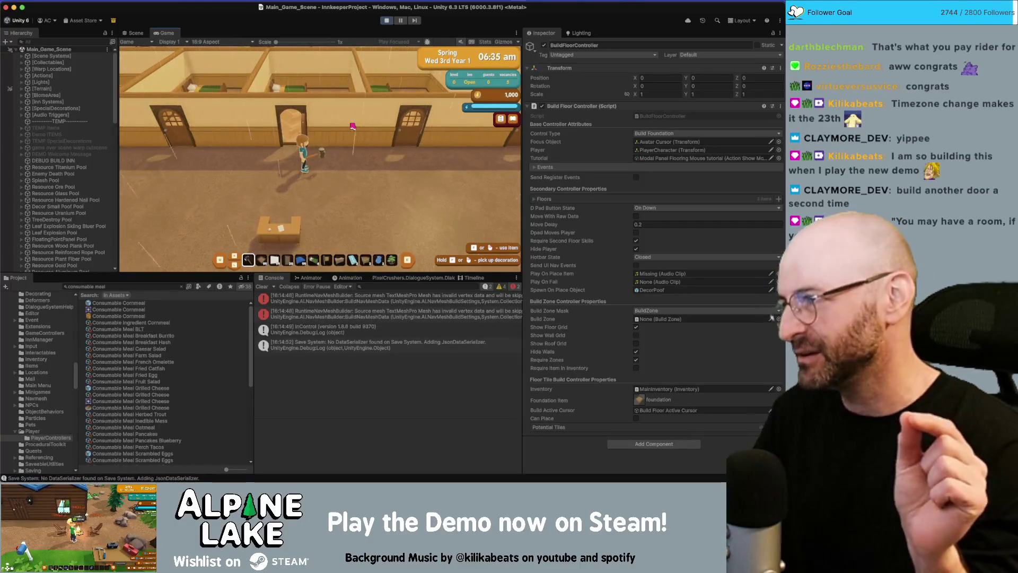
key(a)
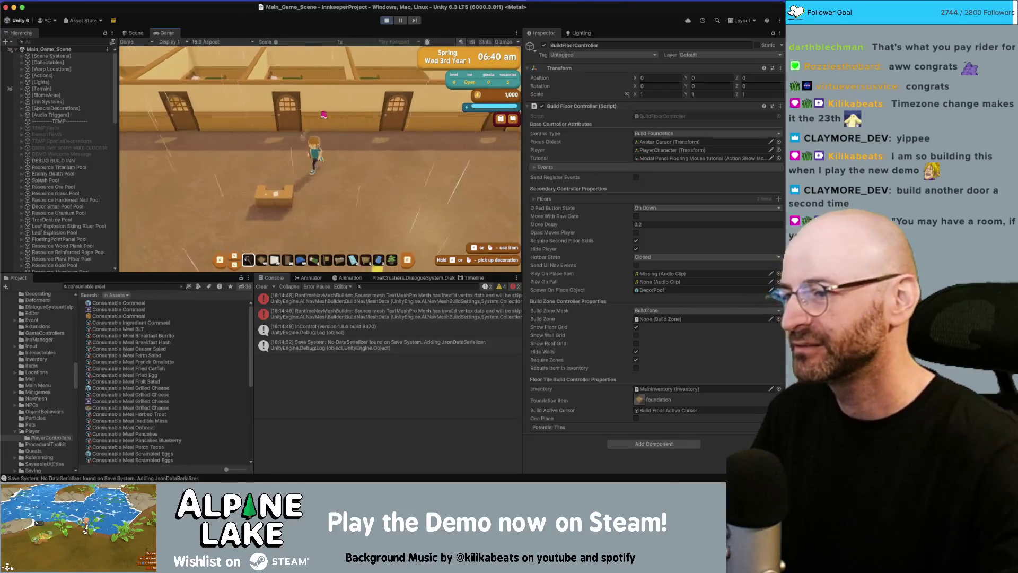
key(3)
key(f)
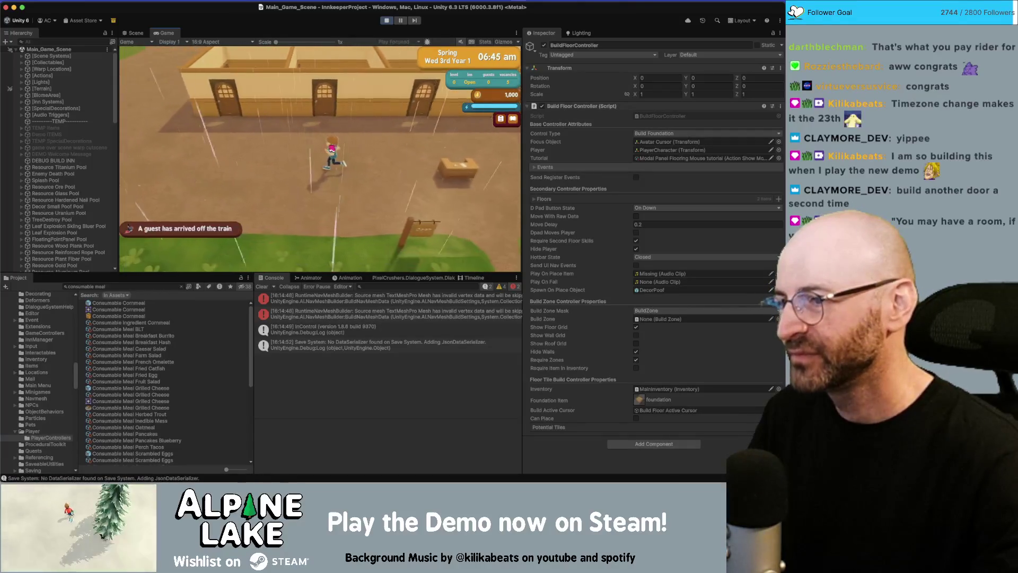
key(f)
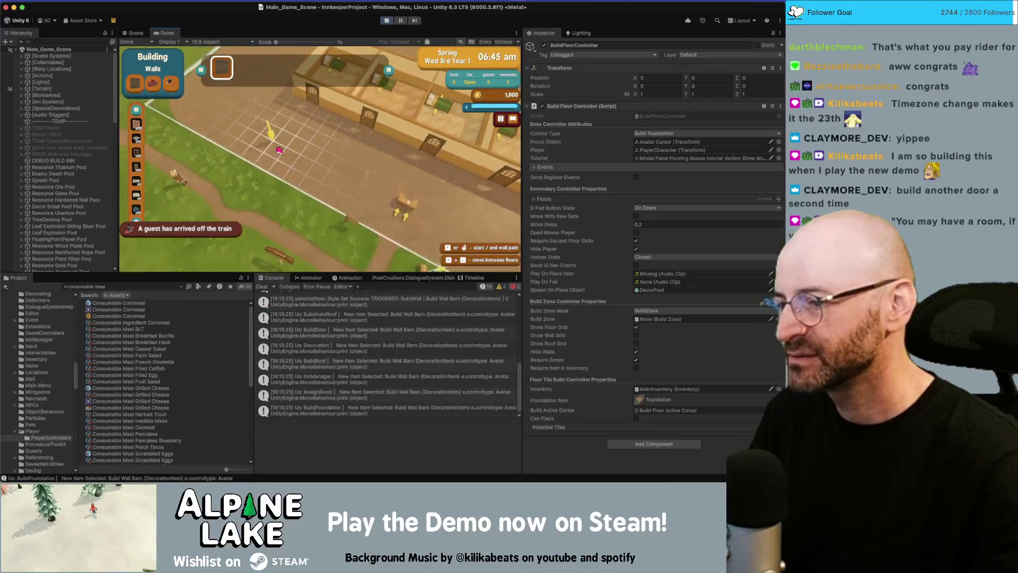
- Toggle foundation-building mode, attempt a wall placement that triggers the null error, and stop the game
key(Escape)
key(f)
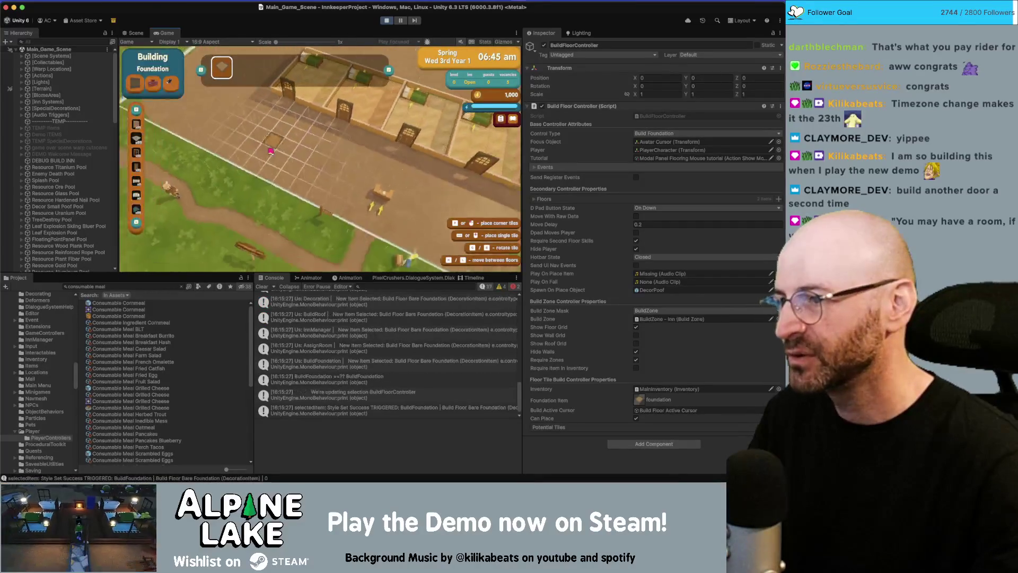
key(Escape)
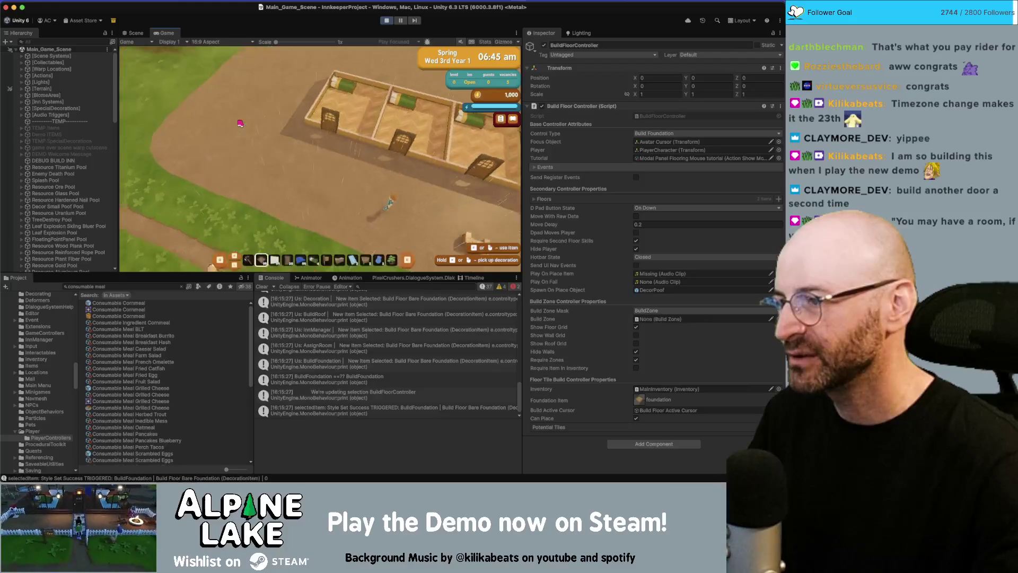
key(f)
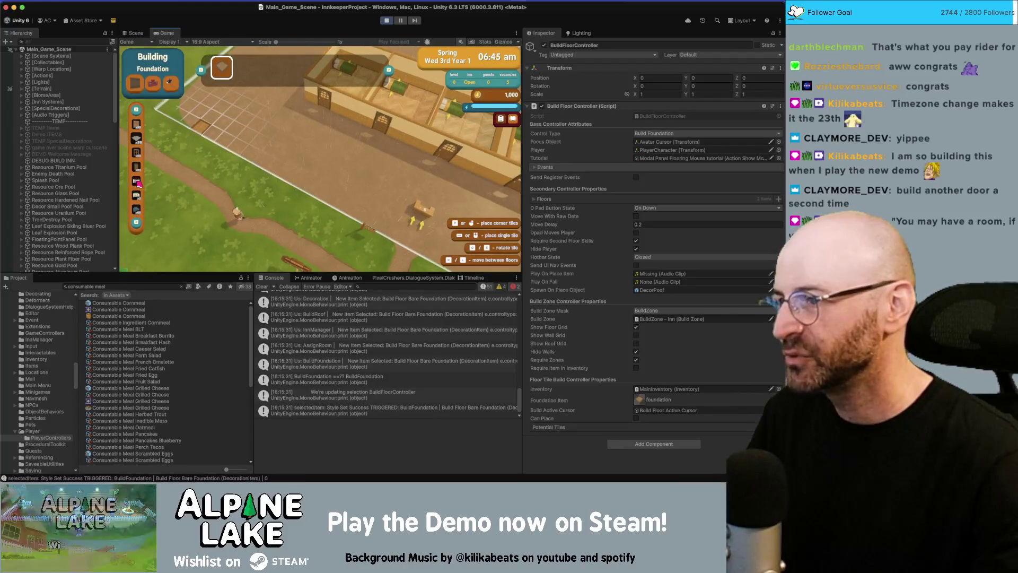
scroll(320, 159, down, 1)
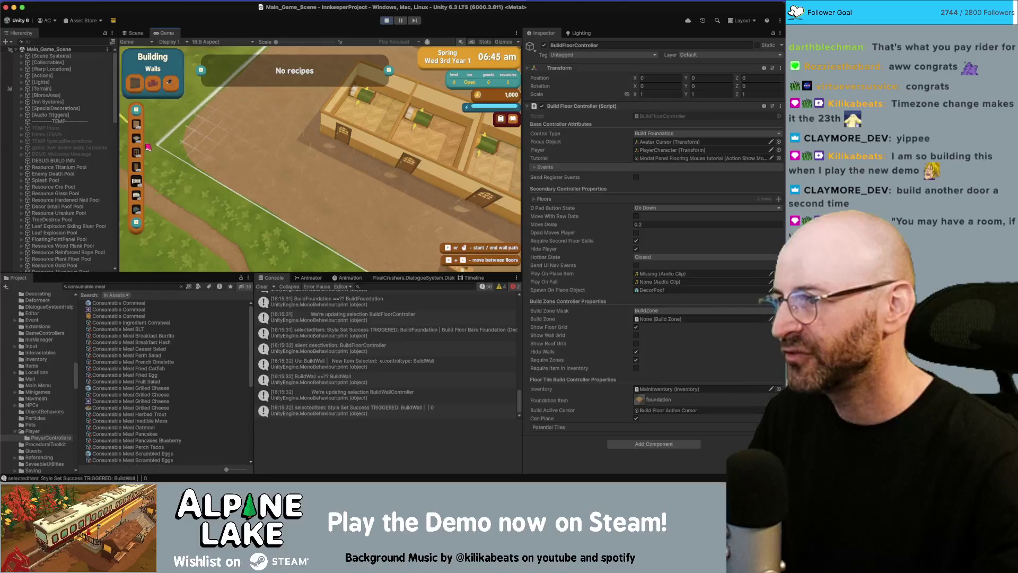
click(367, 131)
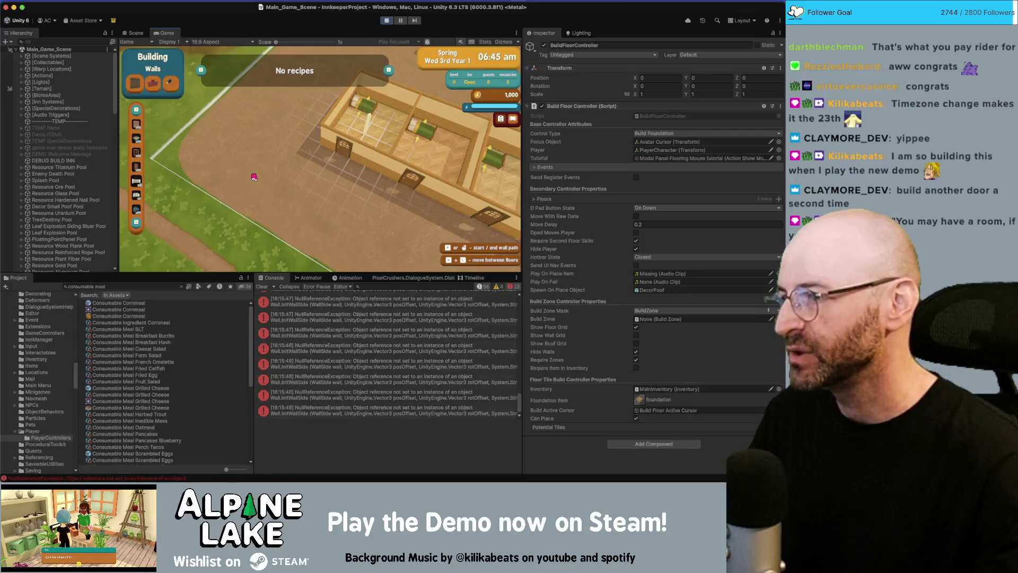
click(388, 20)
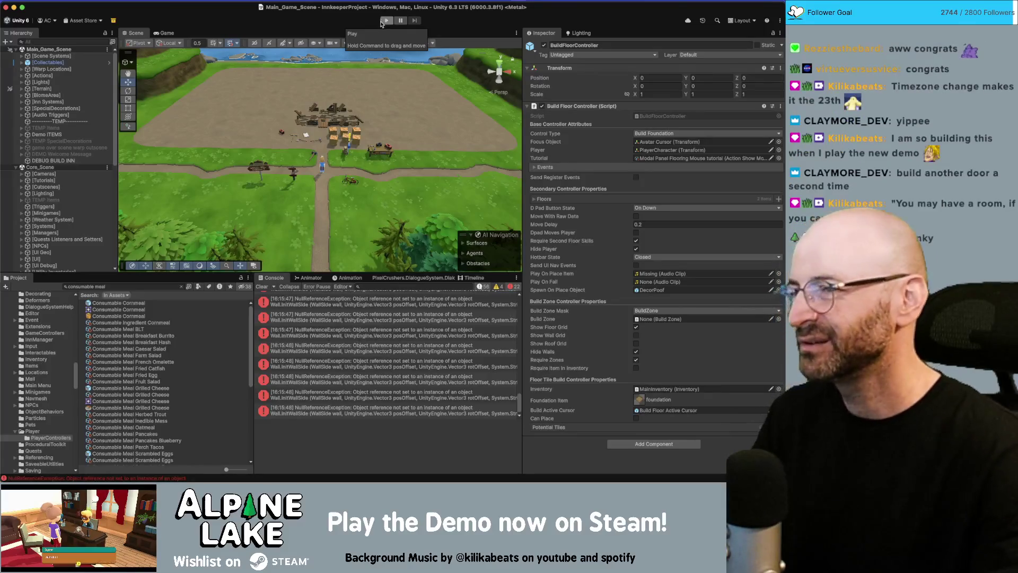
- Play the game, lay a 2x2 foundation block, and start a wall on it to trigger the null errors
click(387, 22)
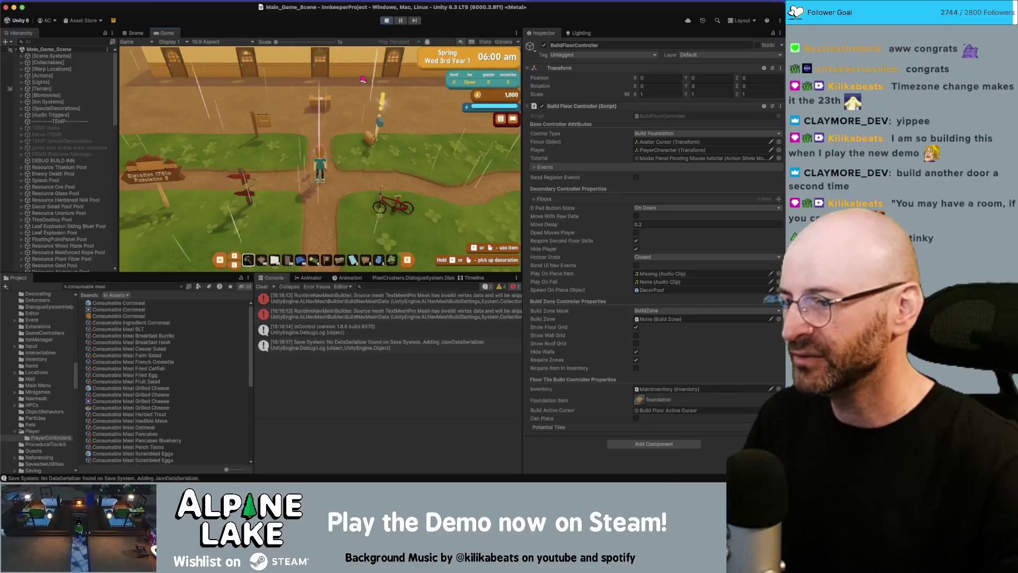
key(w)
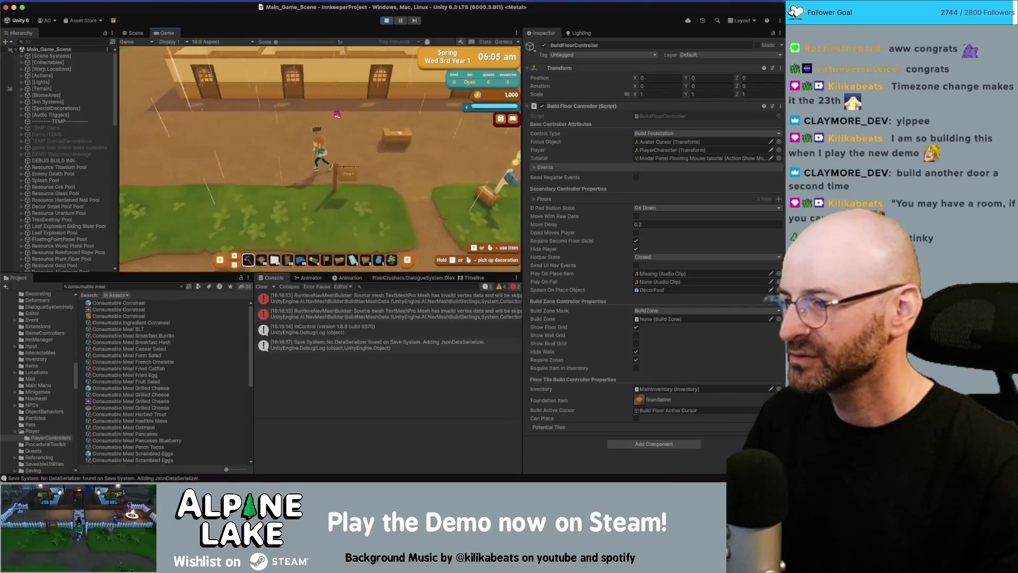
click(355, 81)
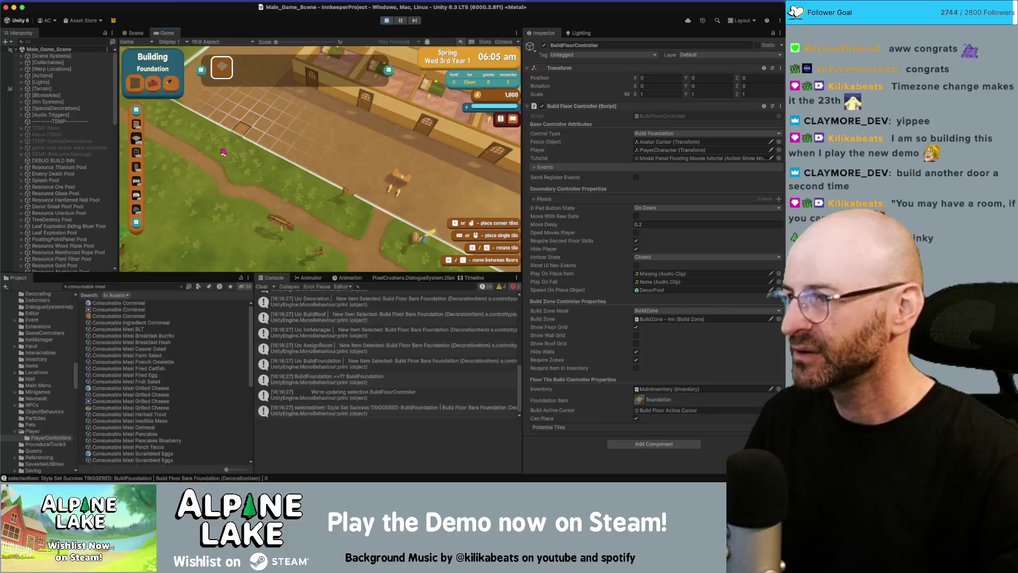
drag(249, 114, 281, 159)
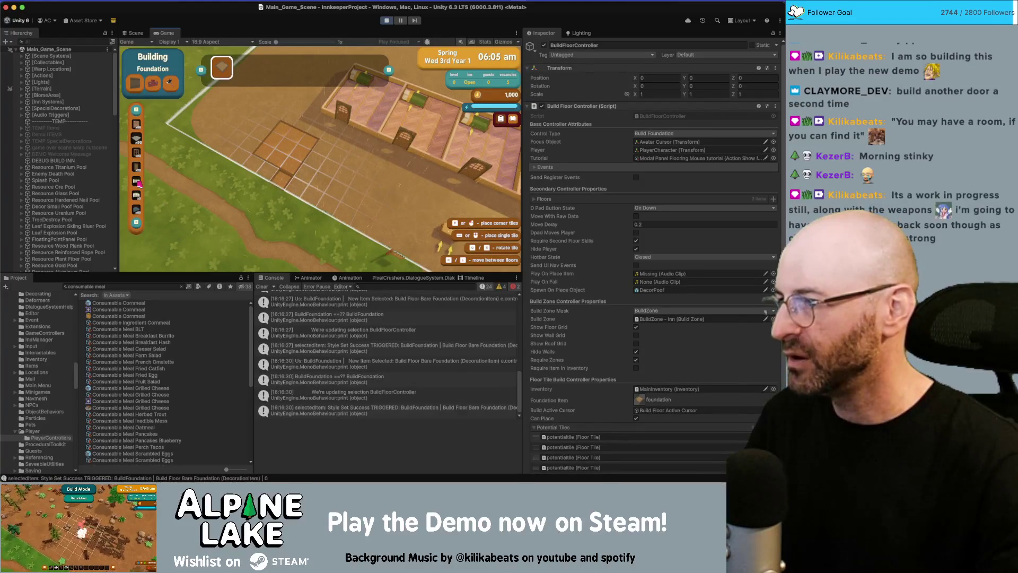
click(138, 183)
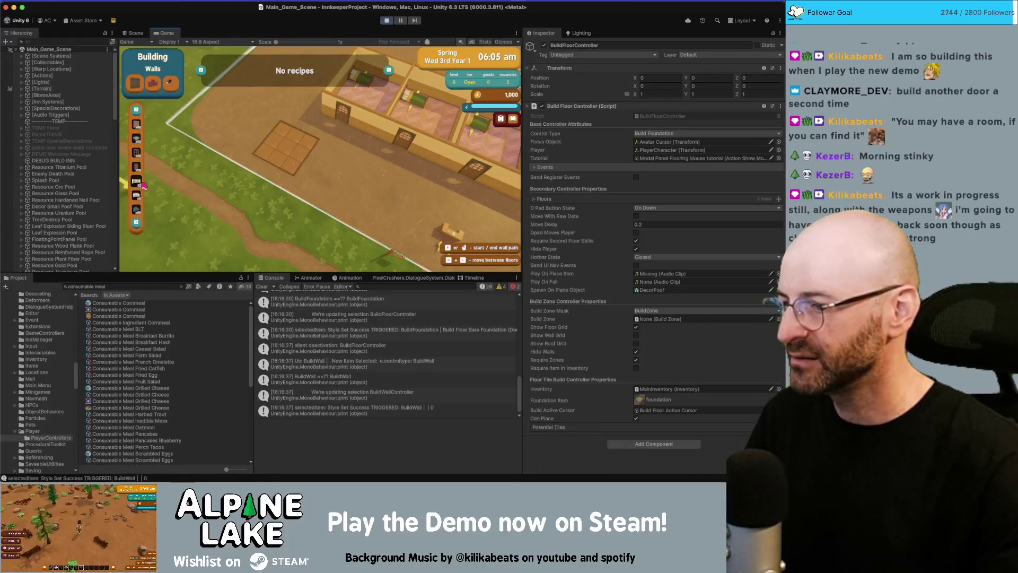
click(328, 175)
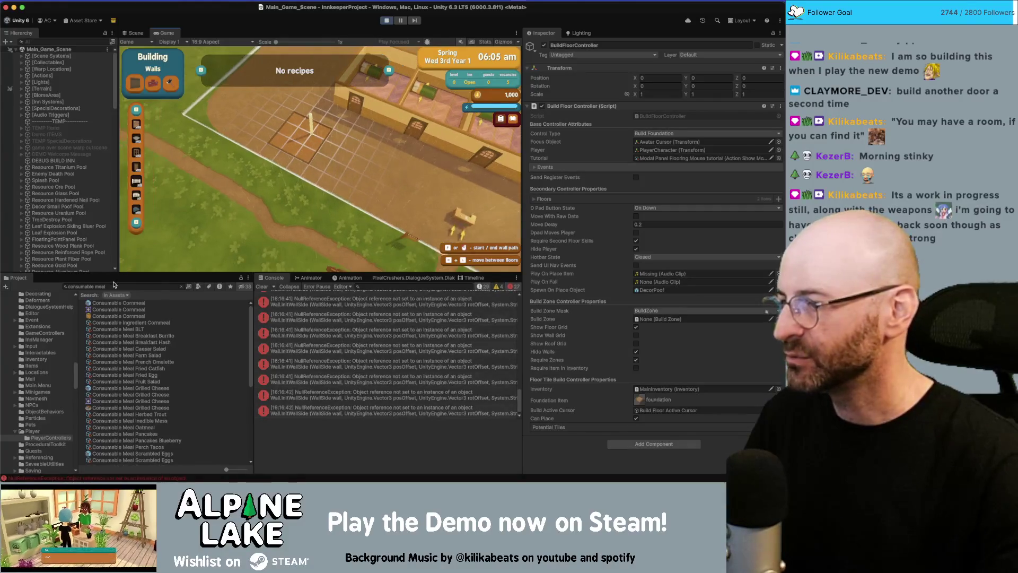
- Select BuildWallController and collapse its Wall Row, Wall Path and Quick Wall Pool lists in the Inspector
scroll(98, 251, down, 10)
scroll(32, 212, up, 3)
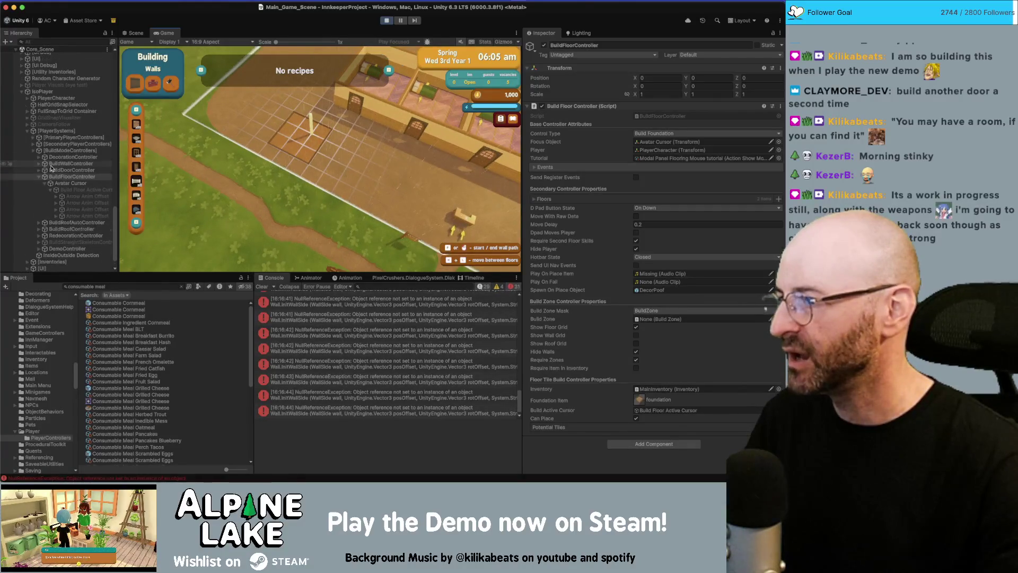
click(39, 178)
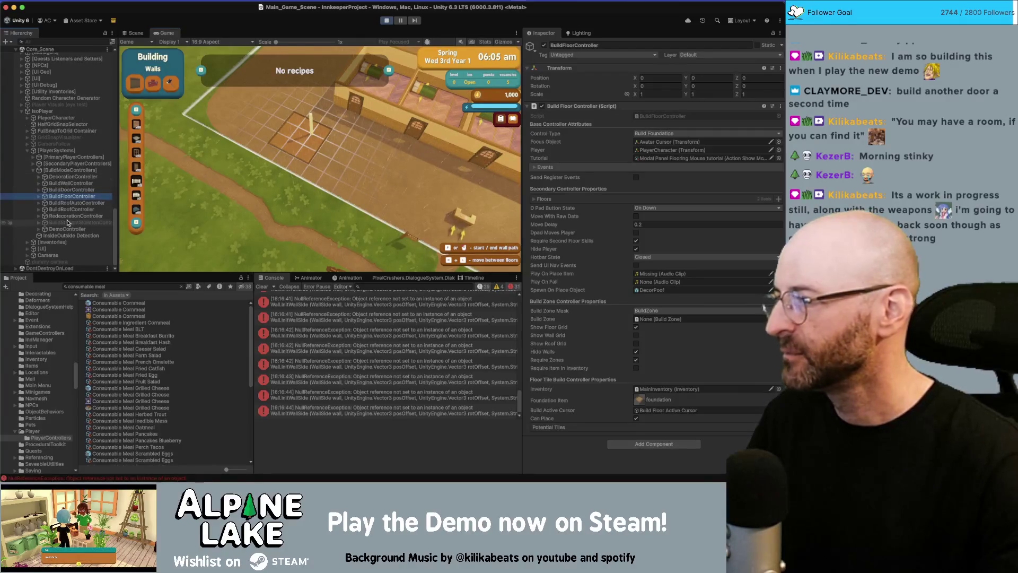
click(71, 183)
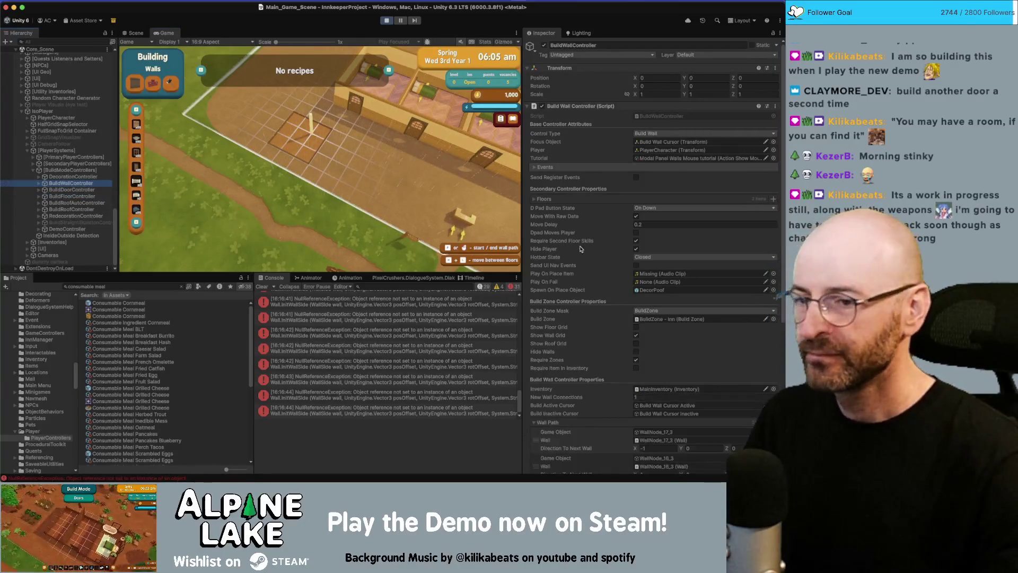
scroll(593, 290, down, 5)
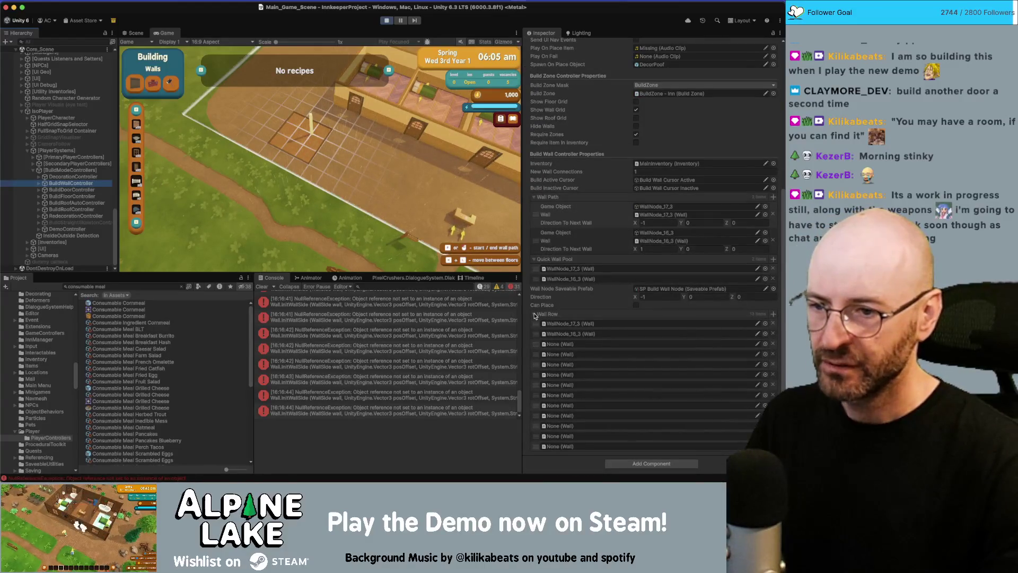
click(535, 315)
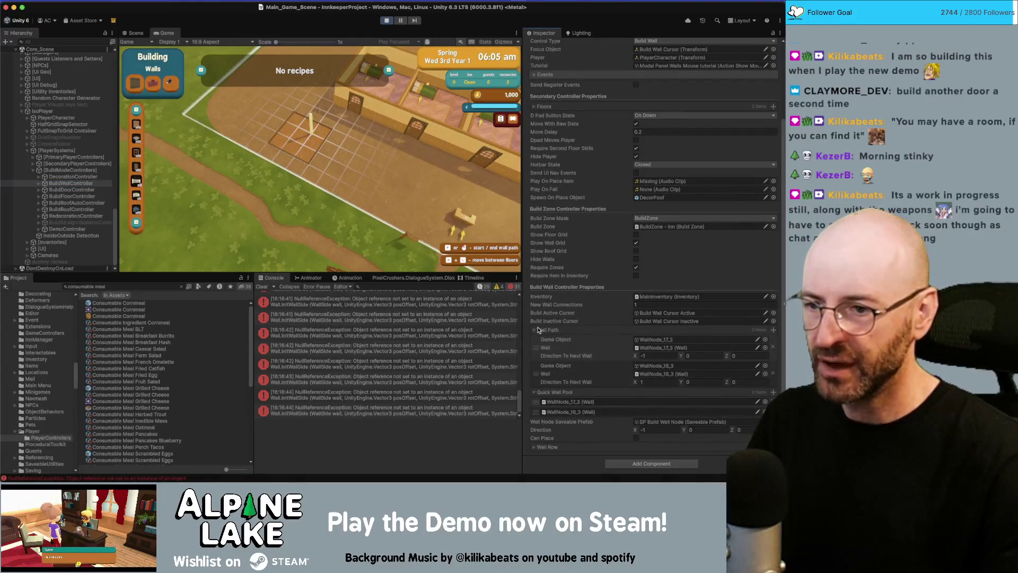
click(535, 330)
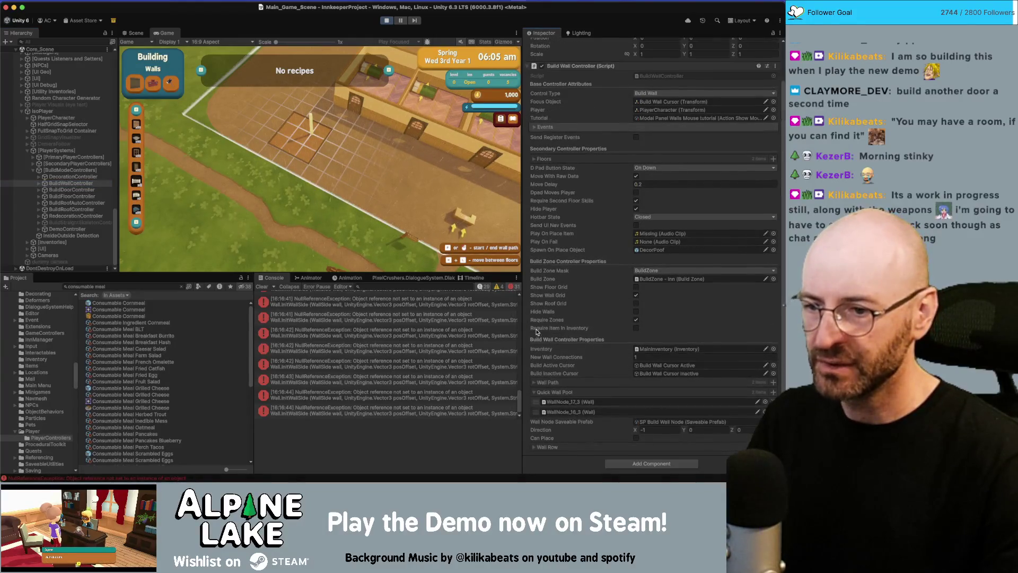
click(536, 392)
scroll(608, 244, up, 2)
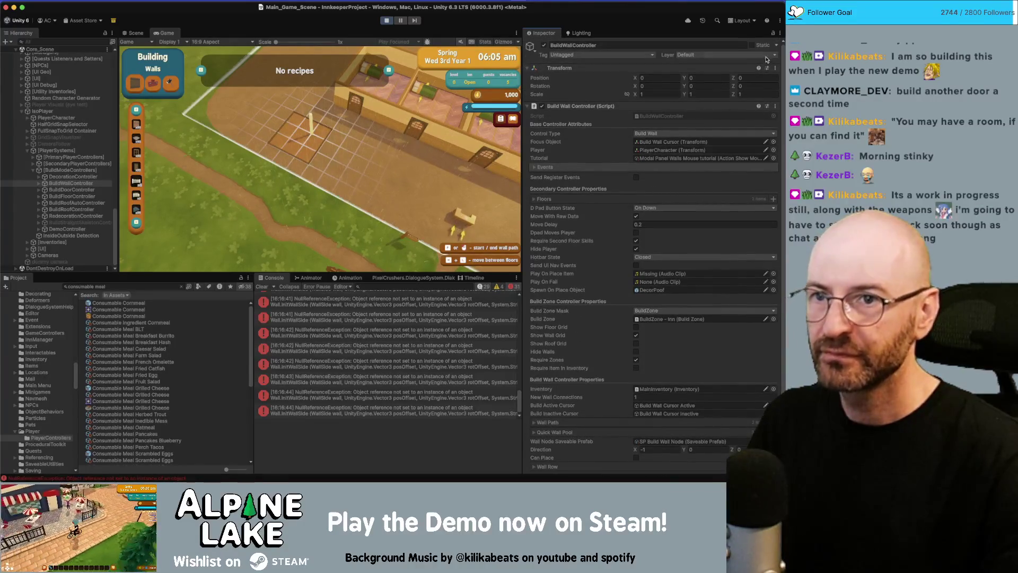
- Switch the Inspector to Debug mode to view all fields, then stop the game
click(780, 35)
click(689, 77)
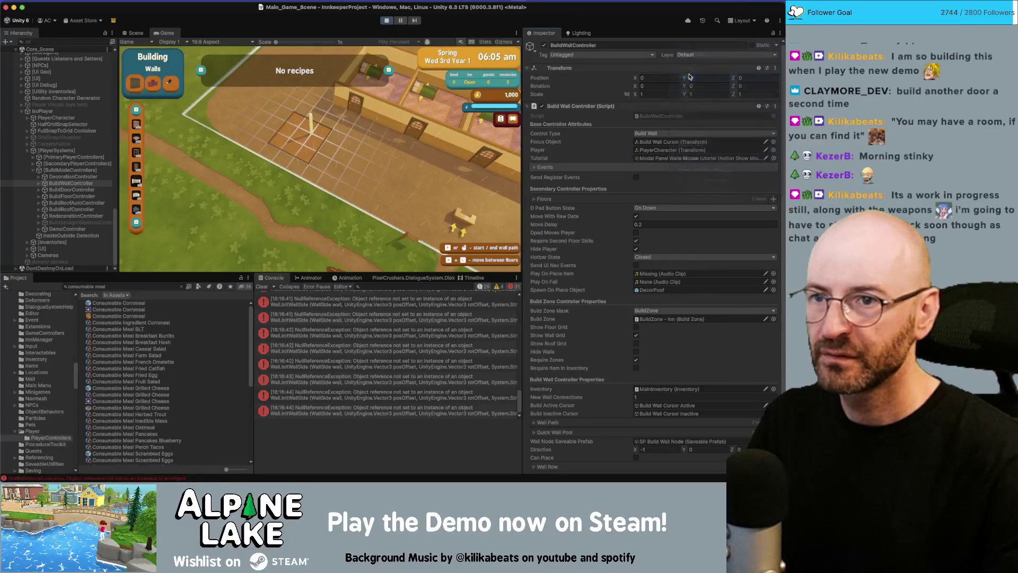
scroll(585, 318, down, 10)
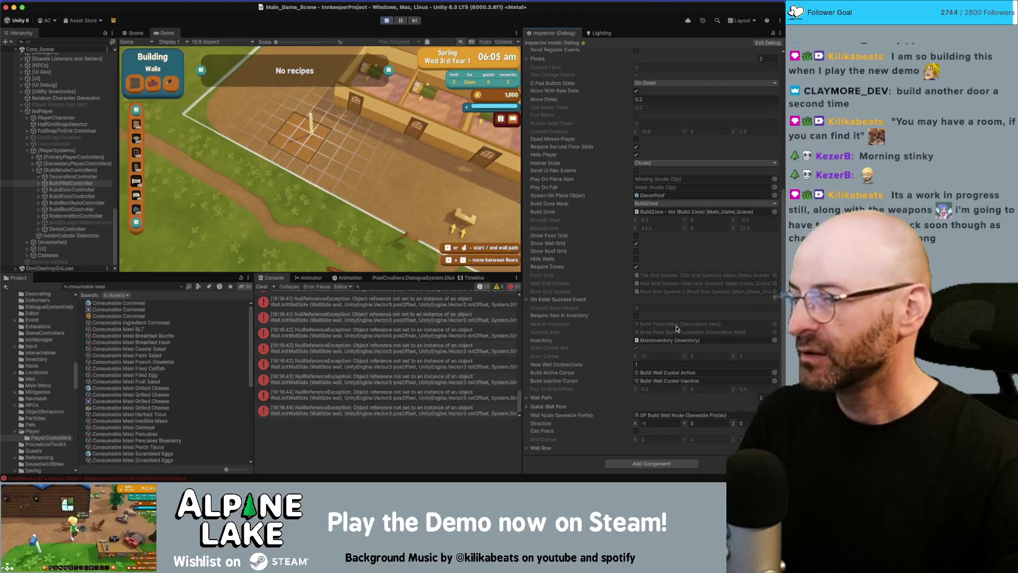
click(390, 22)
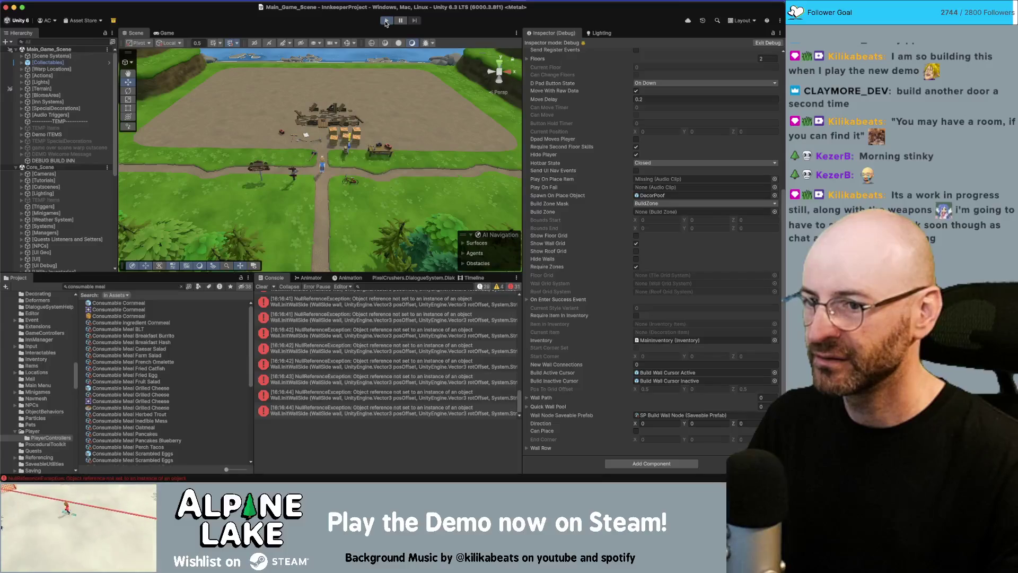
- Rerun the recompiled game, switch build mode to Walls, and bring Rider to the front
click(386, 21)
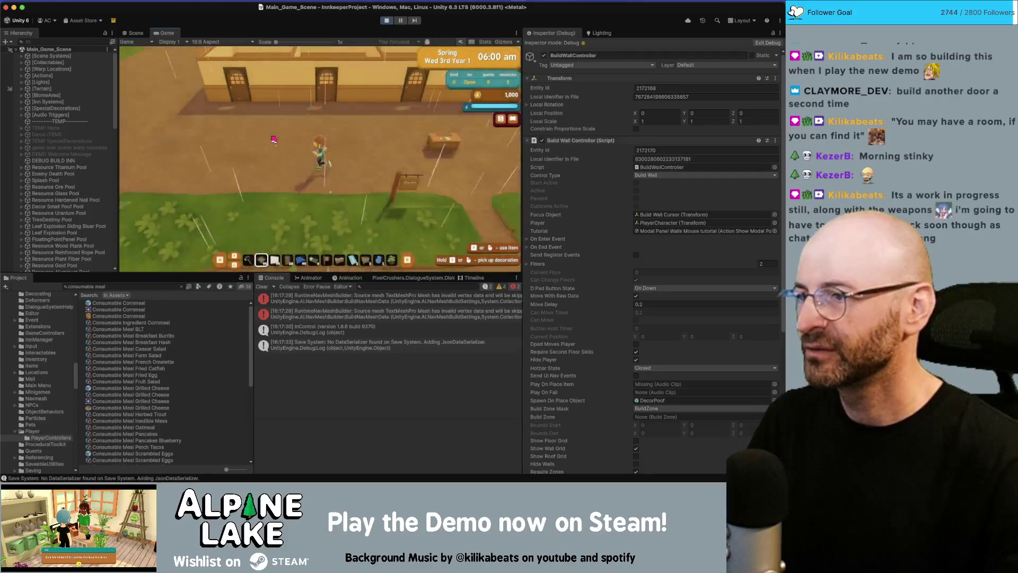
click(280, 142)
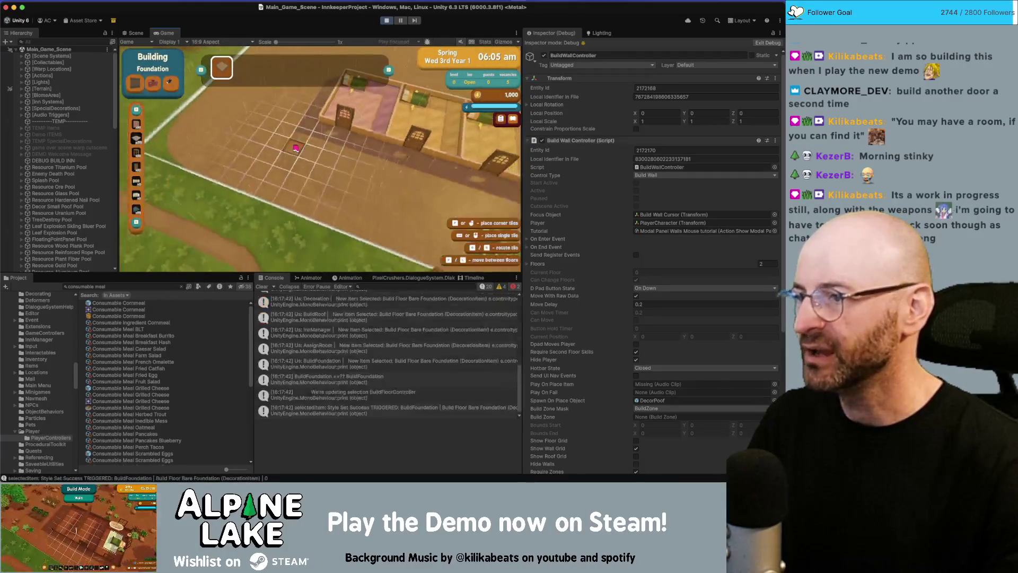
click(139, 183)
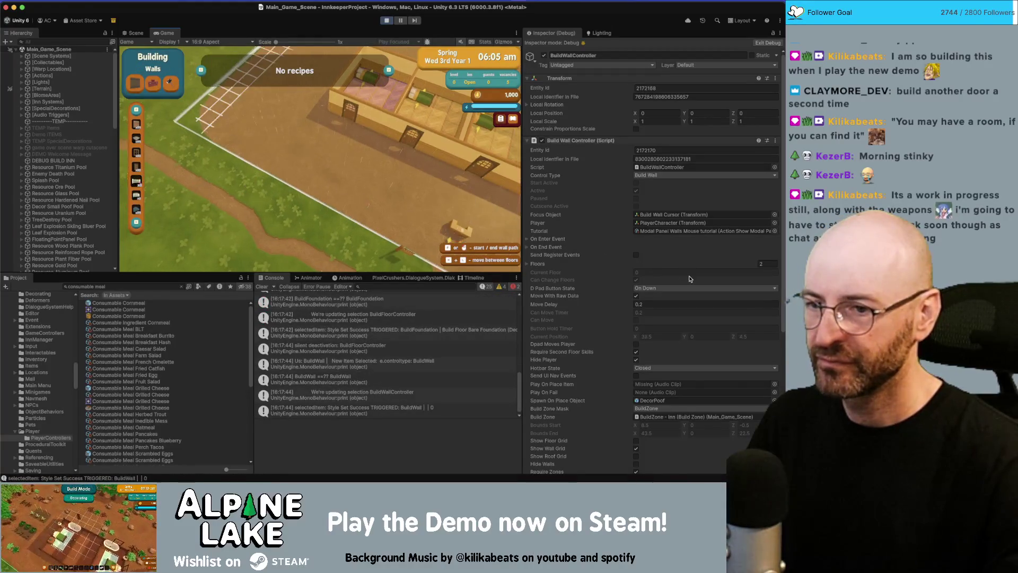
scroll(682, 277, down, 8)
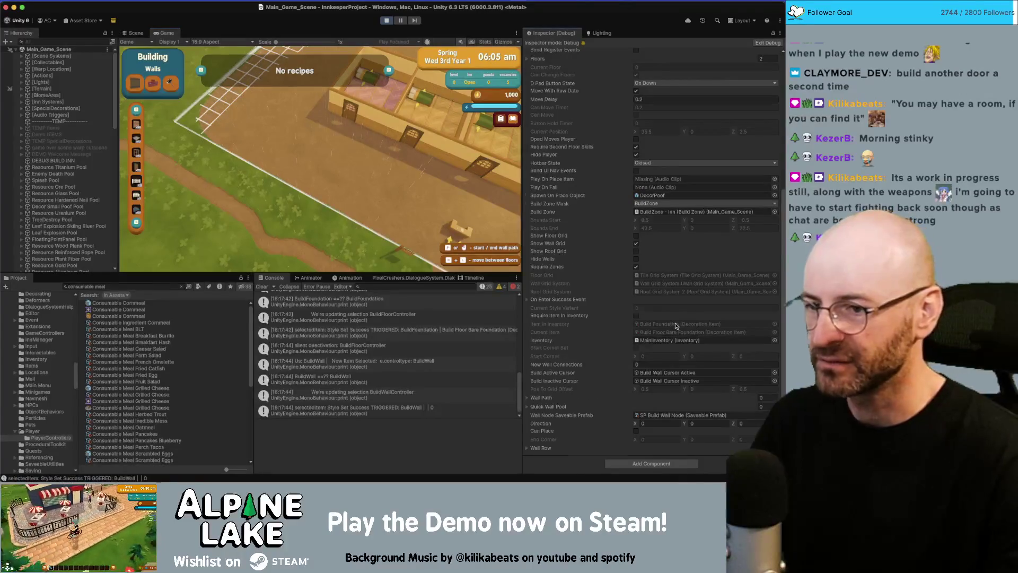
key(super+Tab)
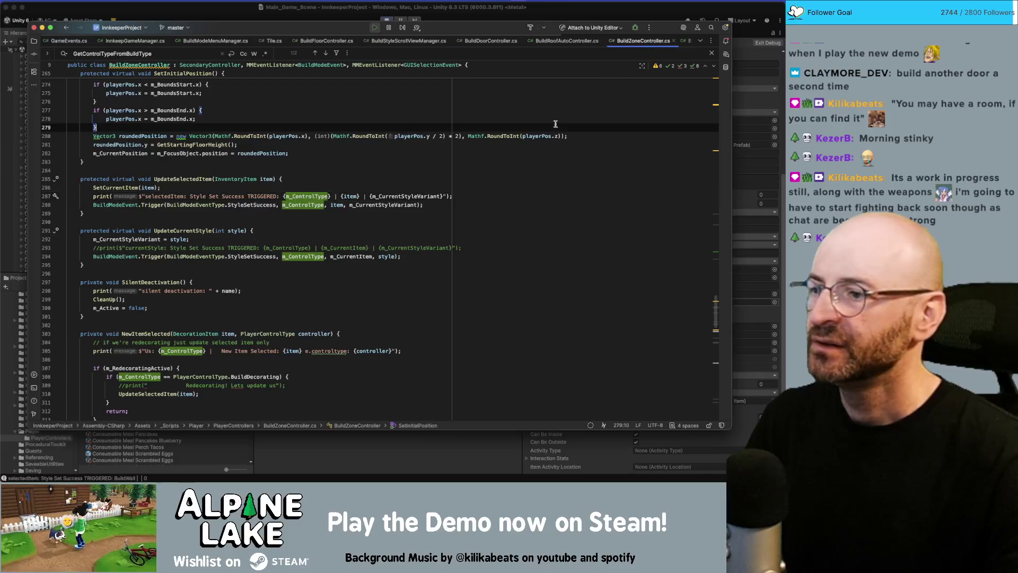
- Search BuildZoneController.cs for 'ItemIninventory' and cycle through the matches
key(super+f)
text(ItemIninventory)
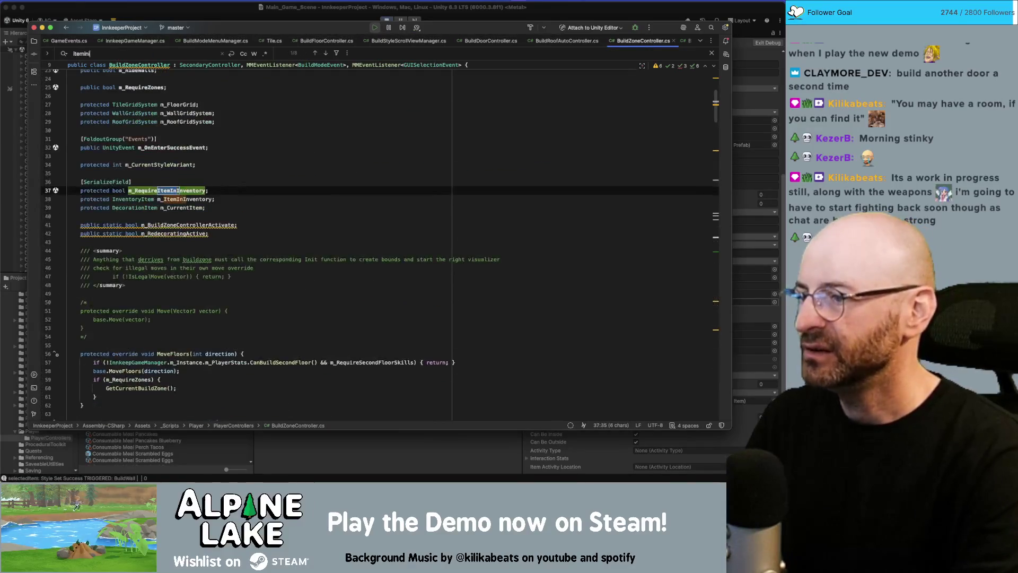
key(Return)
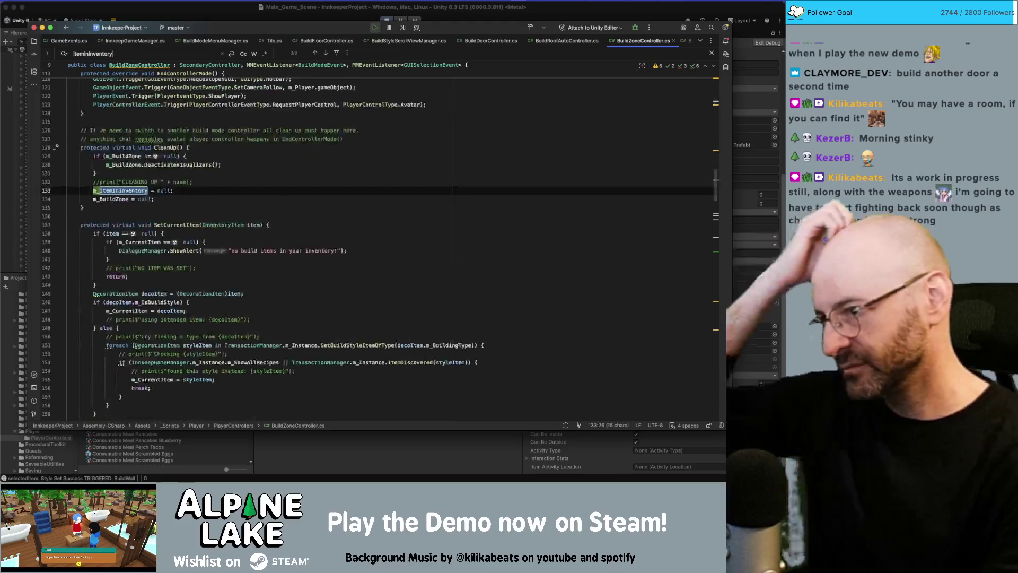
key(Return)
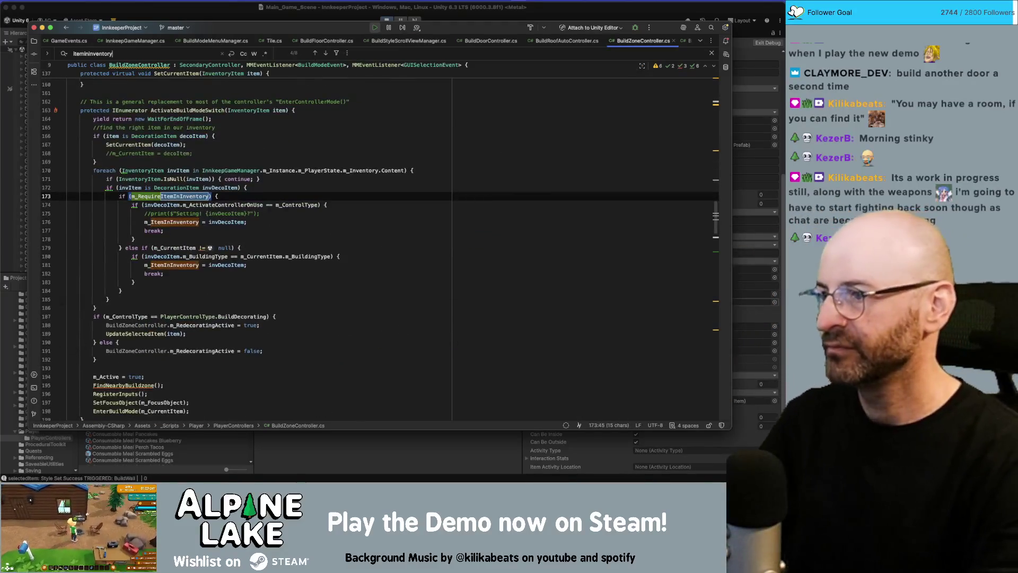
key(Return)
key(Return)
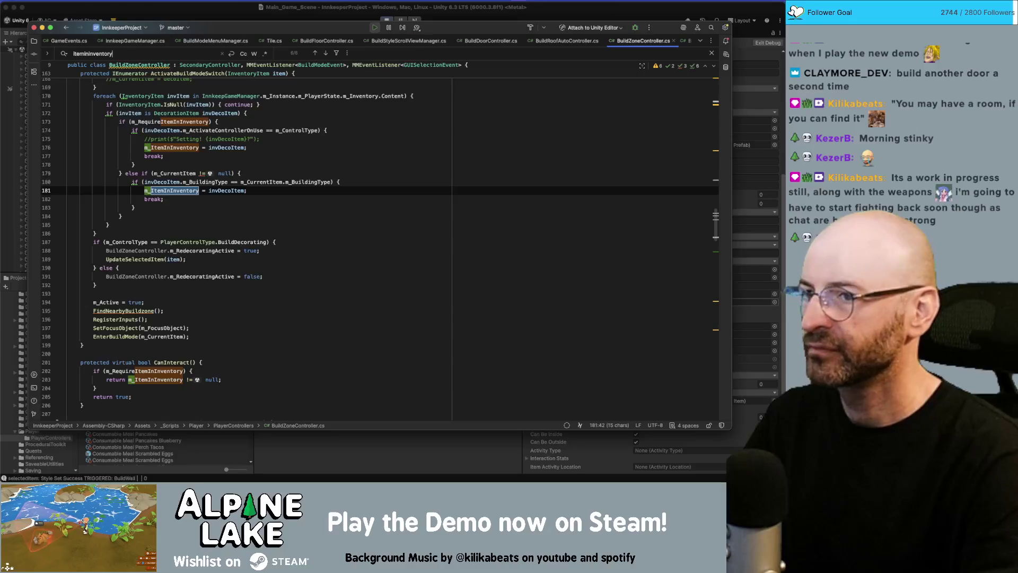
- Narrow the search to 'ItemIninventory=' assignments and select the m_RequireItemInInventory identifier
text( =)
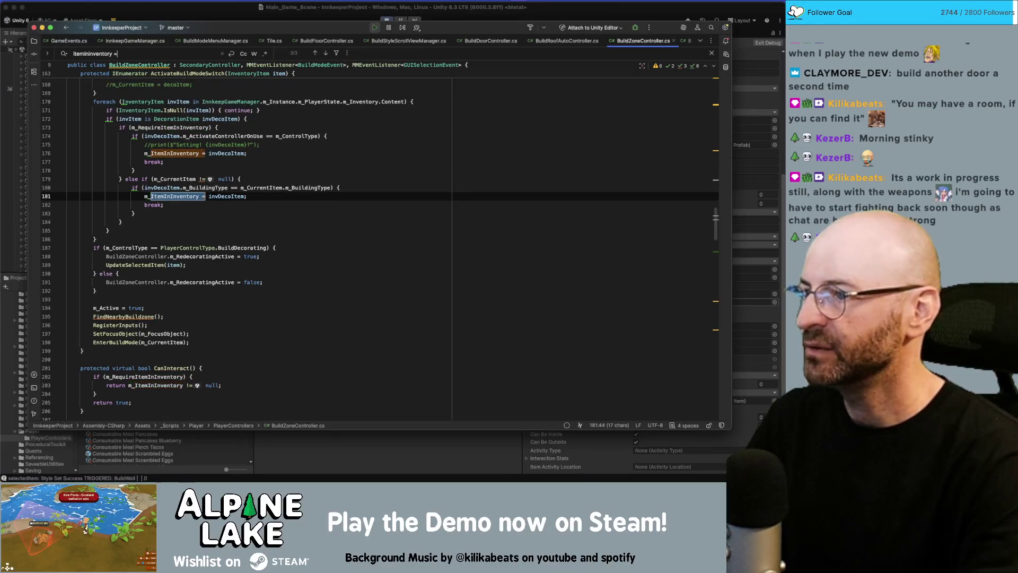
key(Return)
key(Return)
key(Return)
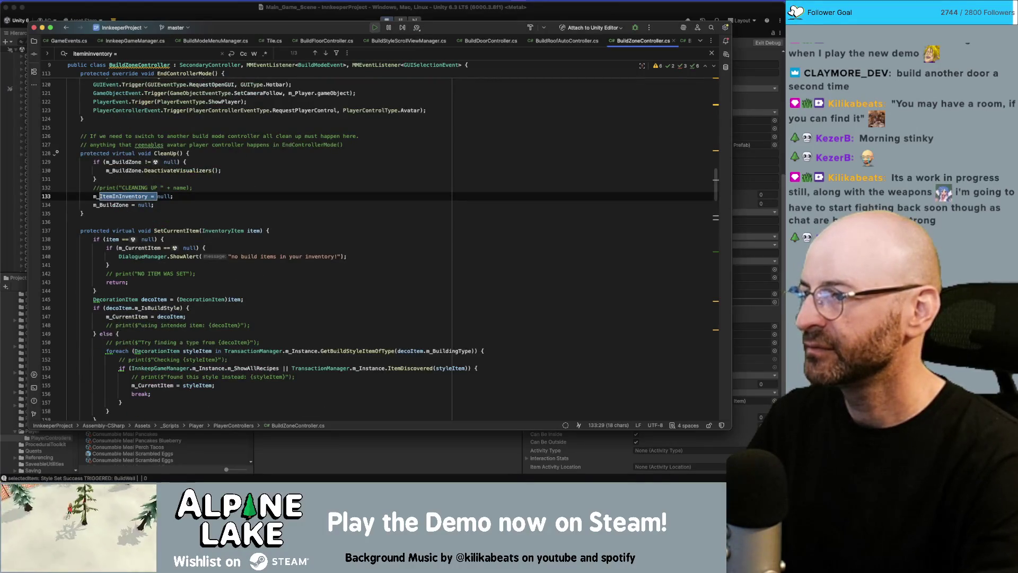
key(Return)
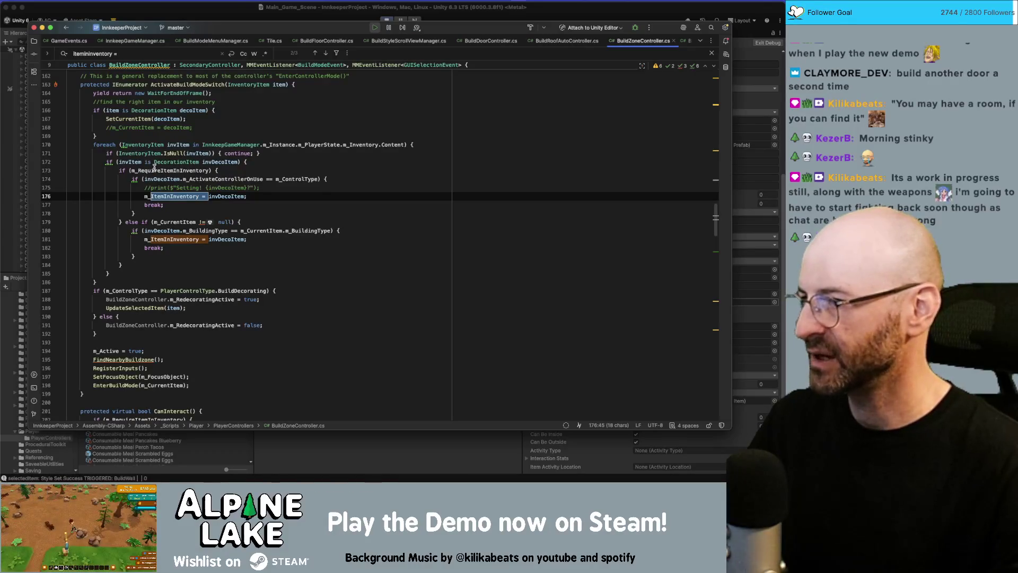
double_click(154, 171)
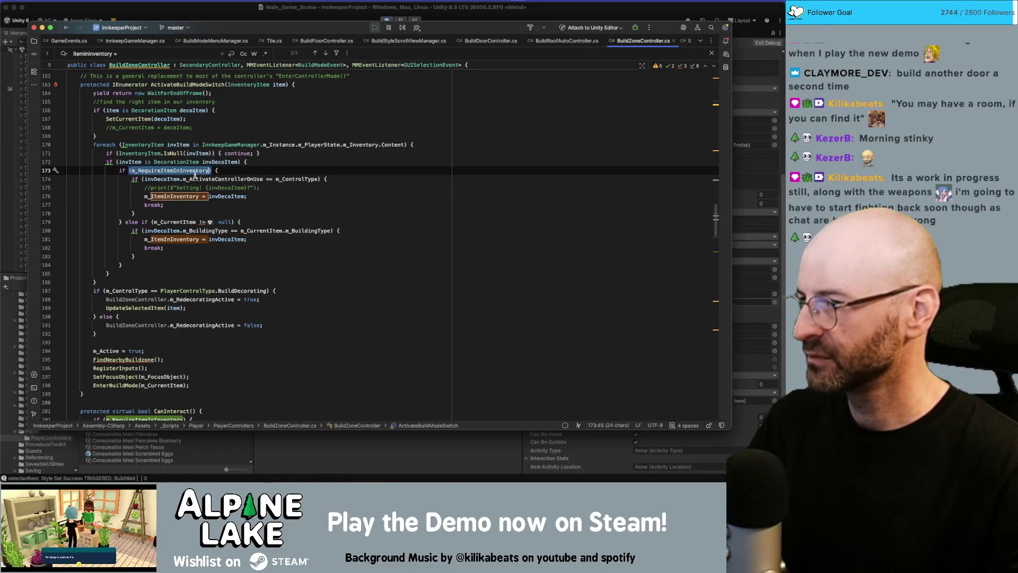
- Highlight uses of invDecoItem, m_ActivateControllerOnUse, m_ControlType, m_ItemInInventory, m_RequireItemInInventory and m_CurrentItem
mouse_move(196, 177)
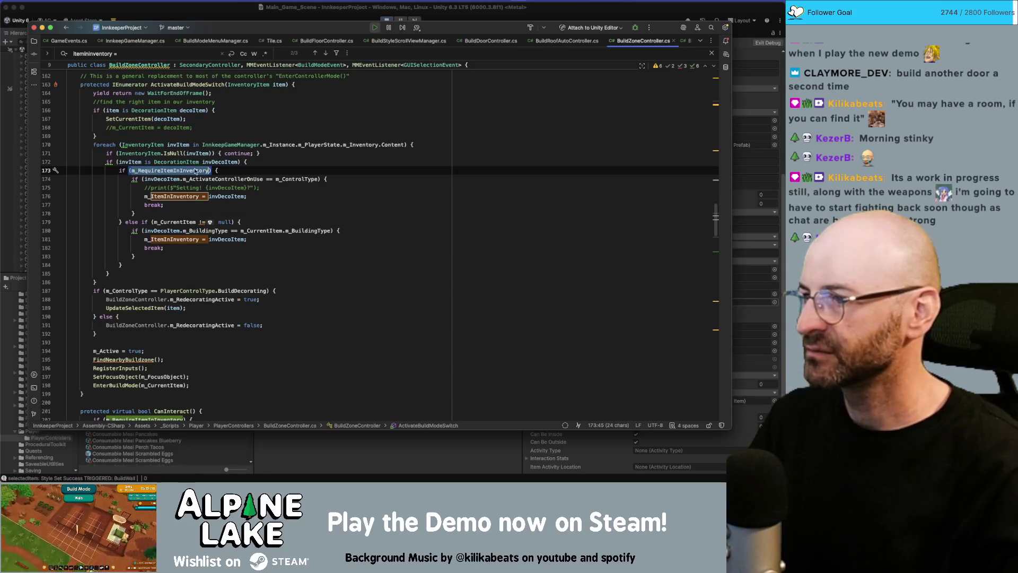
mouse_move(716, 228)
mouse_down()
mouse_move(698, 110)
mouse_move(710, 221)
mouse_up()
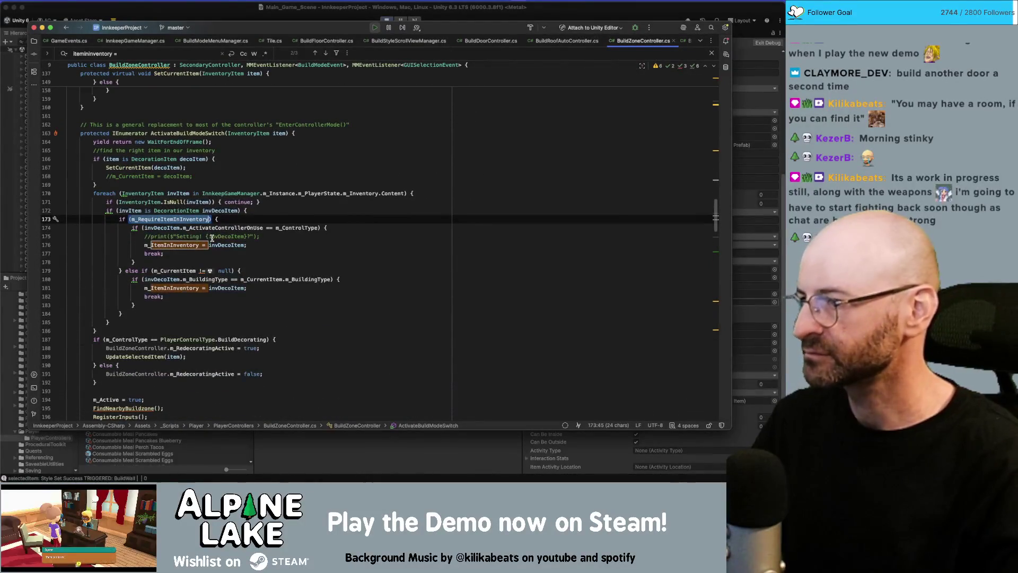
double_click(177, 228)
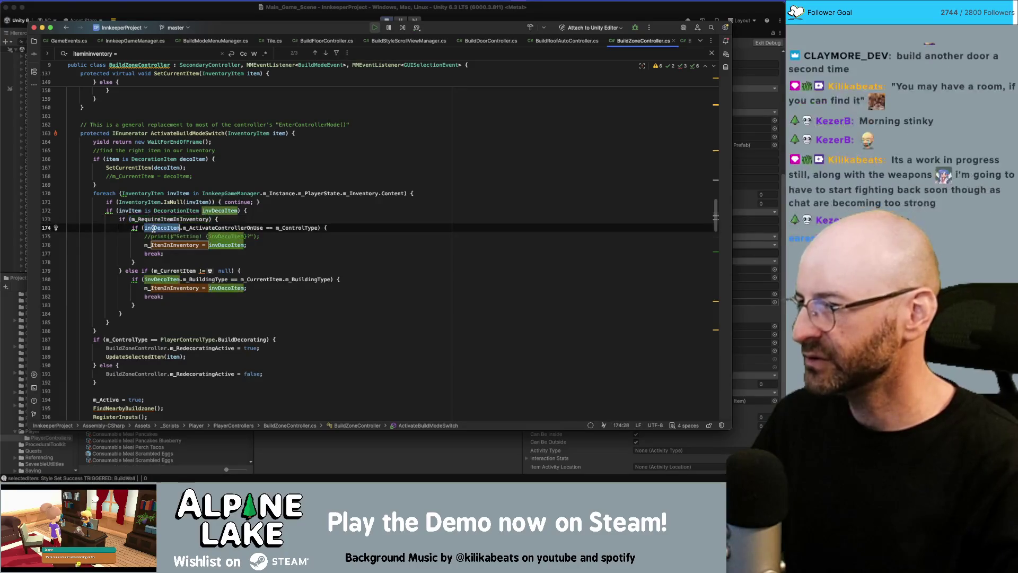
double_click(197, 228)
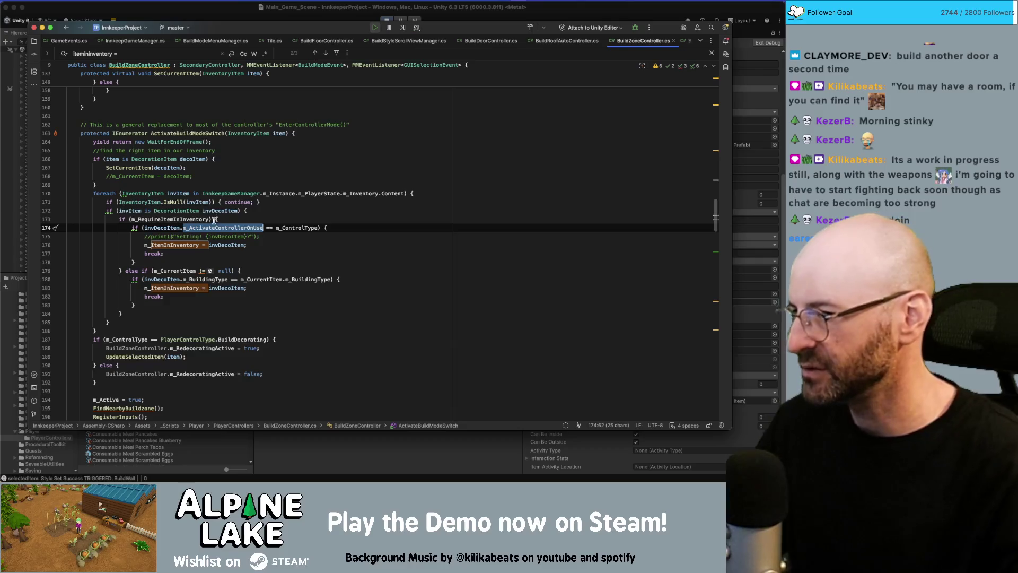
double_click(307, 228)
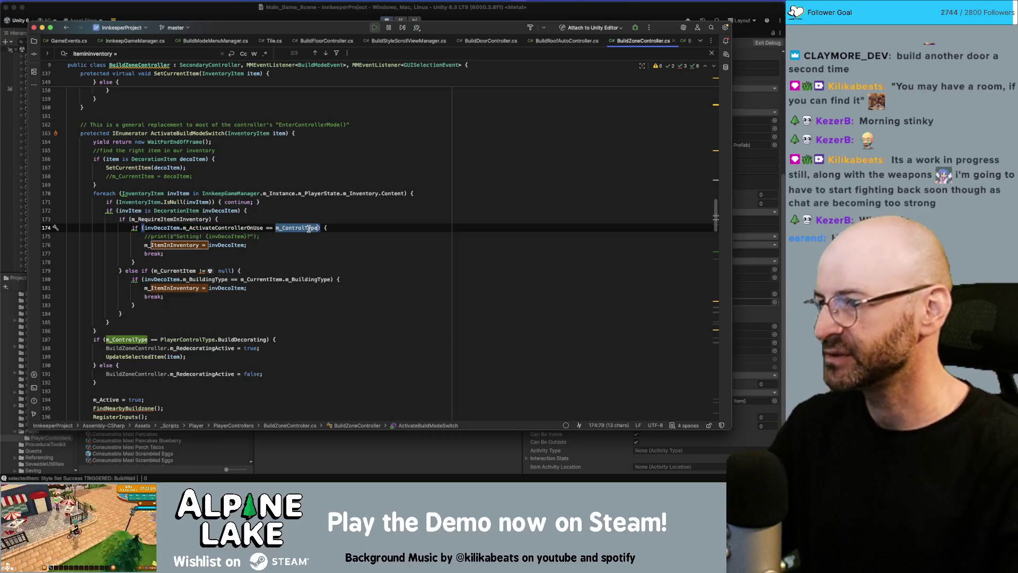
double_click(187, 246)
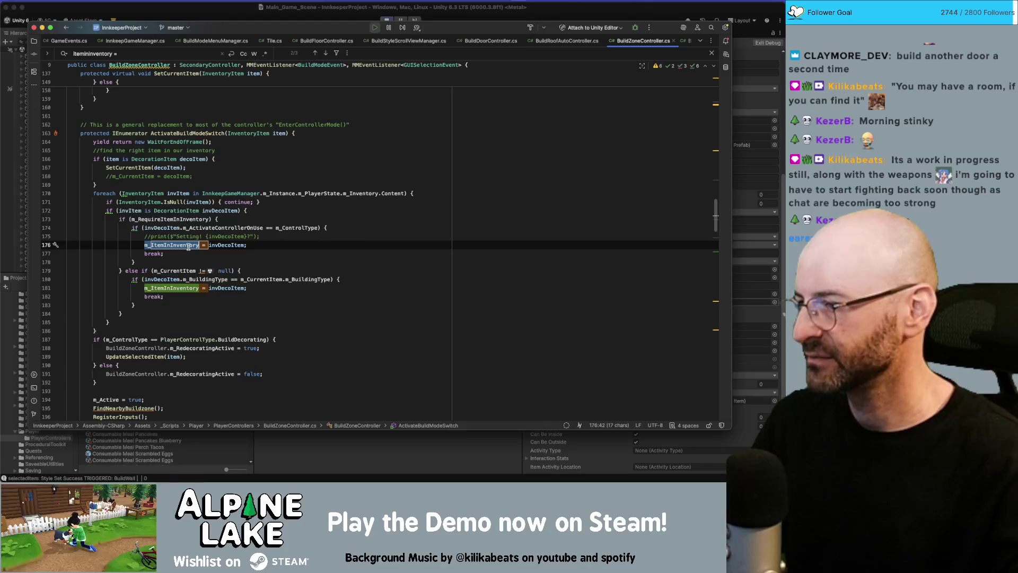
double_click(187, 288)
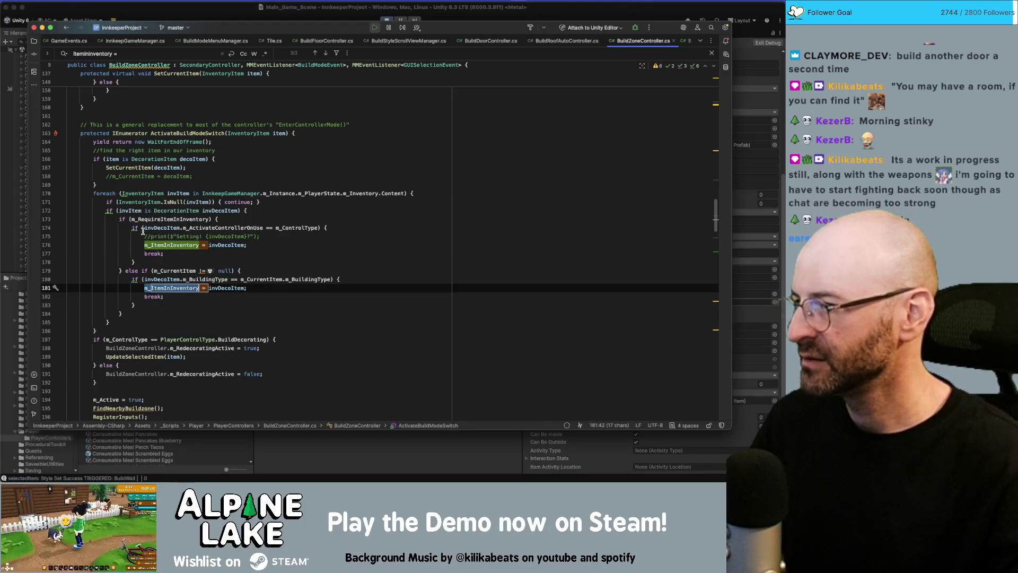
double_click(151, 219)
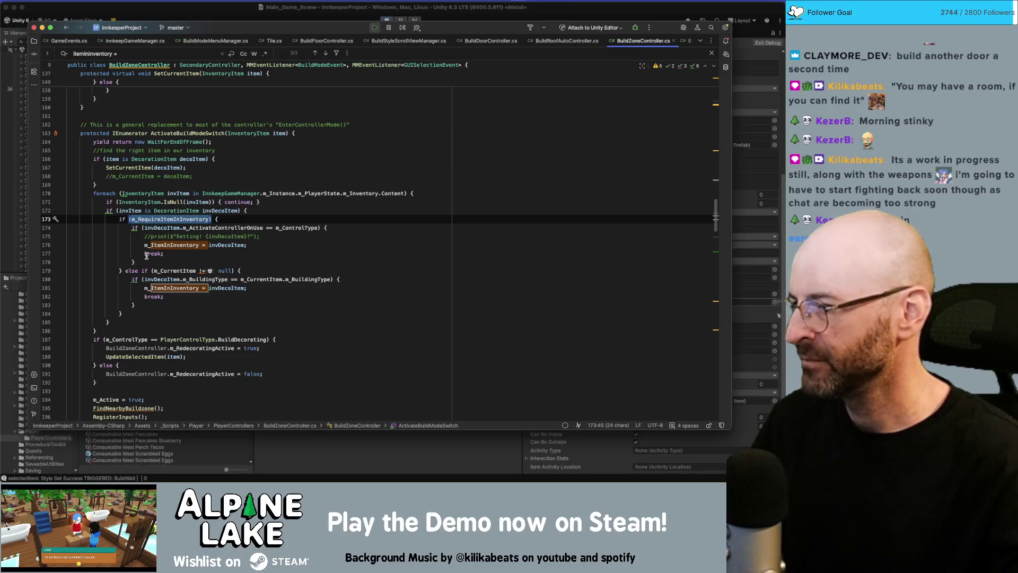
double_click(170, 271)
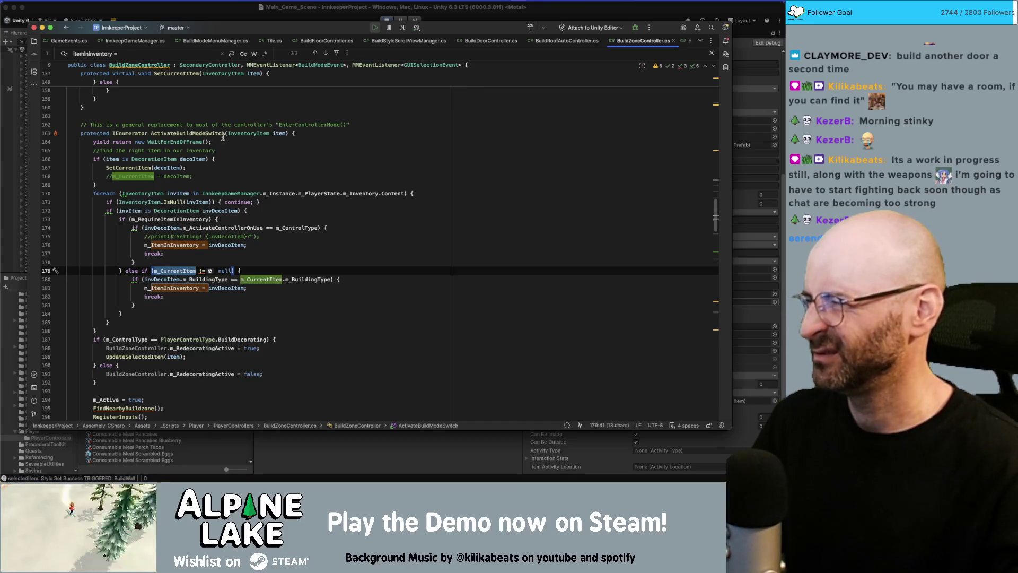
- Jump from the SetCurrentItem call on line 167 to its declaration, then return to Unity
double_click(142, 168)
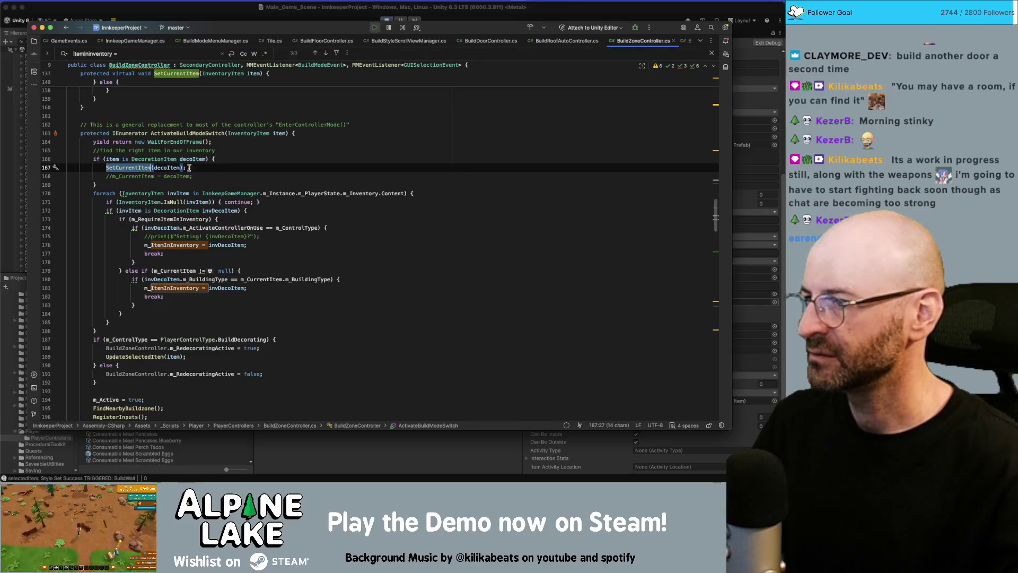
super+click(128, 168)
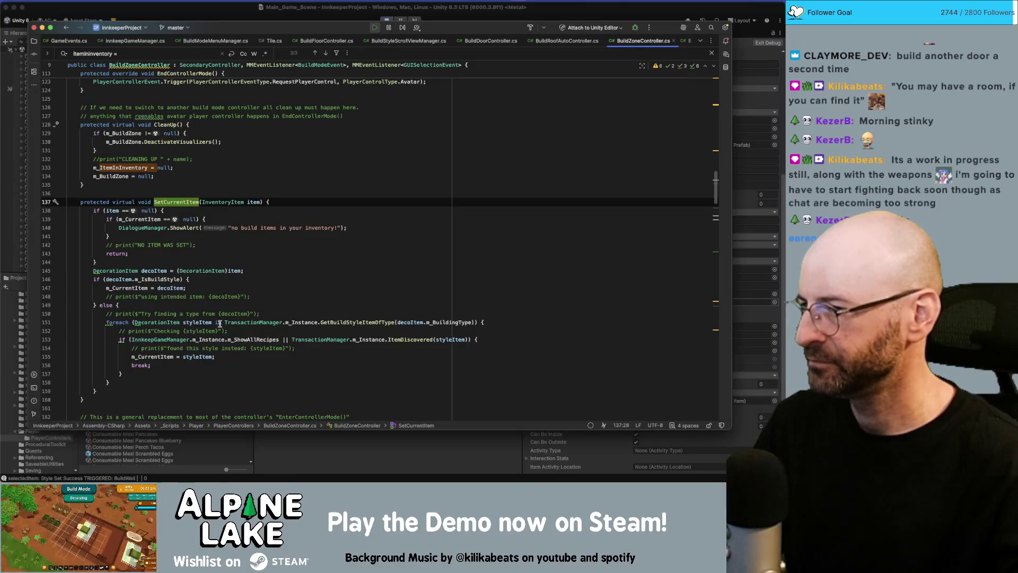
click(385, 458)
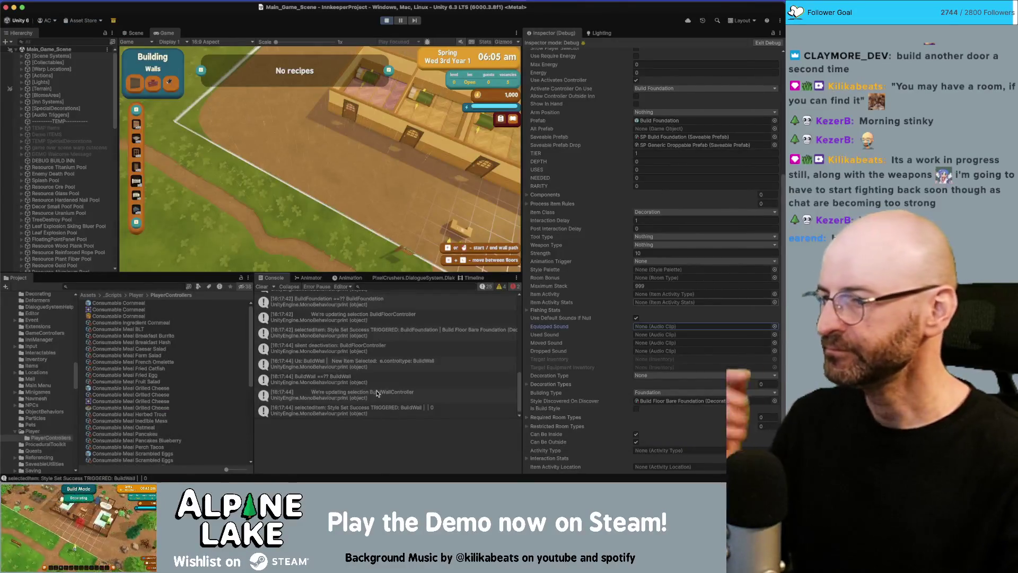
- Enter wall-building mode, inspect the three BuildWall log stack traces, and open the logging code in Rider
scroll(364, 379, down, 1)
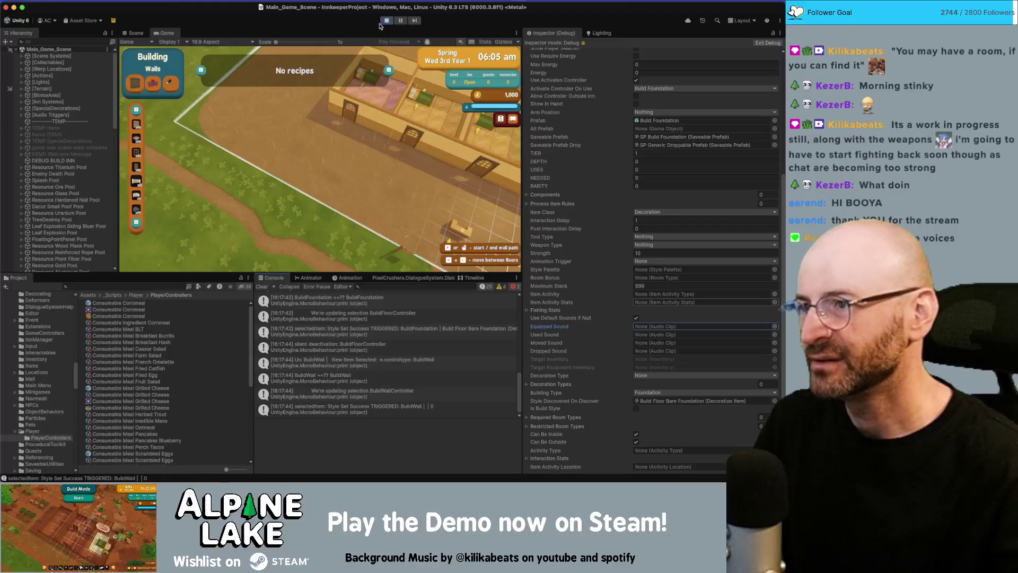
key(a)
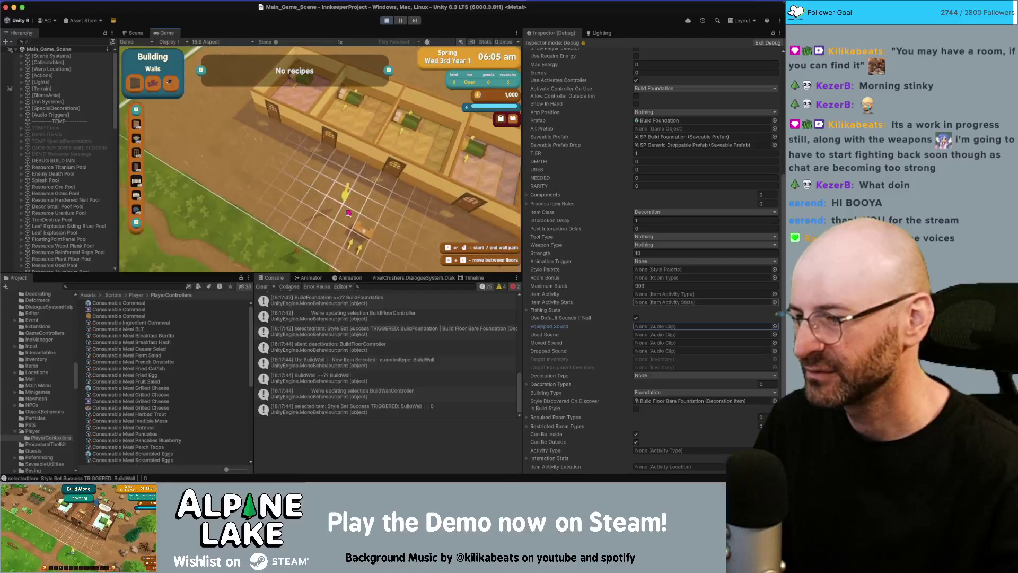
click(325, 375)
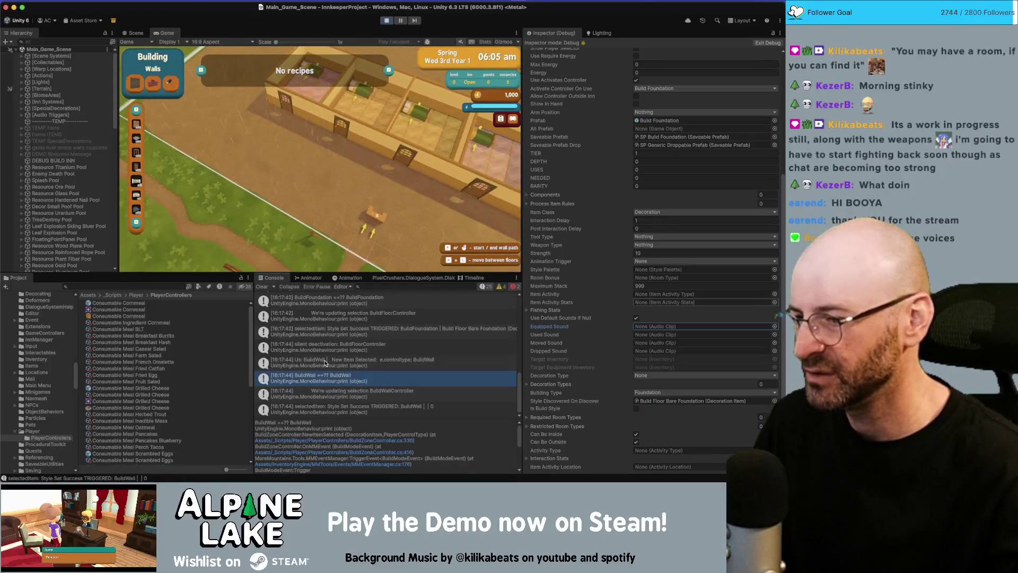
click(335, 392)
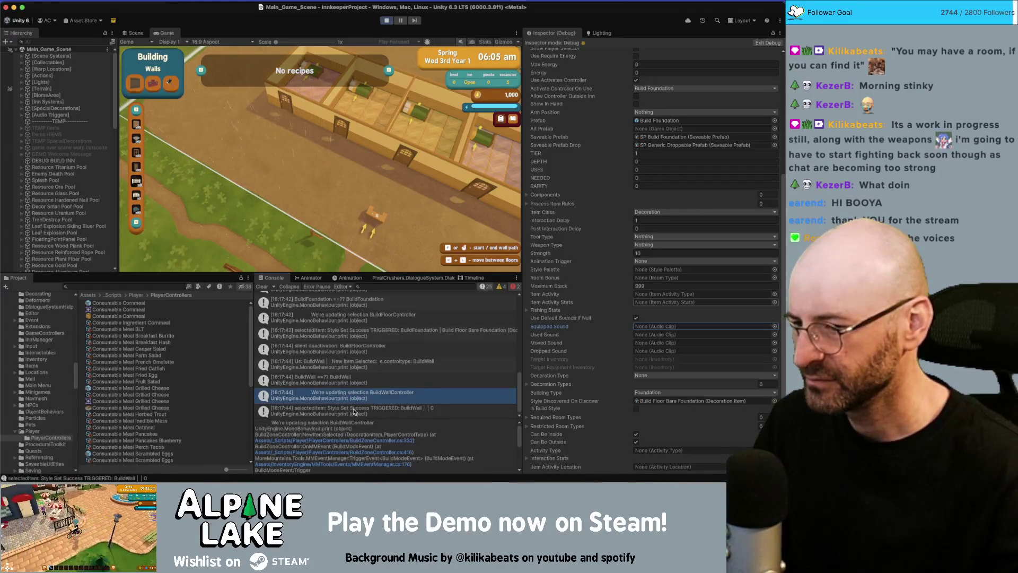
click(355, 411)
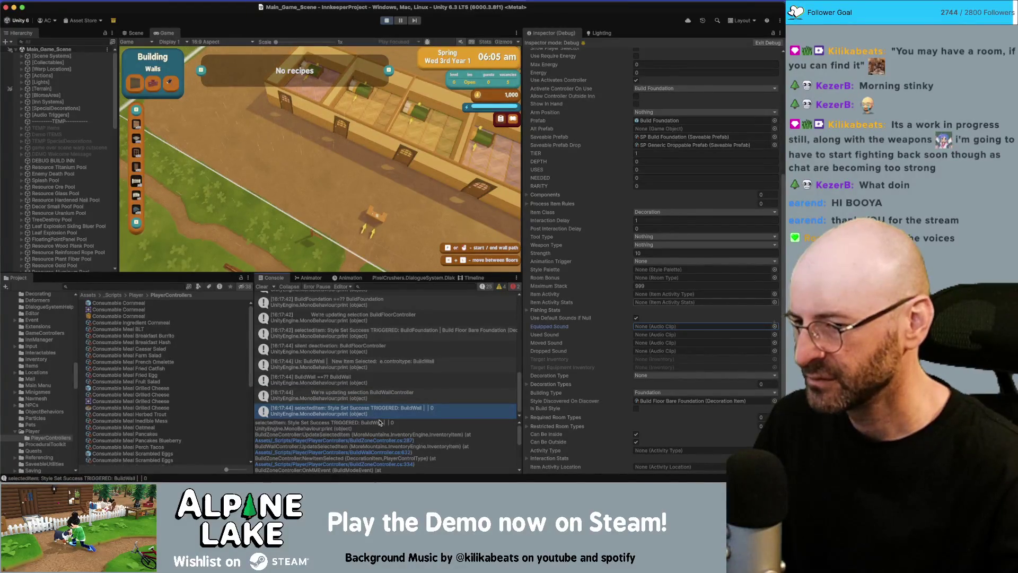
double_click(369, 393)
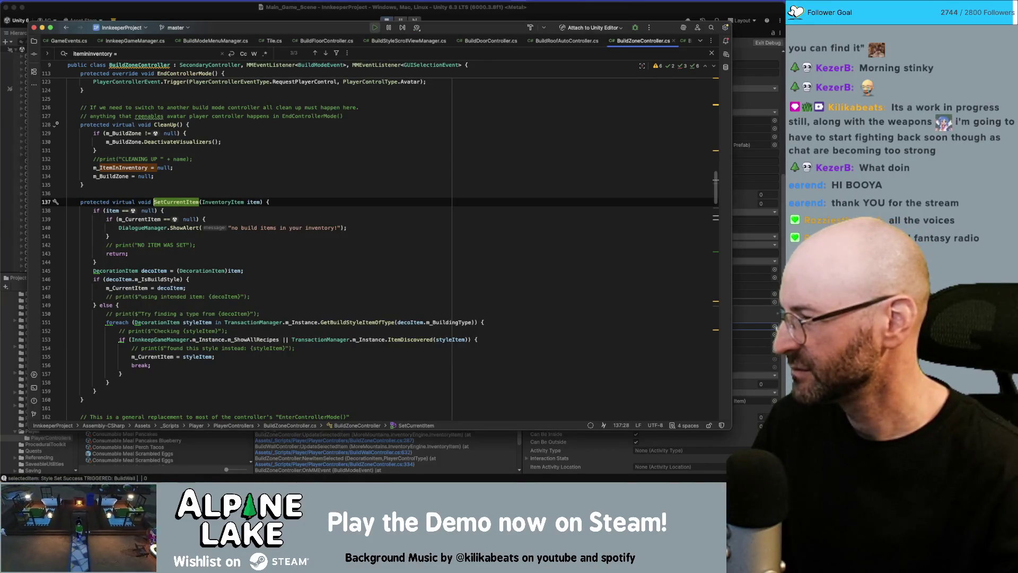
- In BuildWallController.cs, scroll past the early return to the DecorationItem cast on line 145
key(super+Tab)
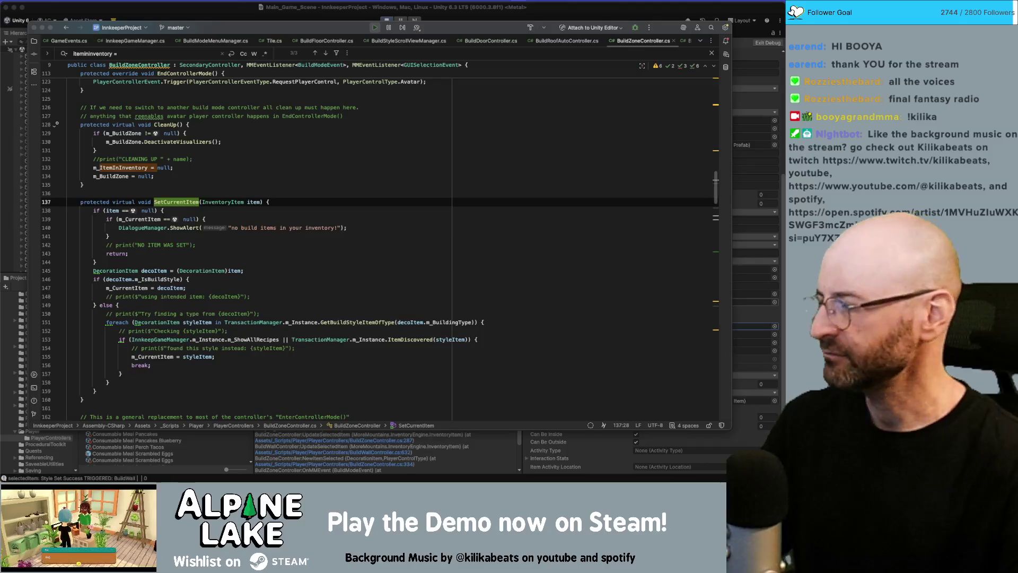
click(379, 263)
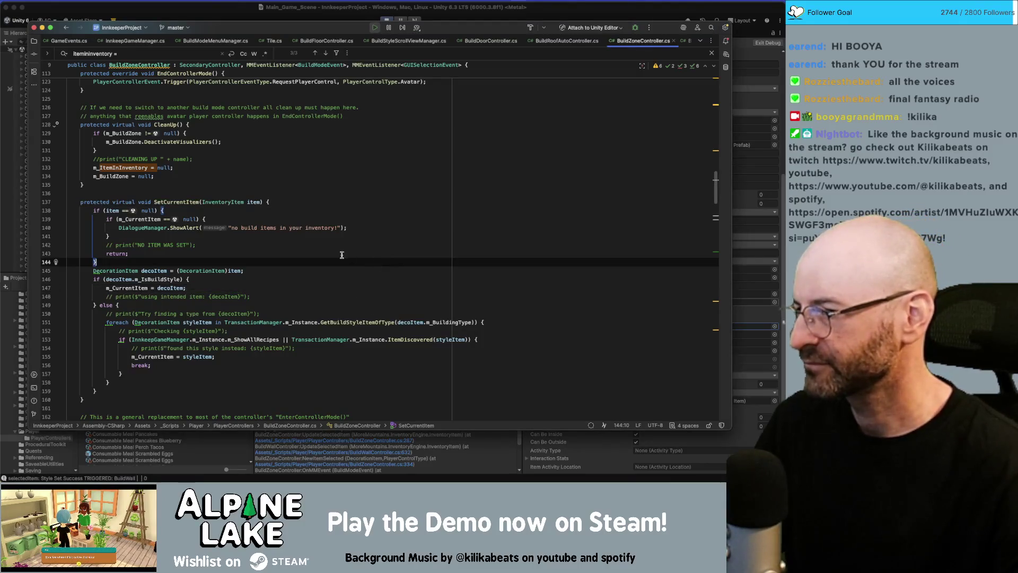
scroll(158, 275, down, 1)
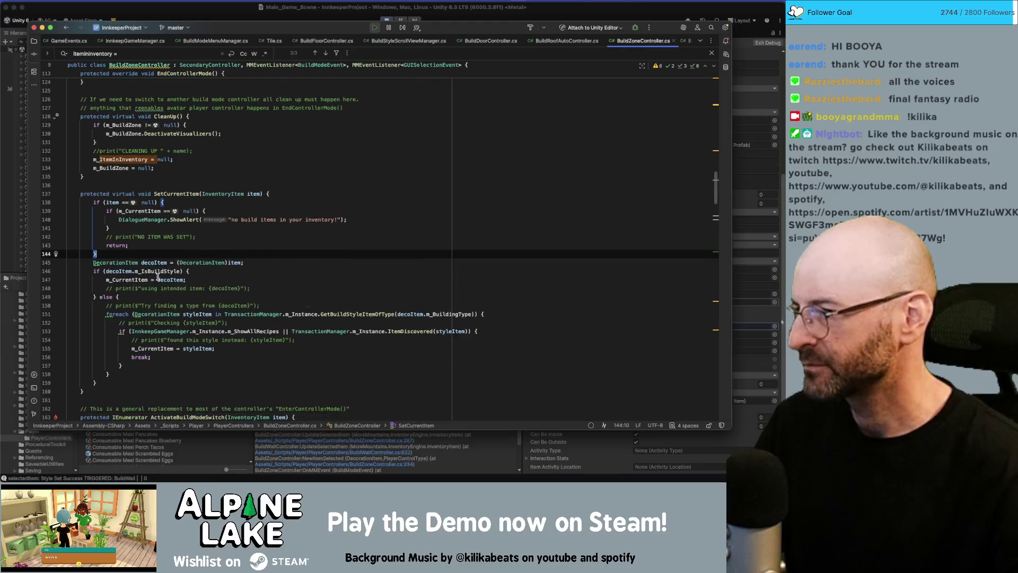
click(208, 207)
click(210, 262)
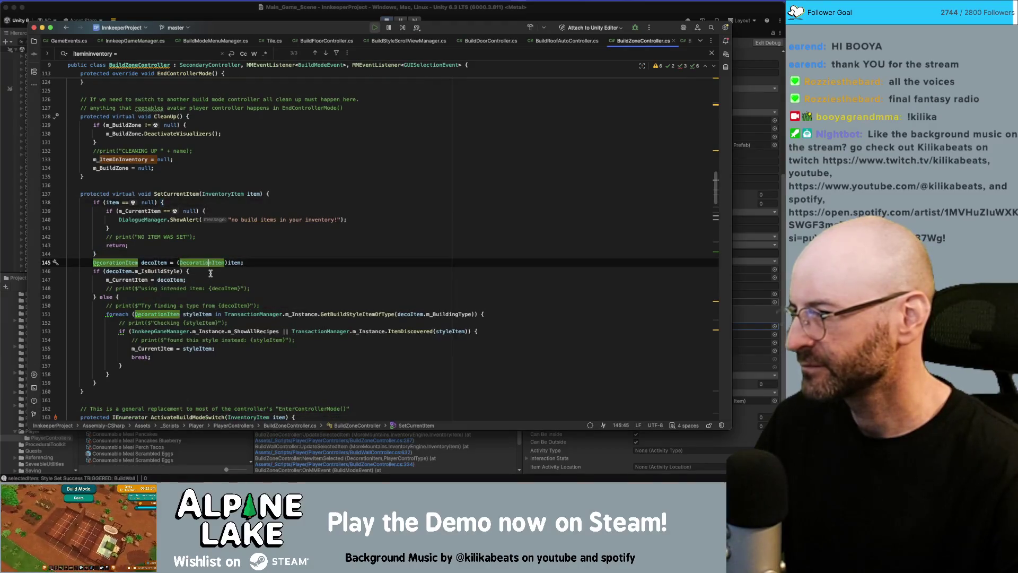
click(267, 261)
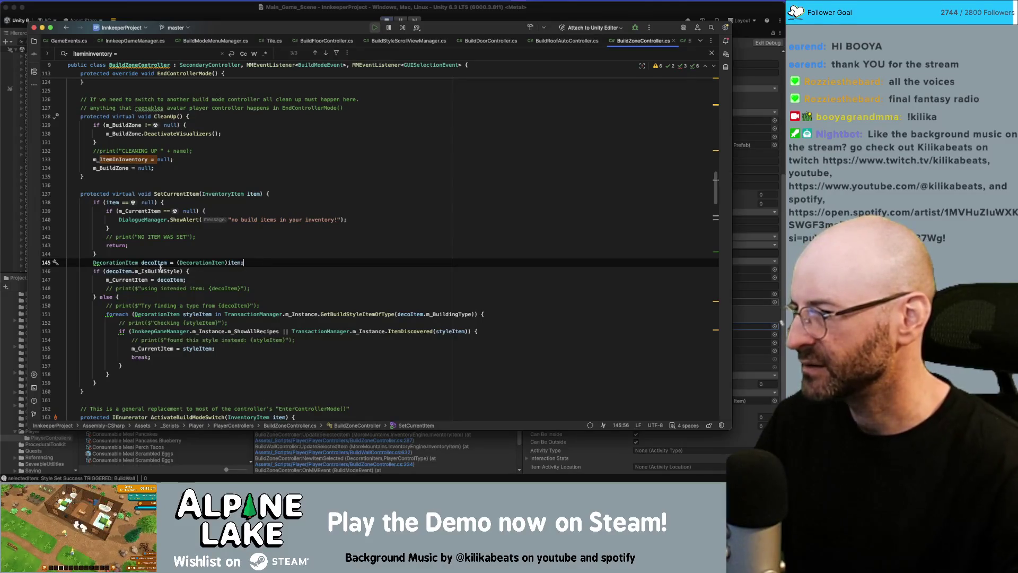
- Highlight usages of m_IsBuildStyle, m_CurrentItem, SetCurrentItem, decoItem and ActivateBuildModeSwitch
double_click(160, 269)
double_click(138, 280)
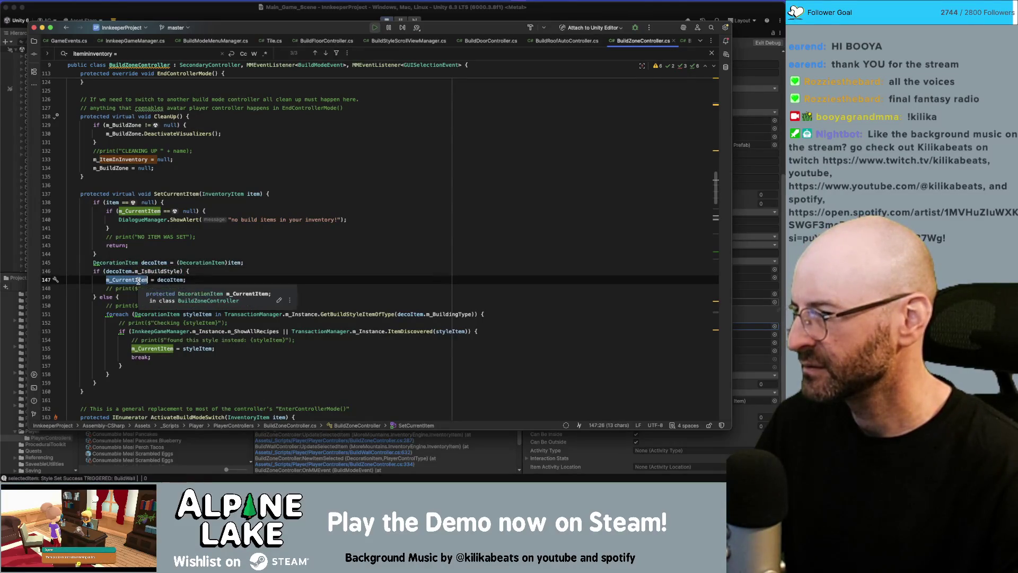
double_click(188, 194)
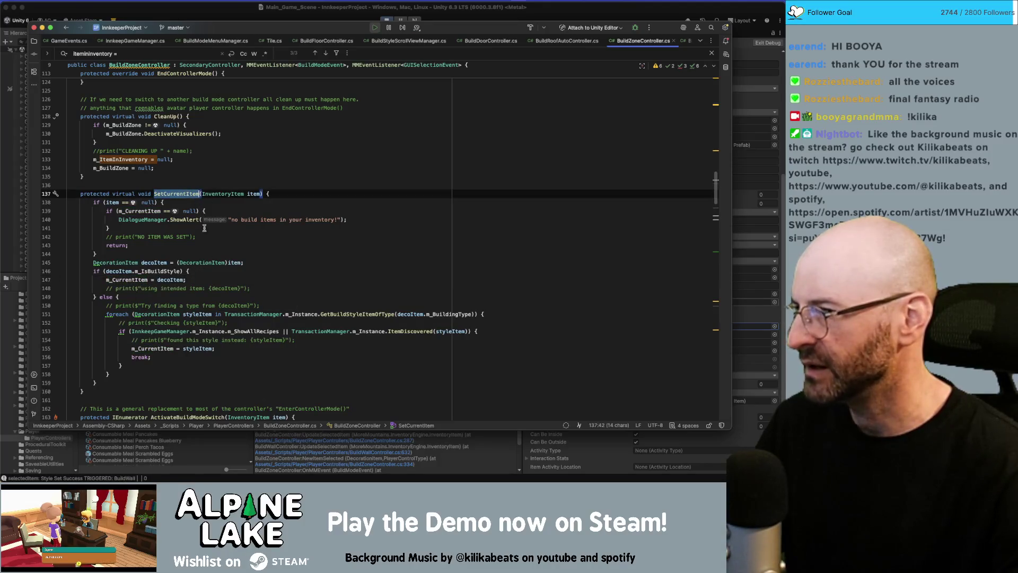
scroll(217, 300, down, 3)
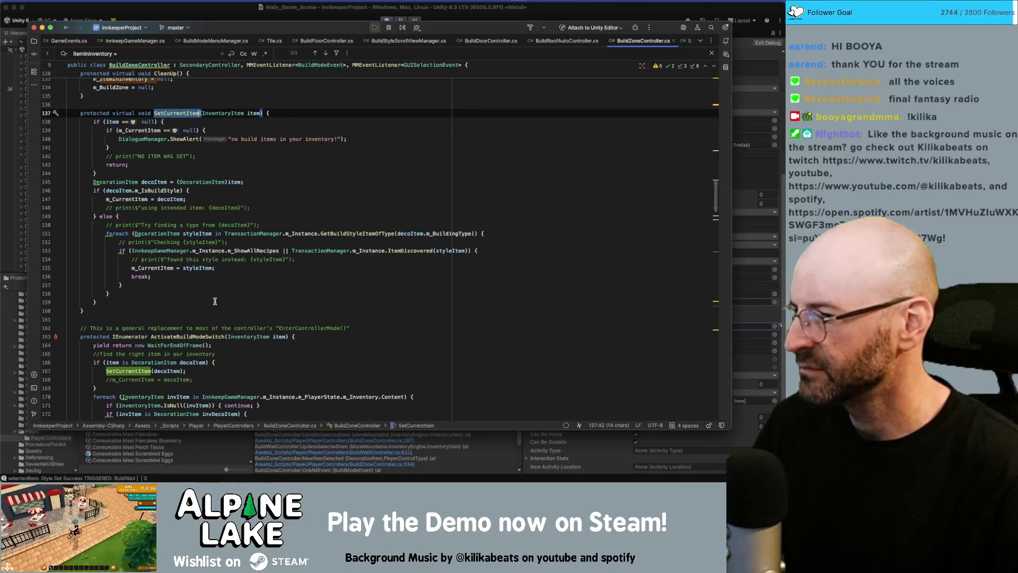
scroll(215, 300, down, 1)
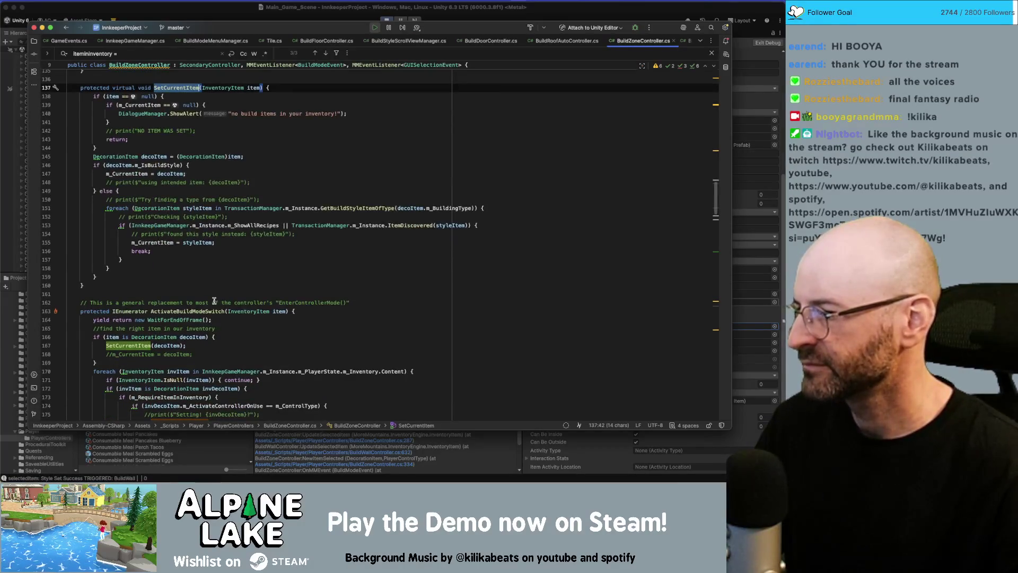
double_click(192, 337)
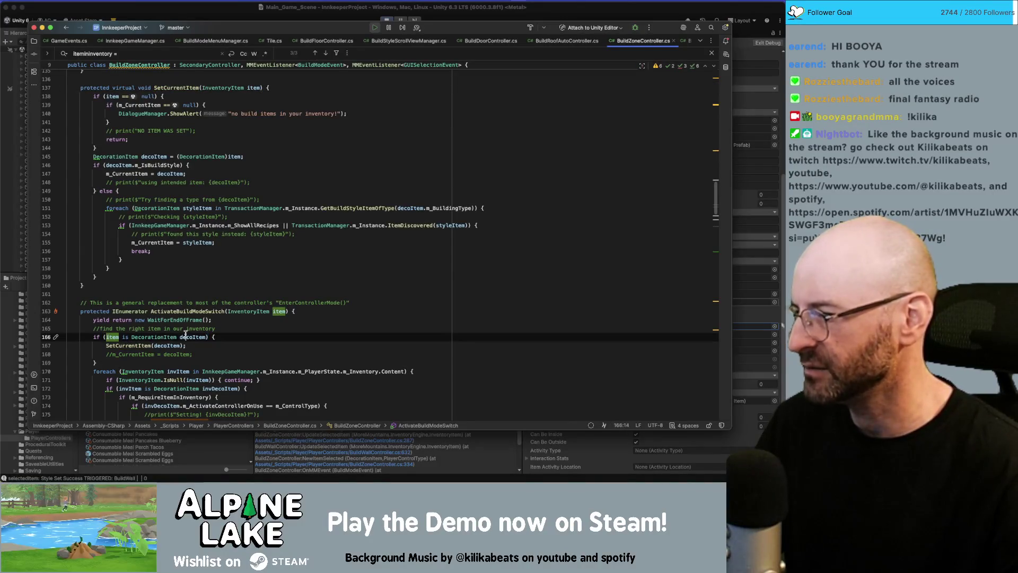
double_click(184, 311)
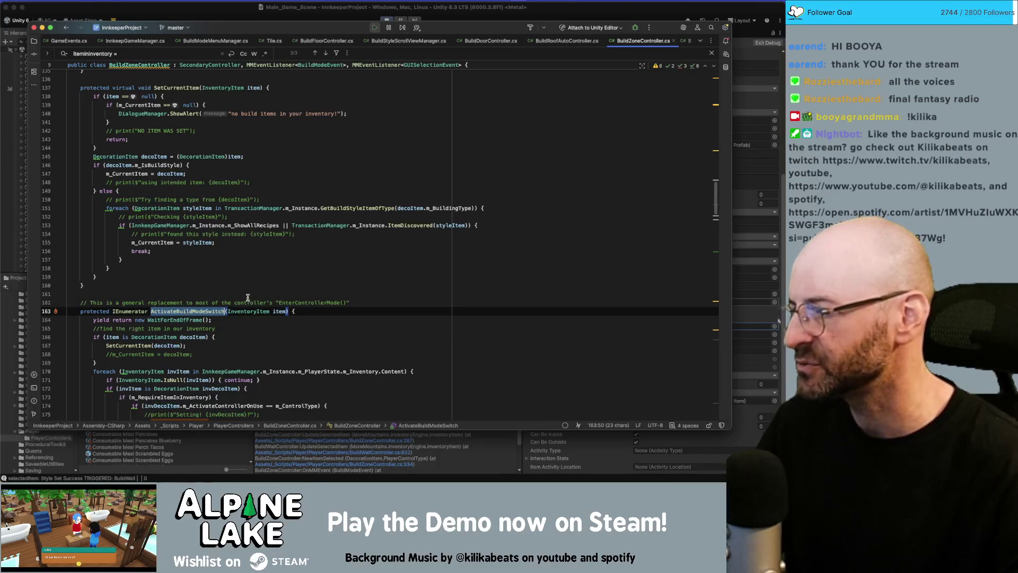
scroll(302, 392, down, 1)
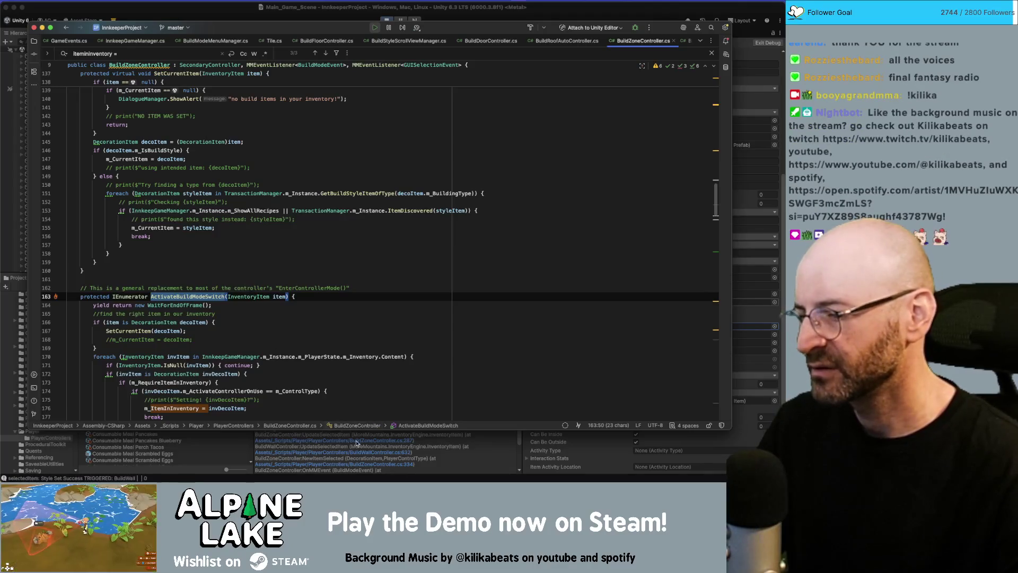
key(super+Tab)
key(super+Tab)
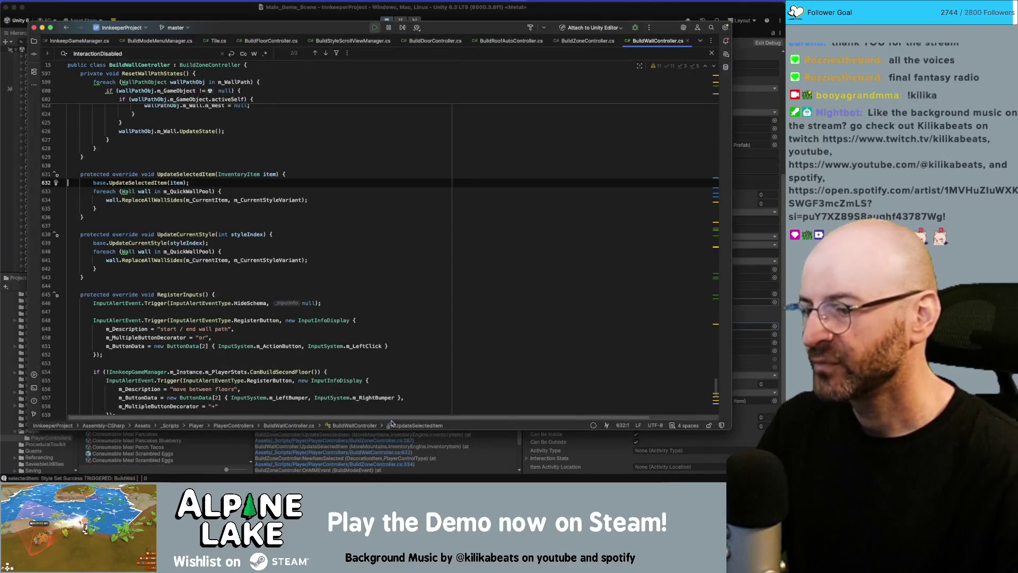
key(super+Tab)
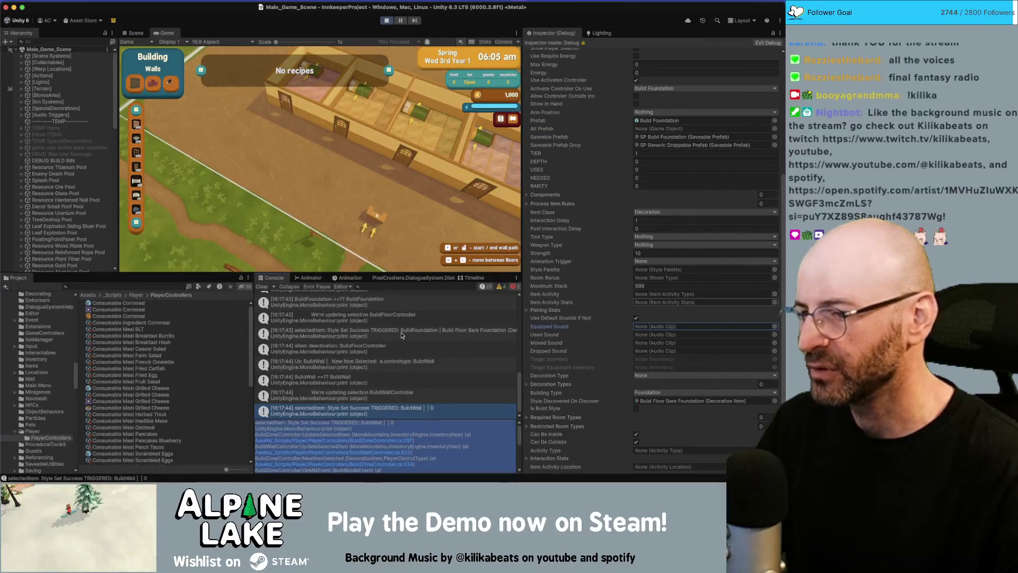
- Open the BuildFoundation style-success log's source and jump to the SetCurrentItem definition
click(401, 332)
double_click(401, 332)
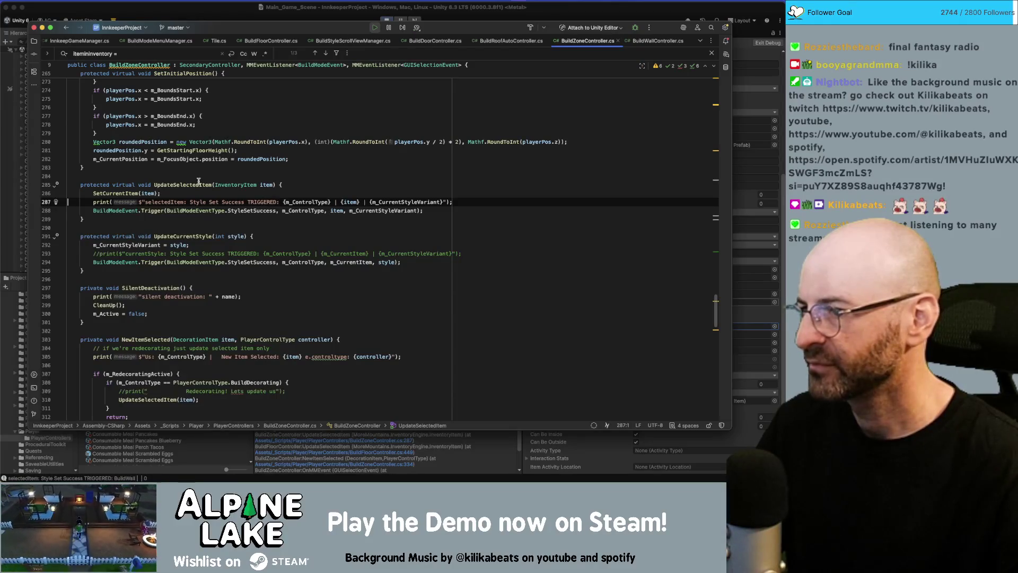
super+click(121, 193)
scroll(194, 212, up, 5)
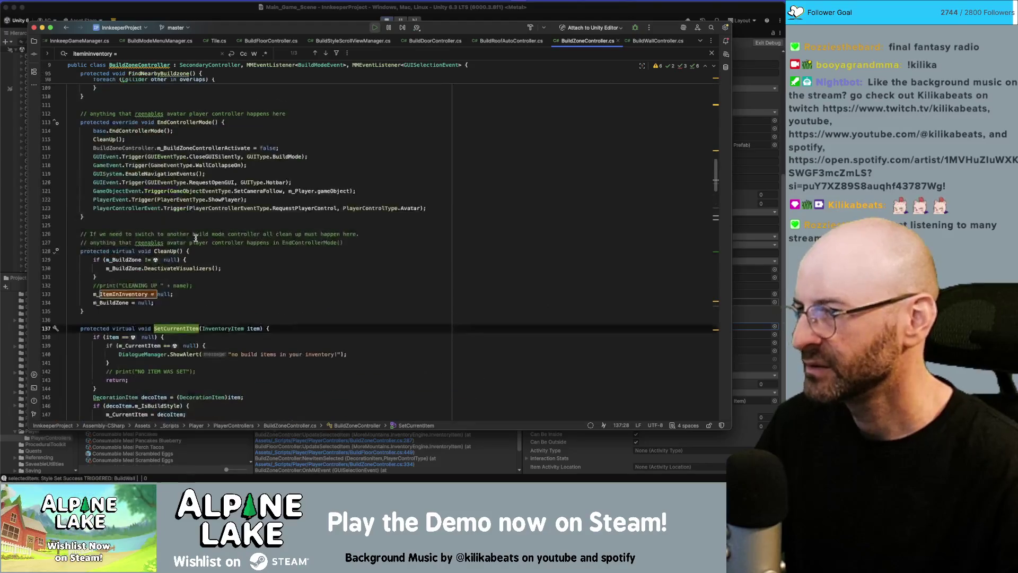
- Check the BuildFloor and BuildWall selection logs, then open the BuildWall style-success entry's source
key(super+Tab)
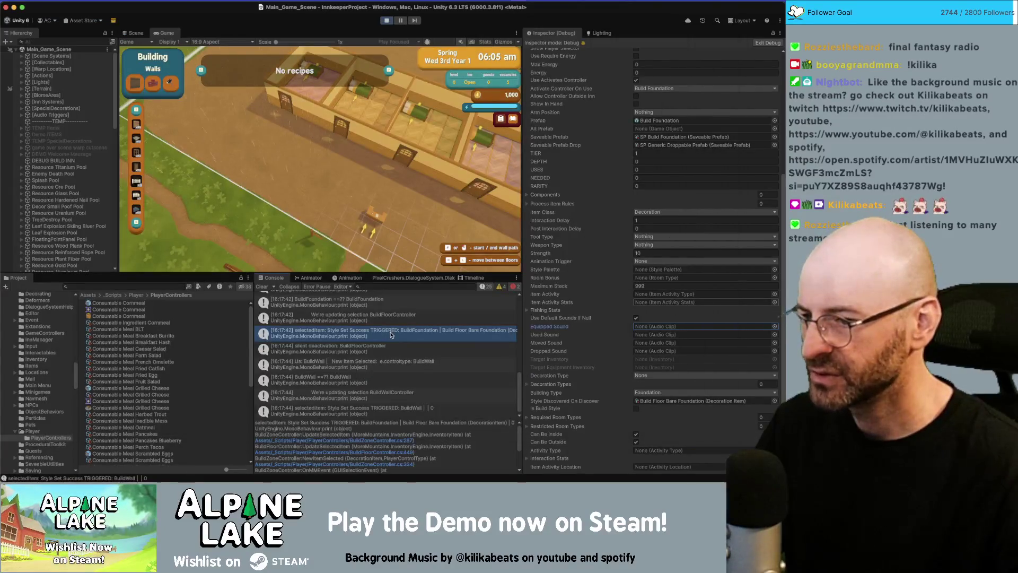
scroll(371, 344, down, 1)
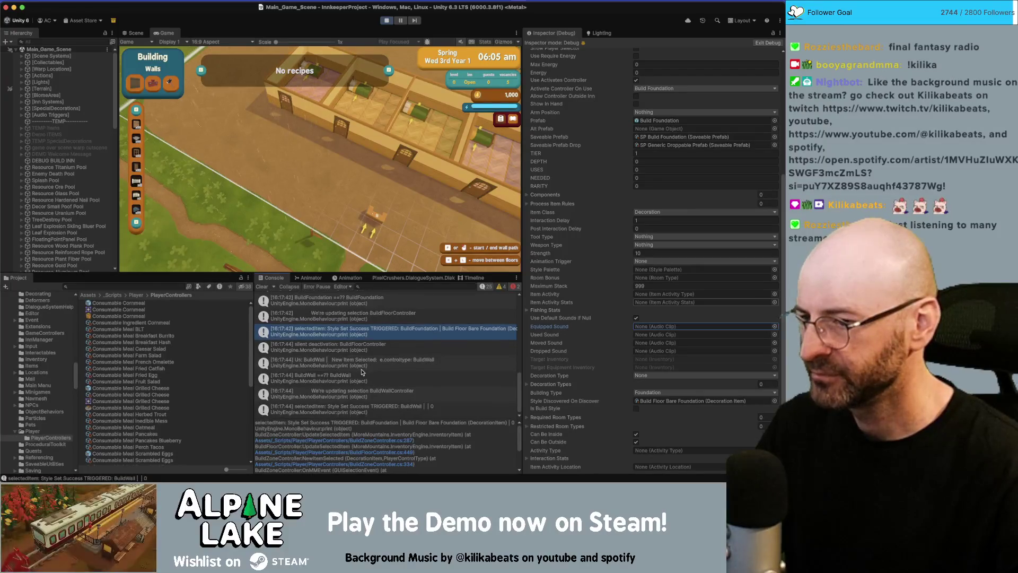
click(360, 319)
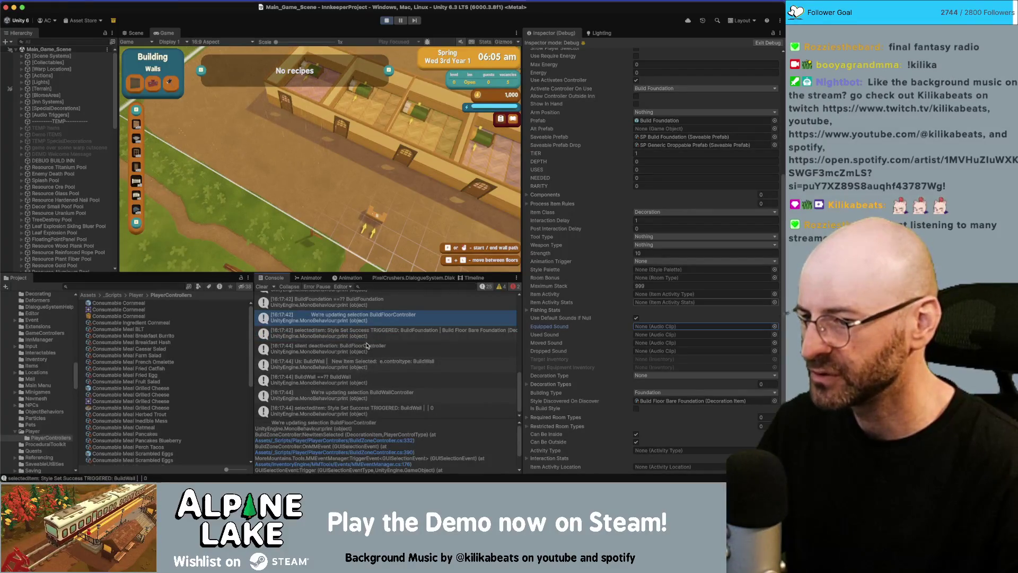
click(357, 395)
scroll(354, 396, down, 1)
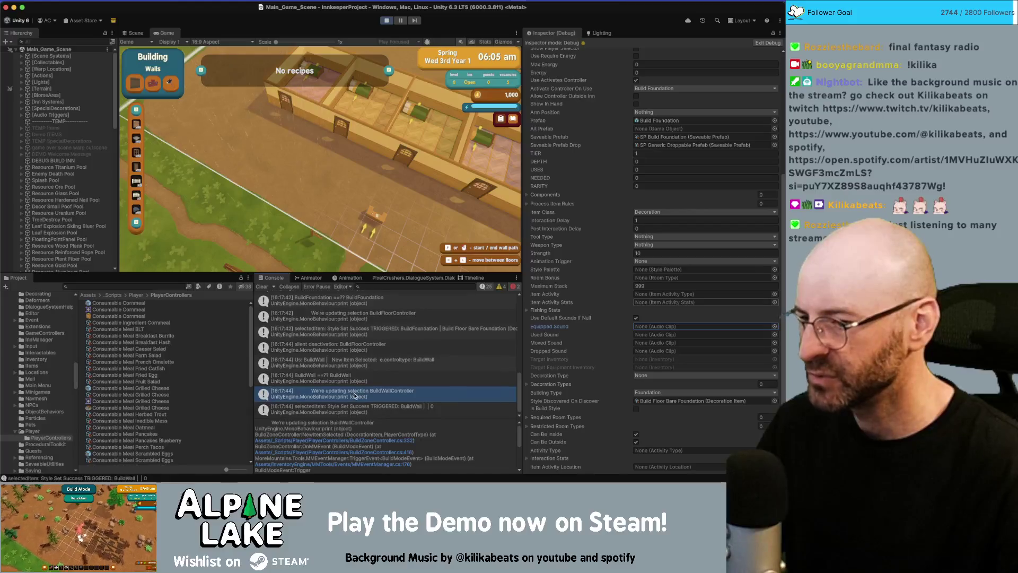
click(368, 407)
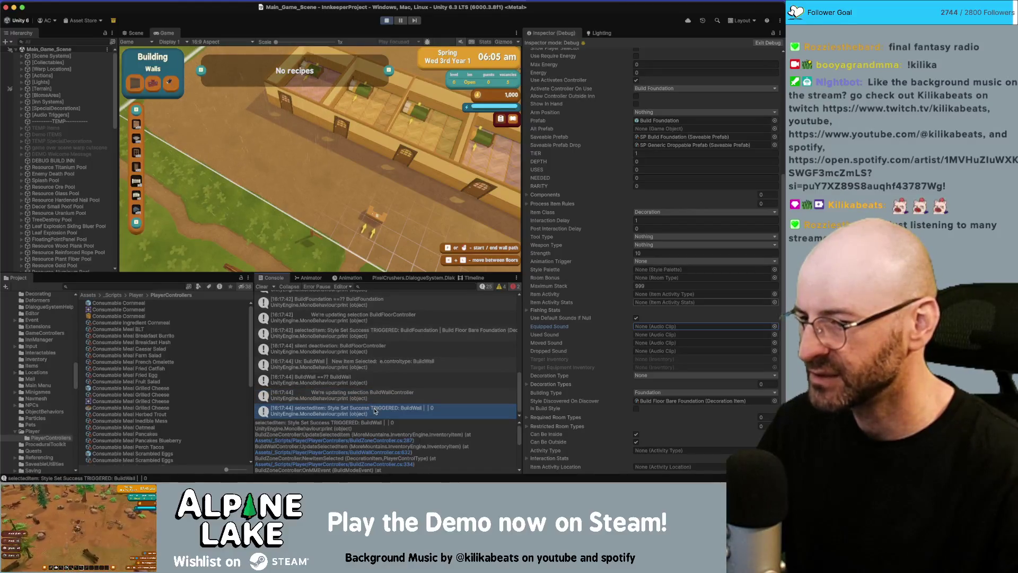
double_click(390, 413)
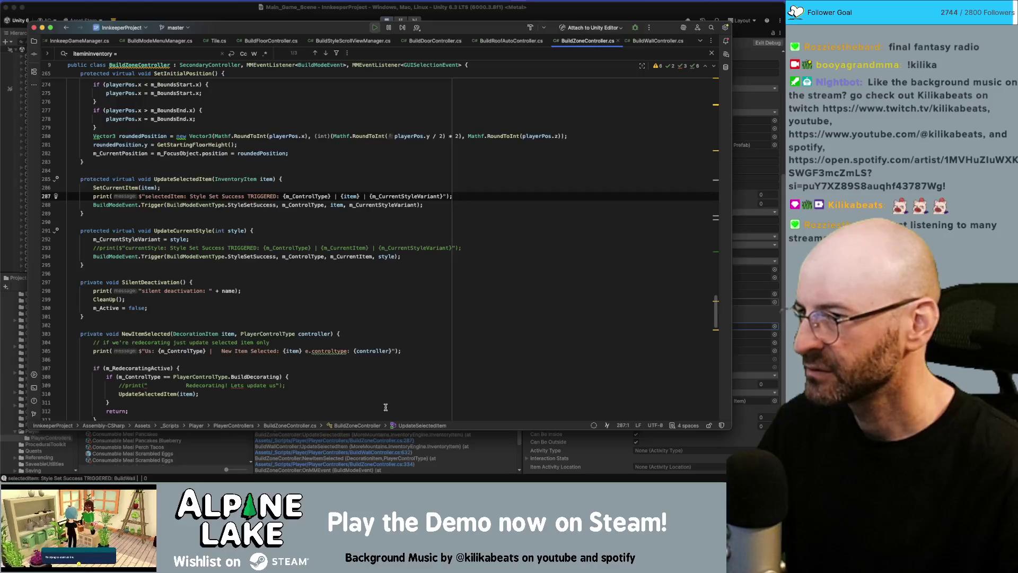
- Reopen the log's source on line 287 and select the item reference in the print string
key(super+Tab)
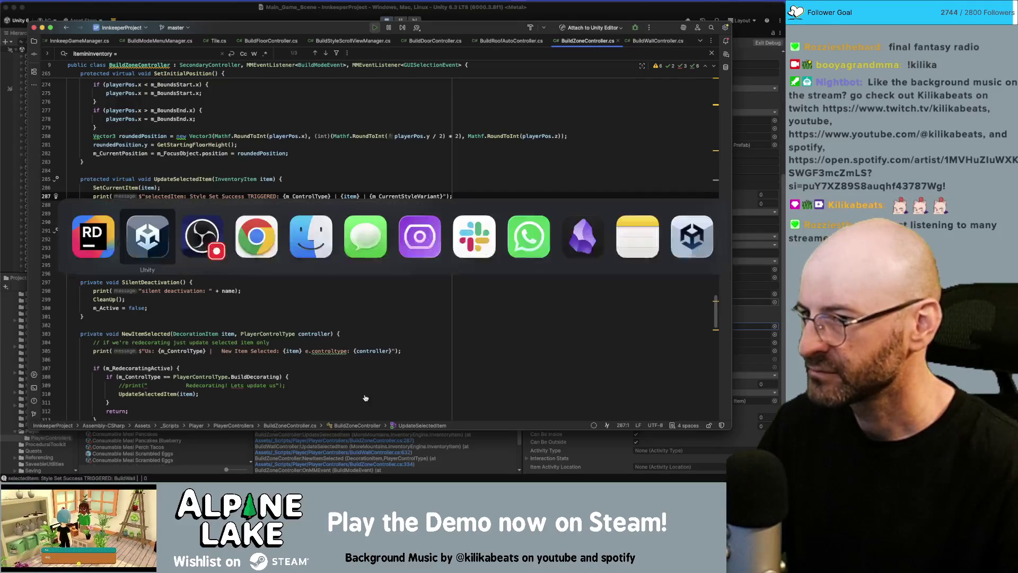
double_click(373, 412)
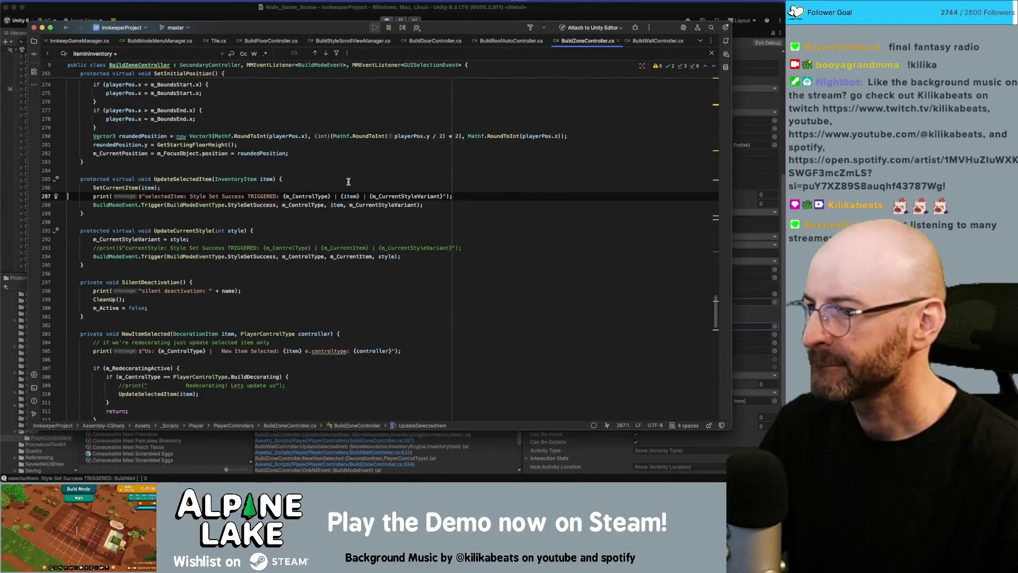
key(super+Tab)
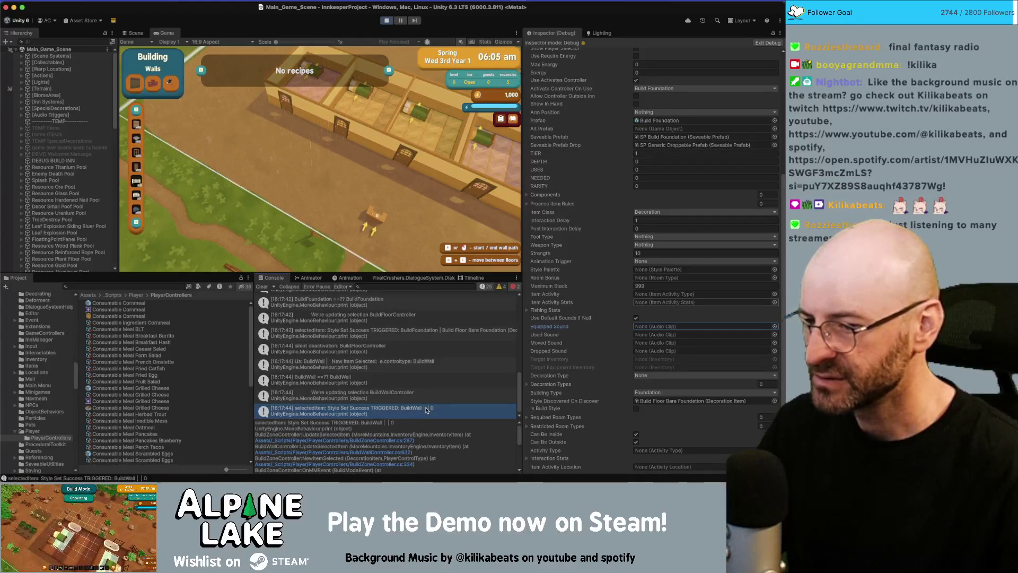
double_click(428, 409)
double_click(412, 196)
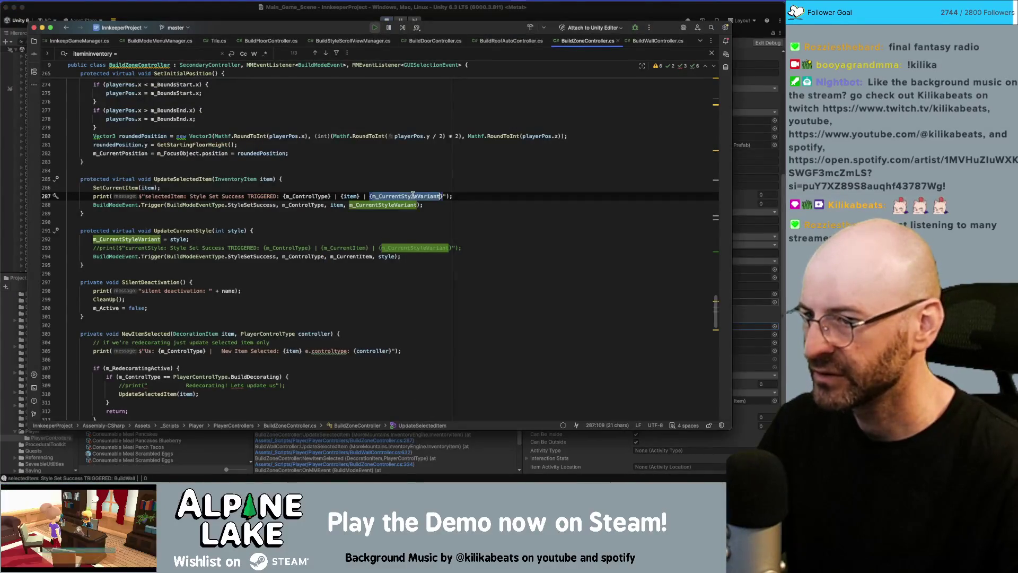
double_click(350, 197)
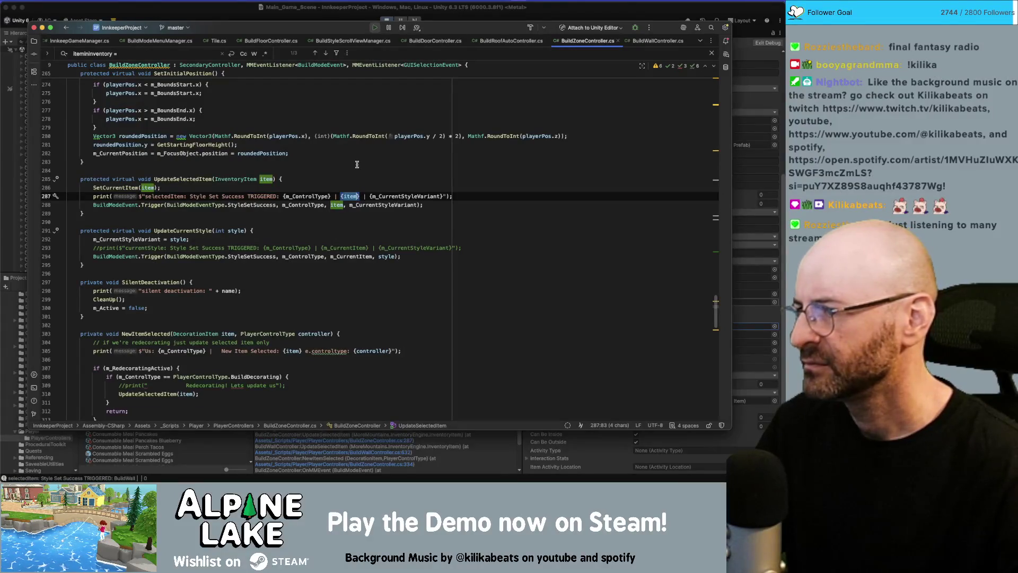
- Replace item with the conditional (item == null ? "null" : item) in the log message
text(item == nu)
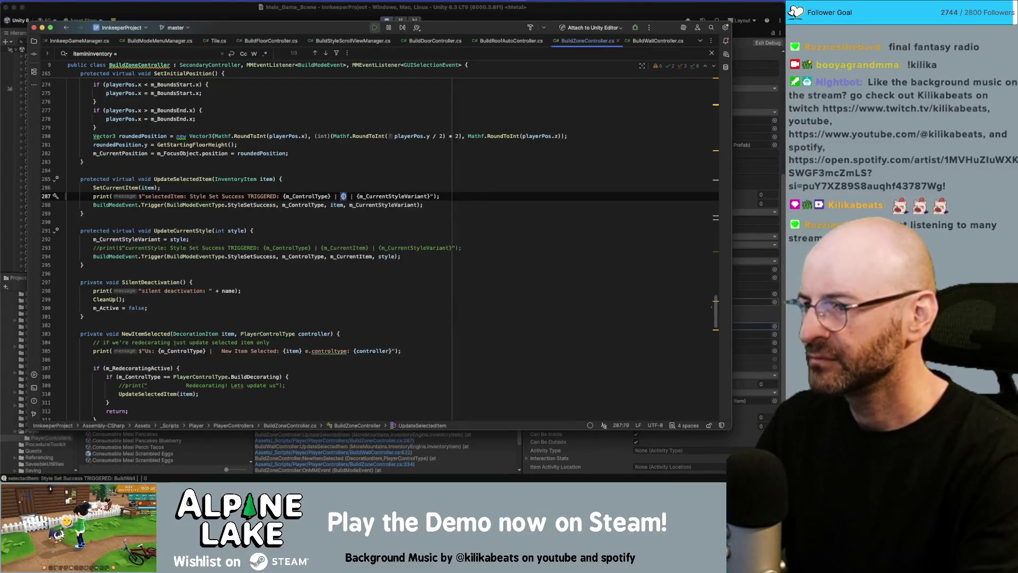
key(Return)
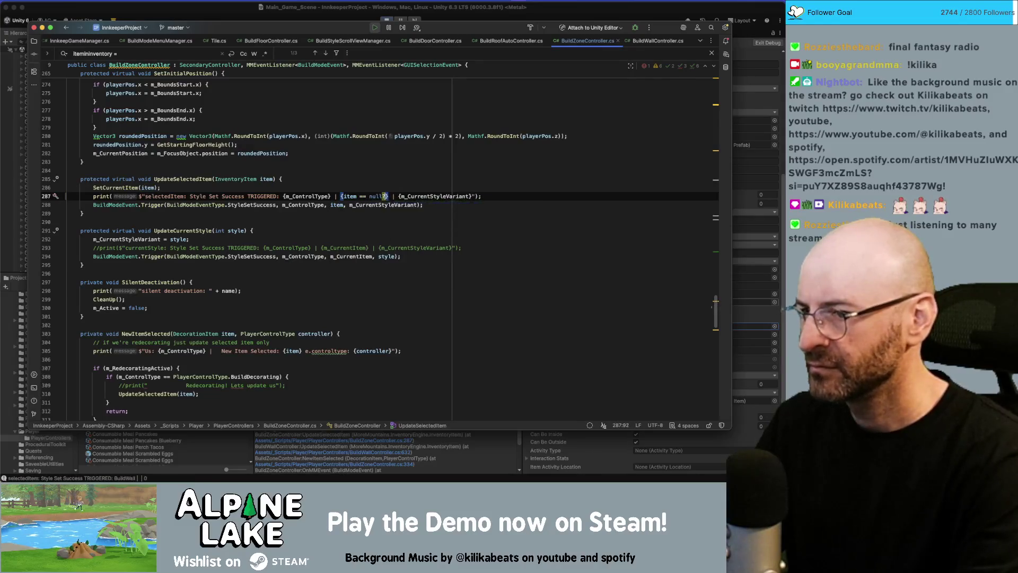
text(? ")
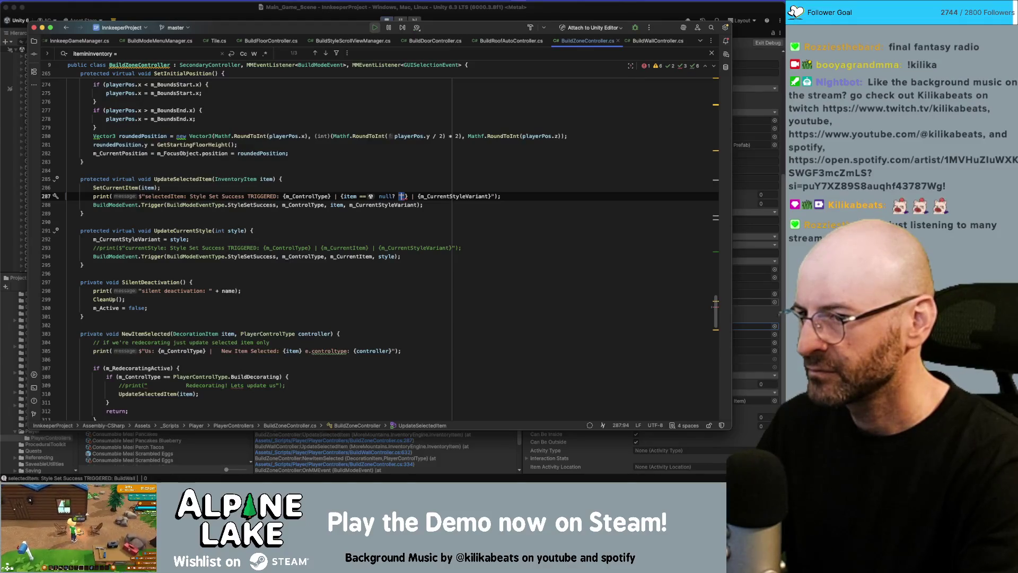
text(null")
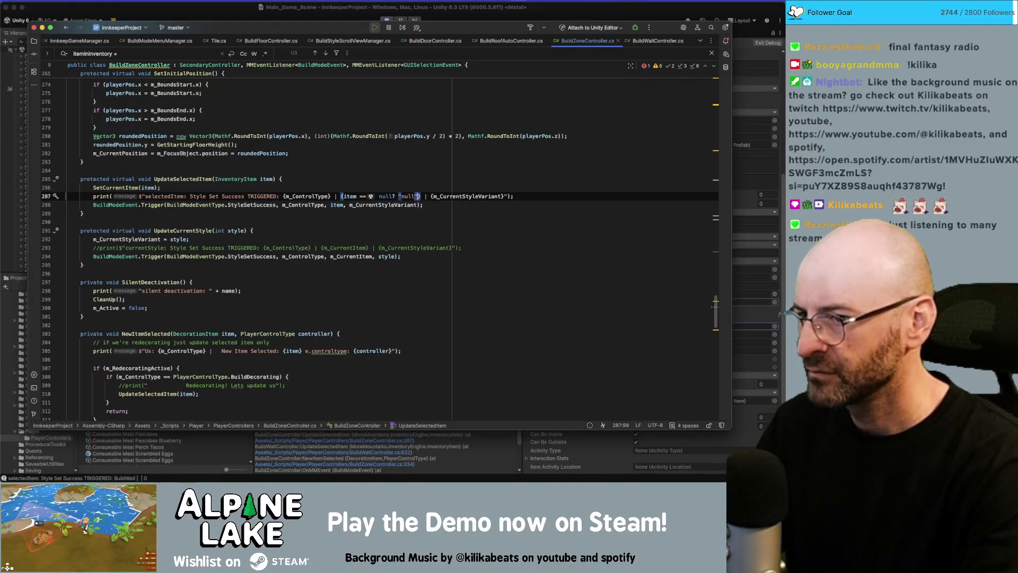
text(:)
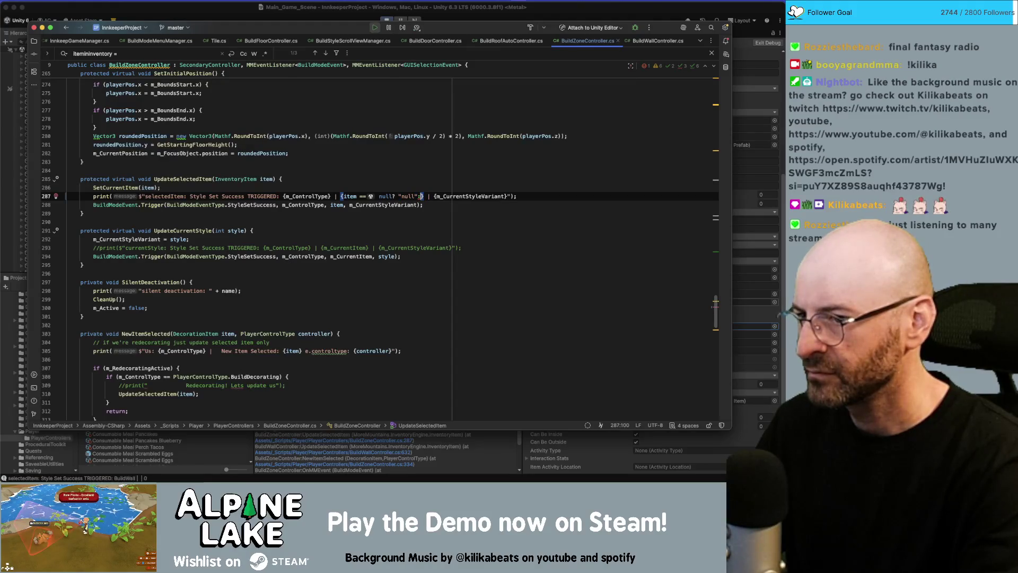
text(item)
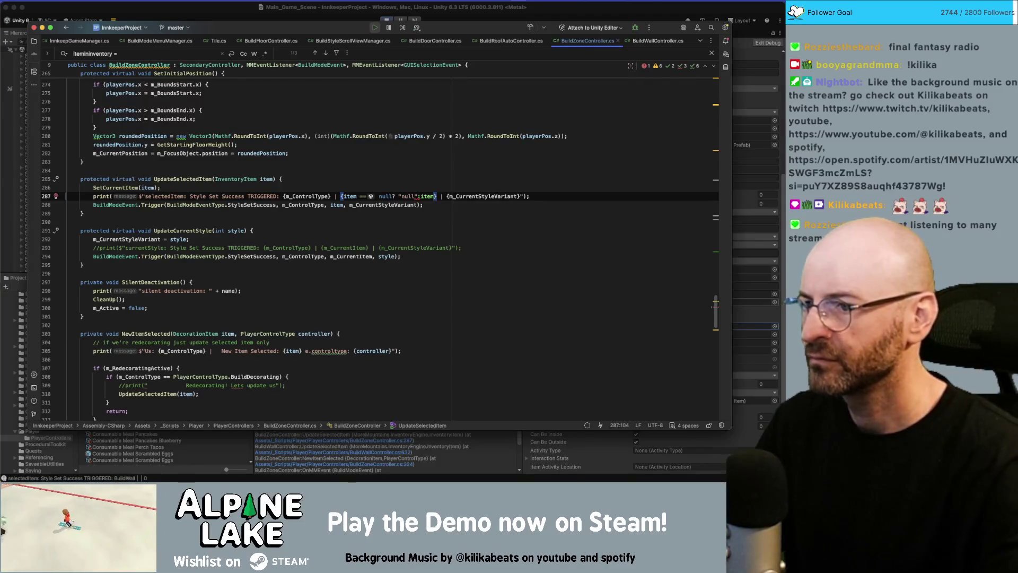
click(419, 196)
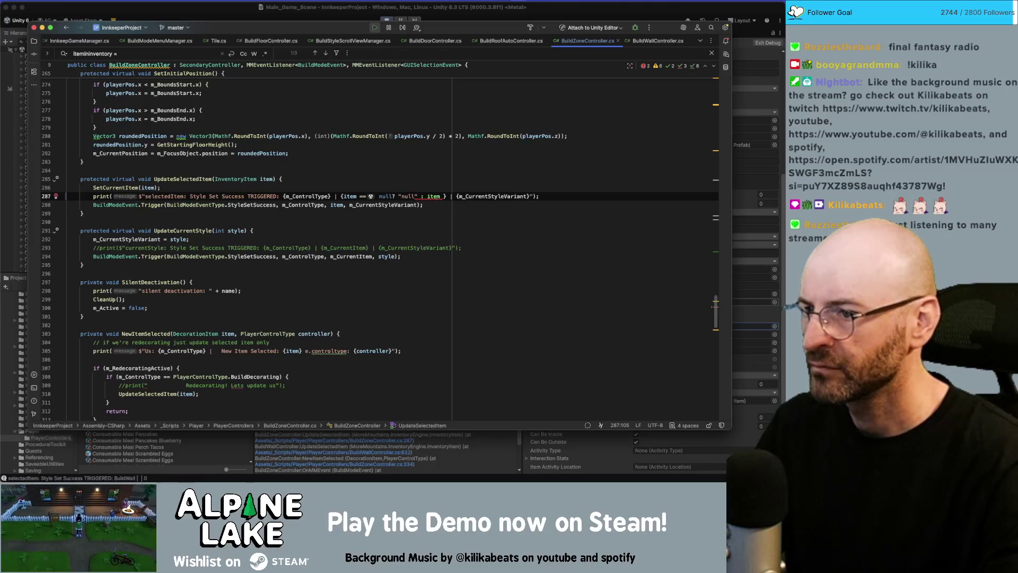
click(443, 196)
text())
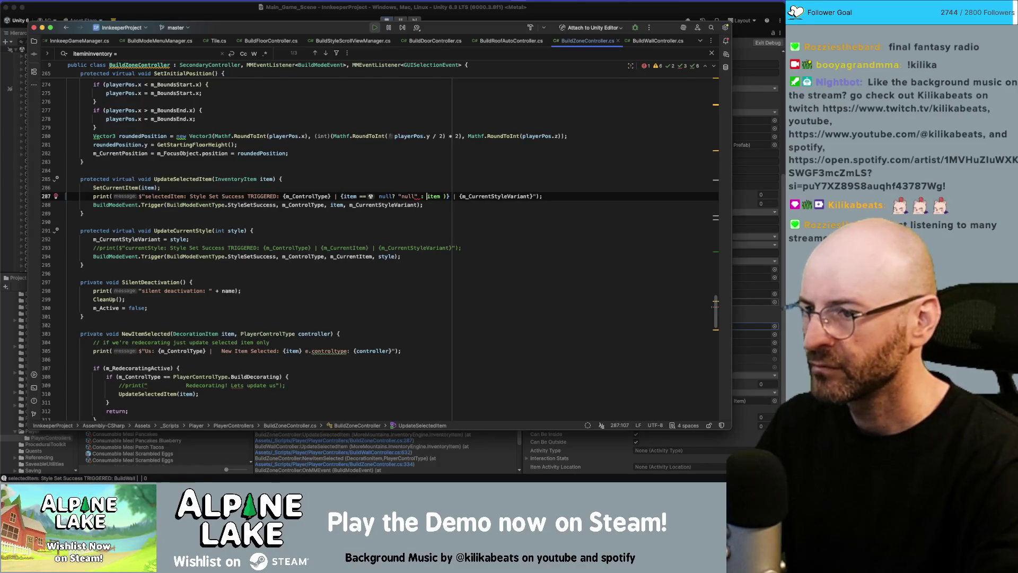
click(378, 197)
click(344, 197)
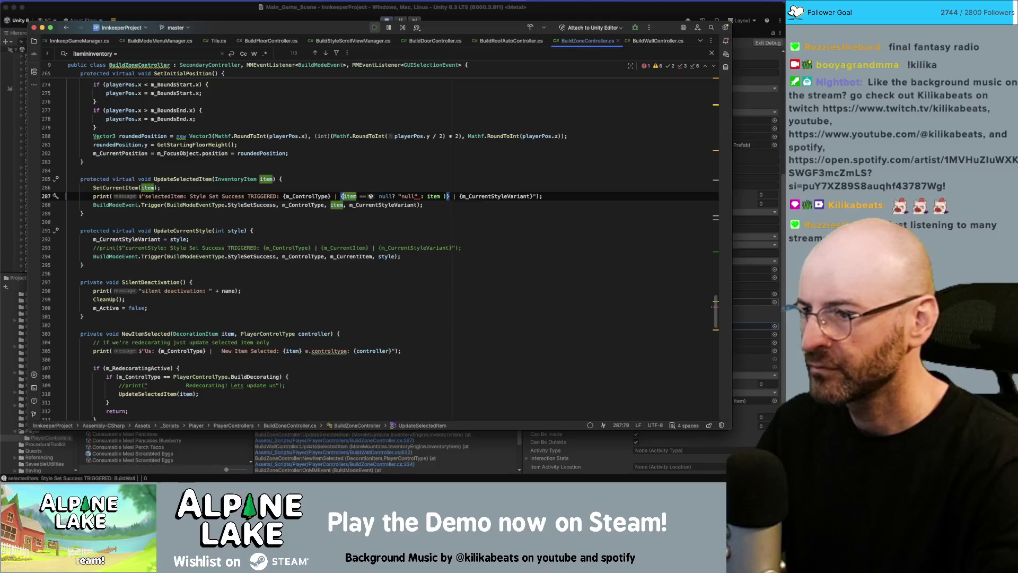
text(()
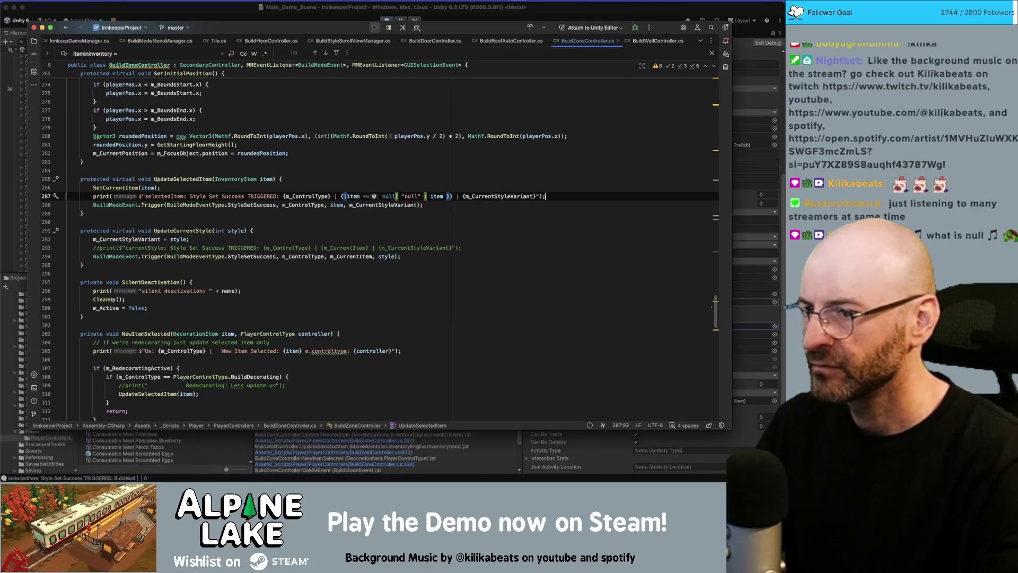
click(415, 184)
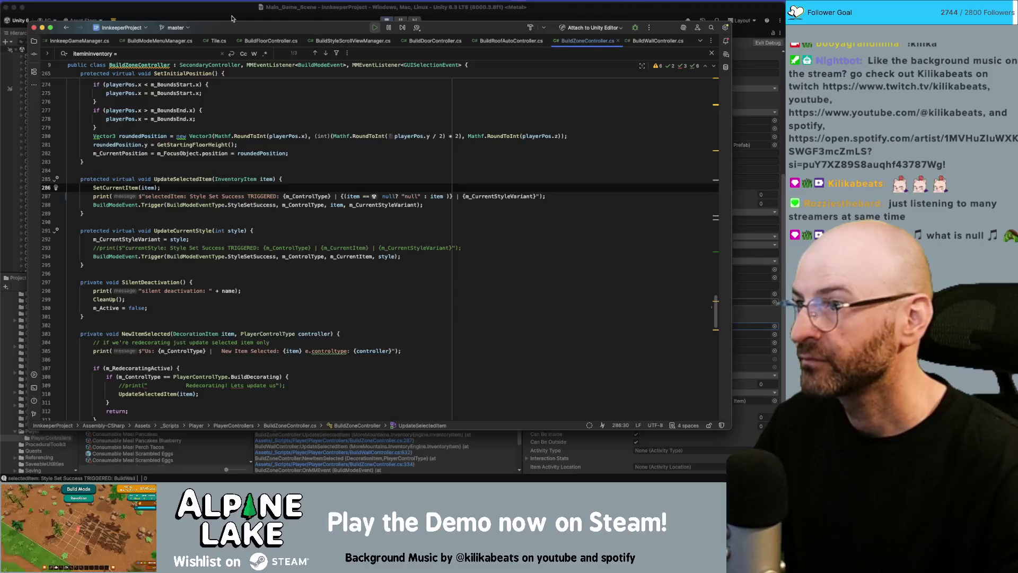
- Start then stop Play mode, let BuildZoneController recompile, and enter Play mode again
click(387, 21)
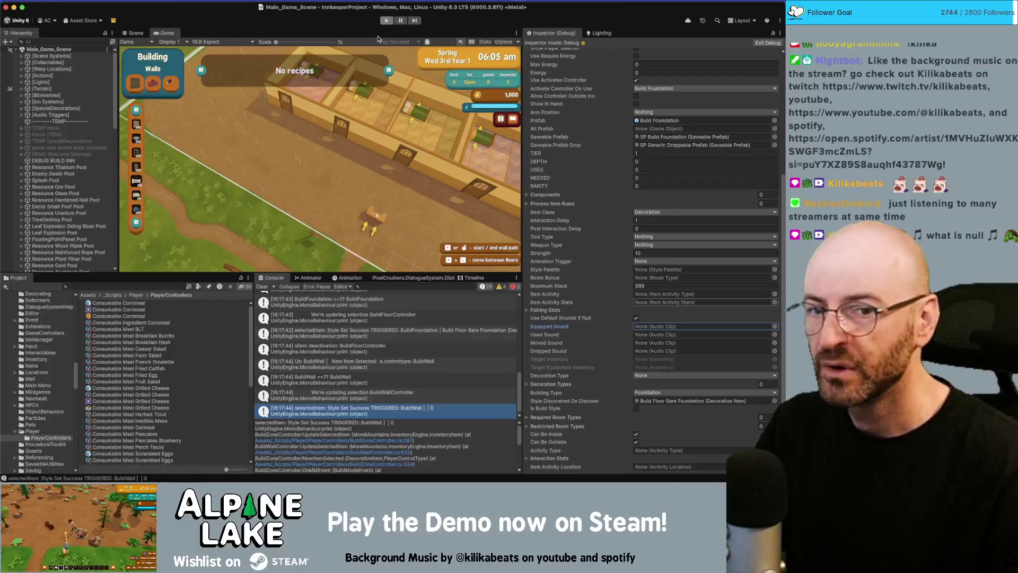
click(386, 20)
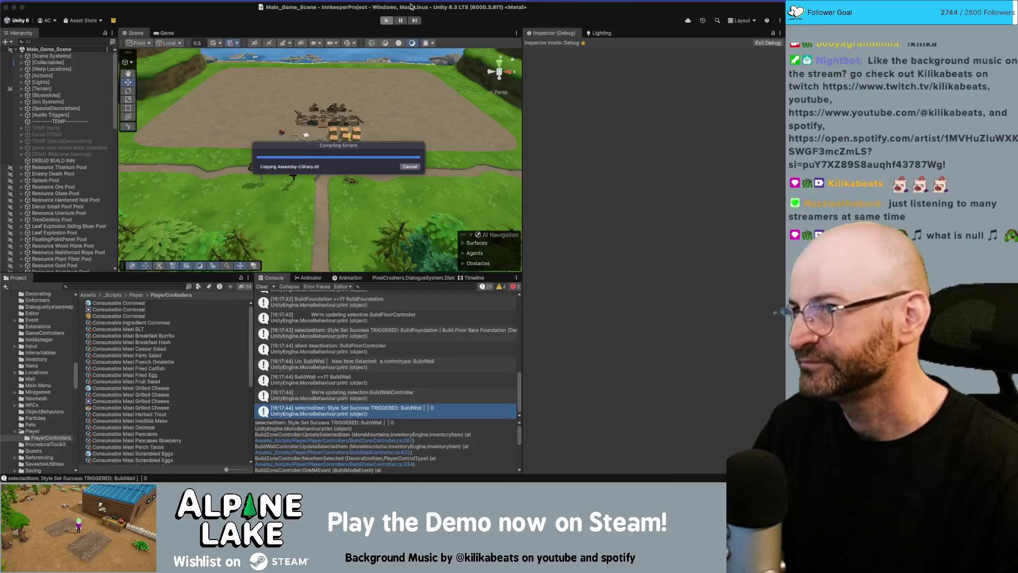
click(383, 20)
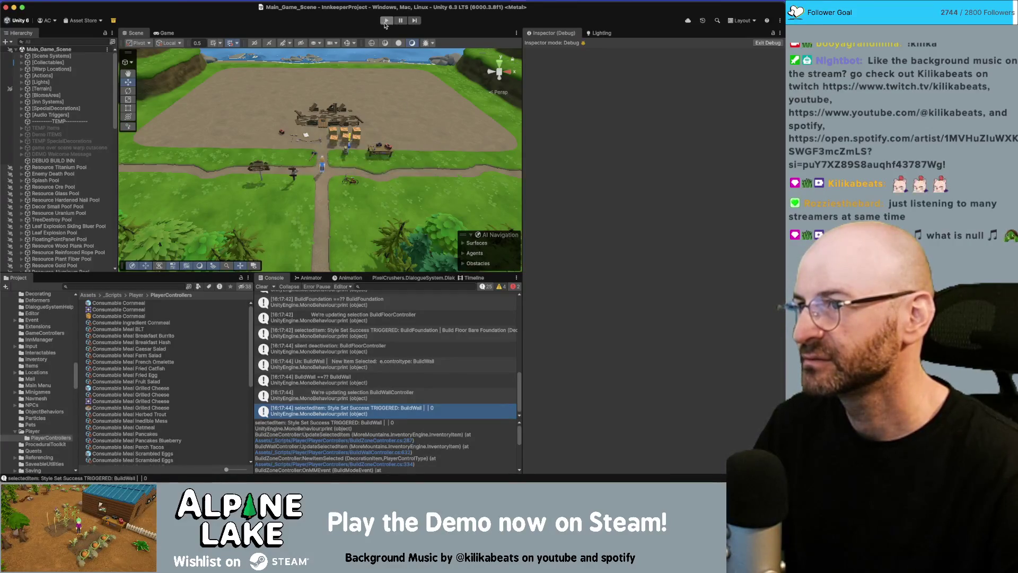
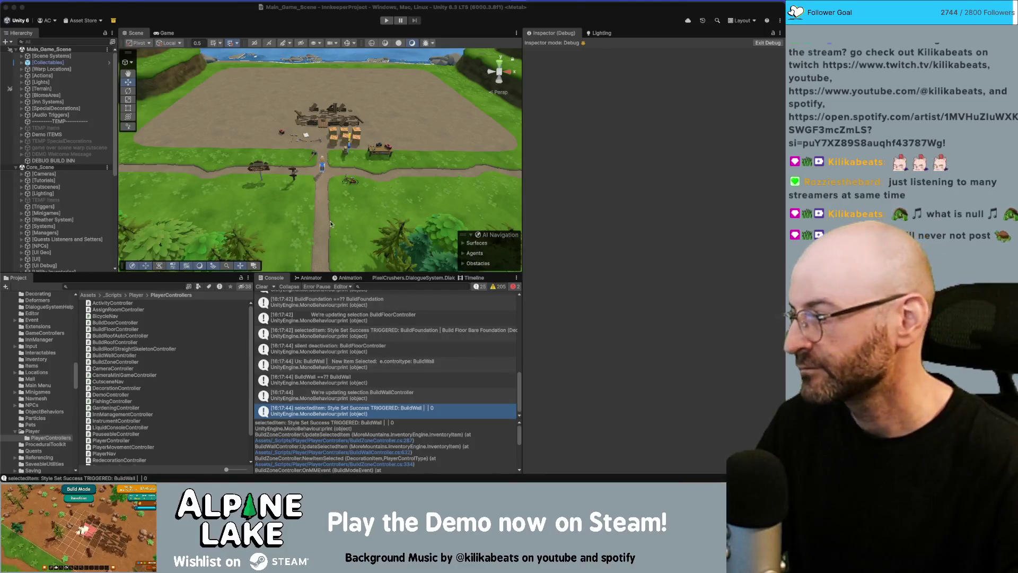
- Select the dilapidated wall in the Scene view, then enter Play mode
click(306, 128)
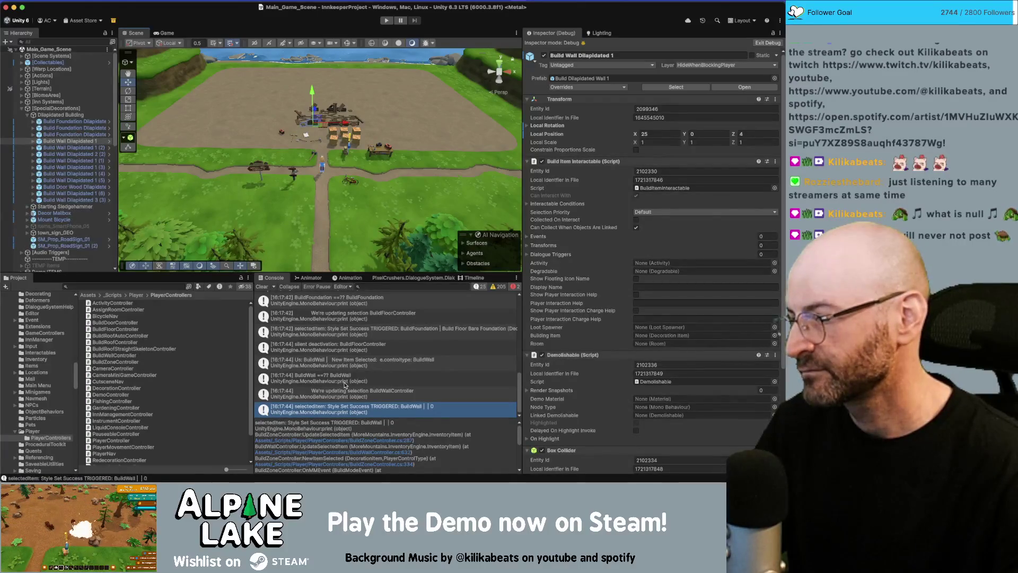
click(384, 21)
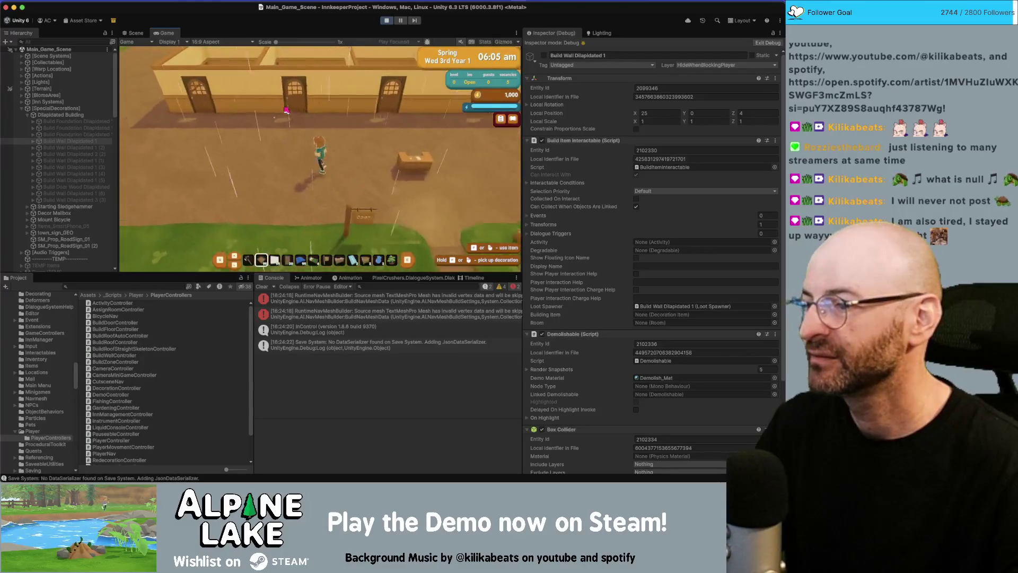
- Open build mode in the running game, clear the Console, and switch the build menu to Walls
click(287, 110)
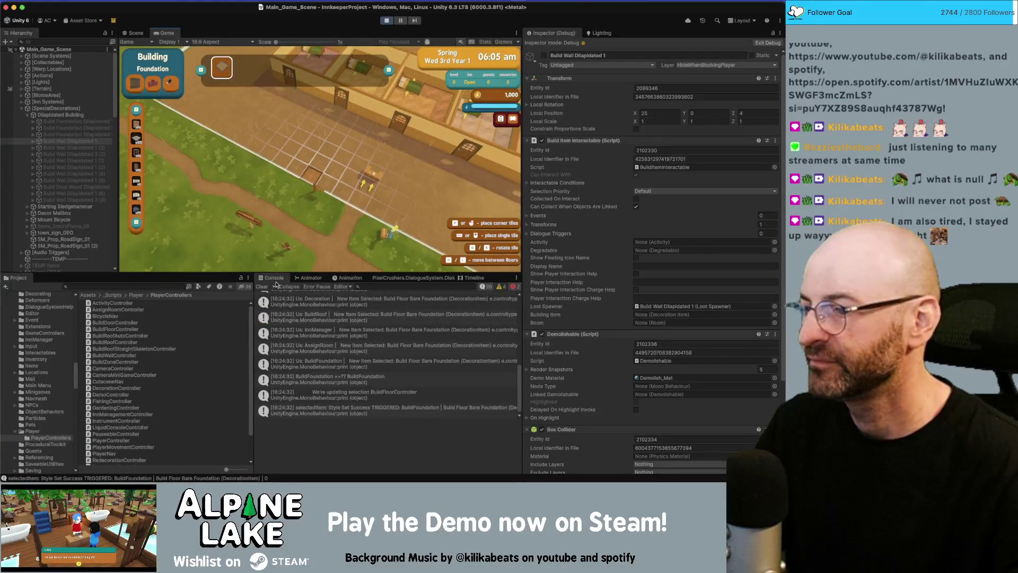
click(262, 287)
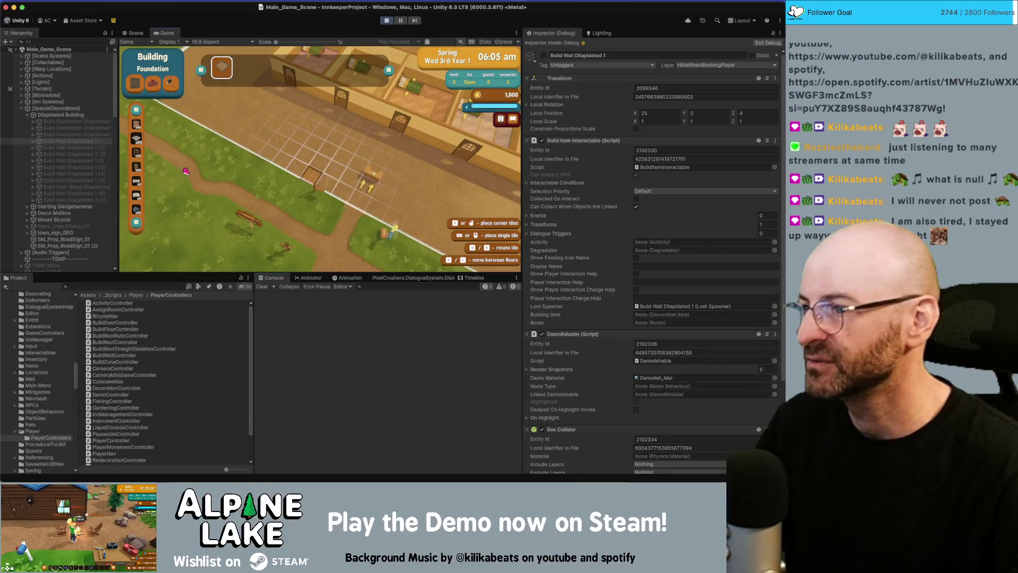
click(136, 181)
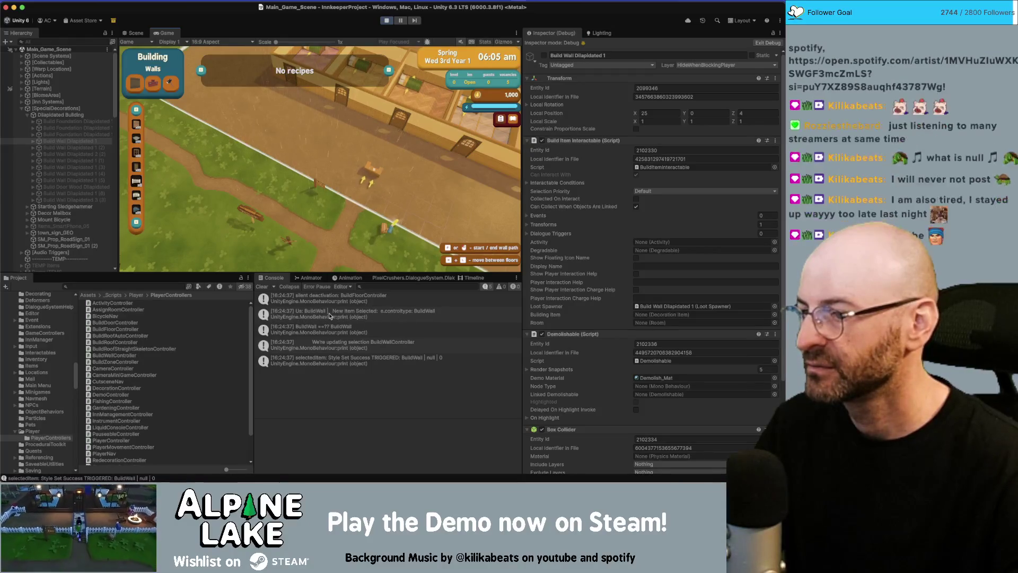
- Review the new-item, BuildWall comparison, selection and style logs, check BuildDoorController, then stop the game
click(422, 316)
click(313, 333)
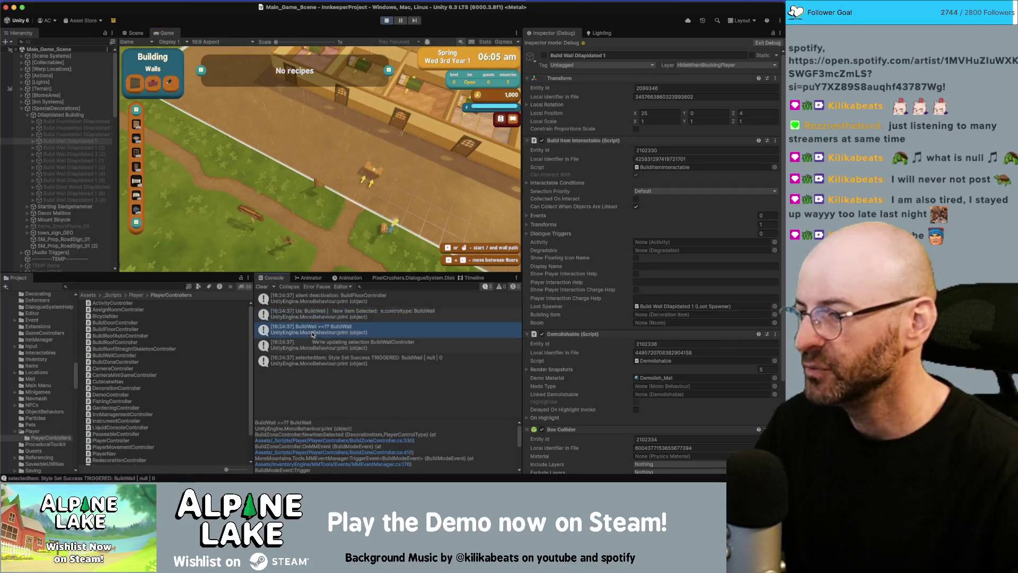
click(320, 344)
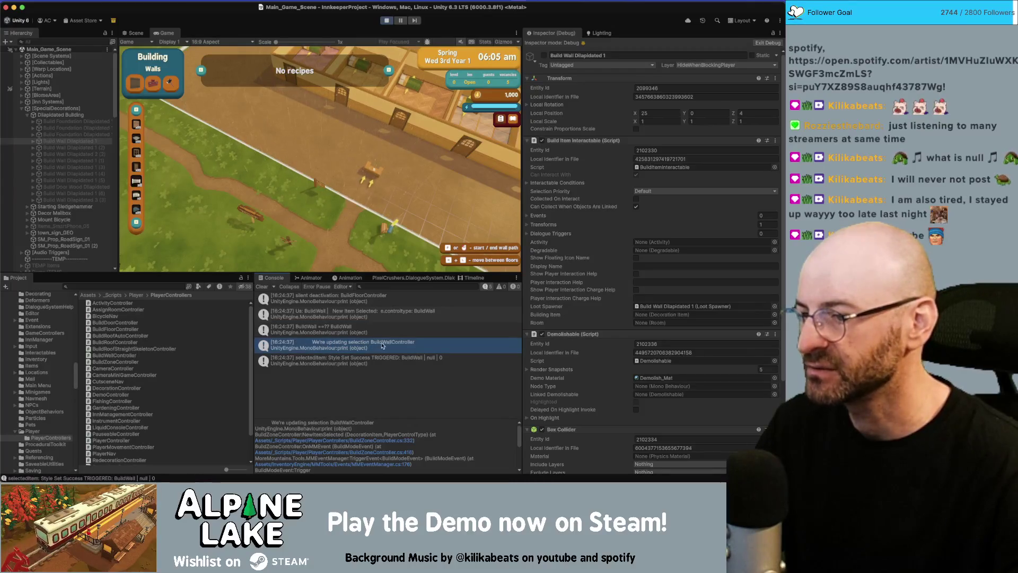
click(331, 362)
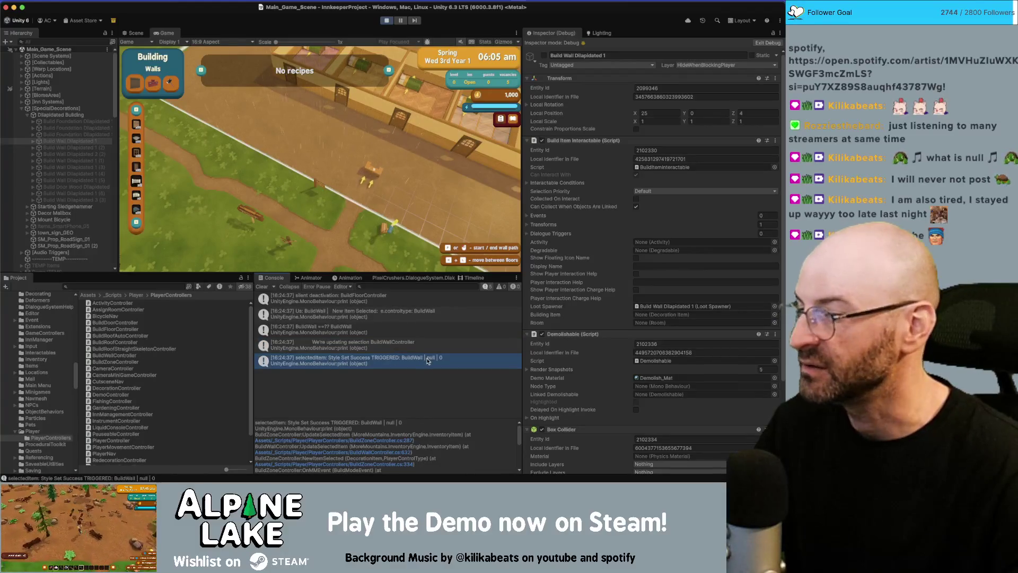
scroll(541, 353, down, 5)
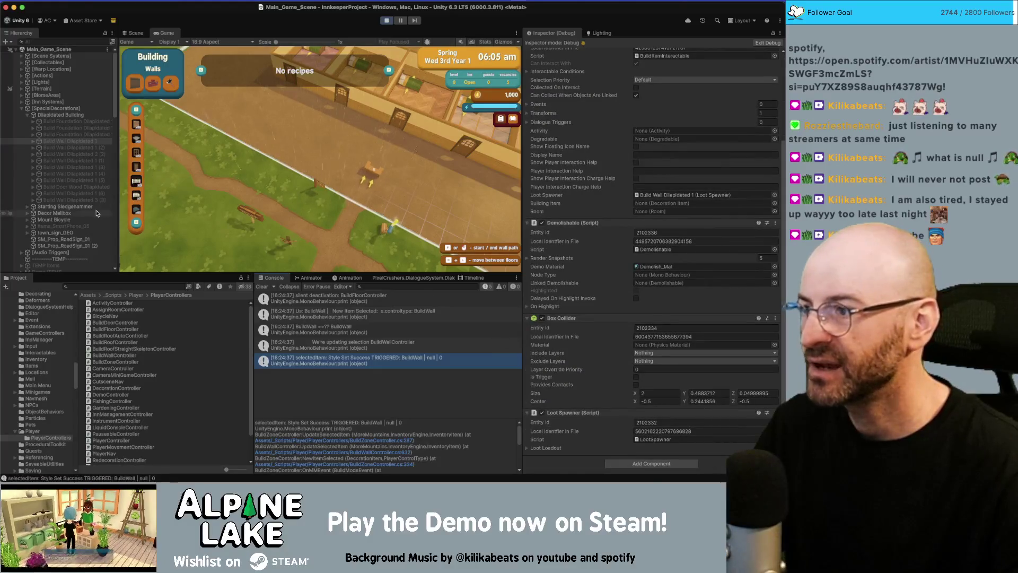
scroll(96, 213, down, 15)
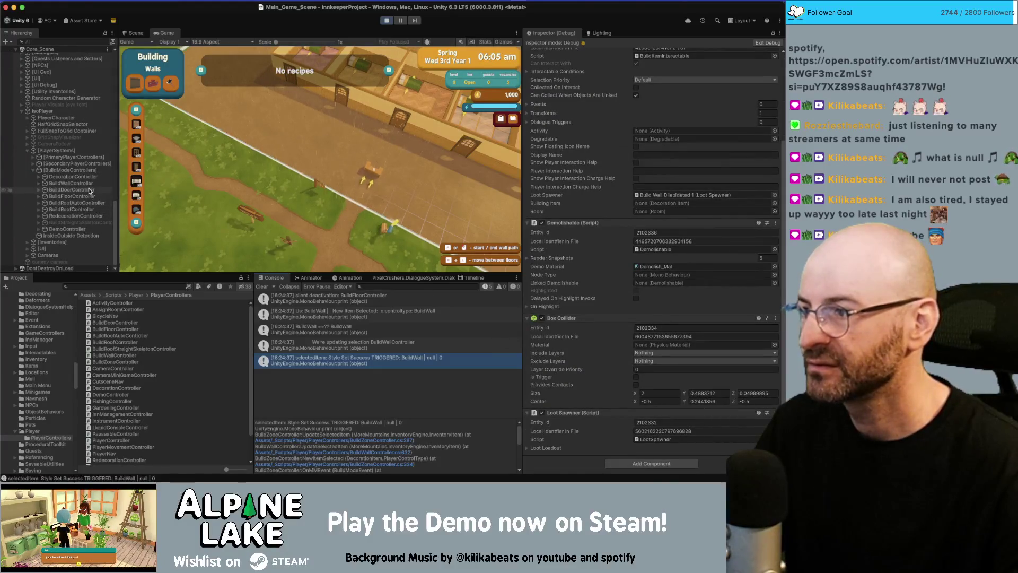
click(90, 190)
click(386, 20)
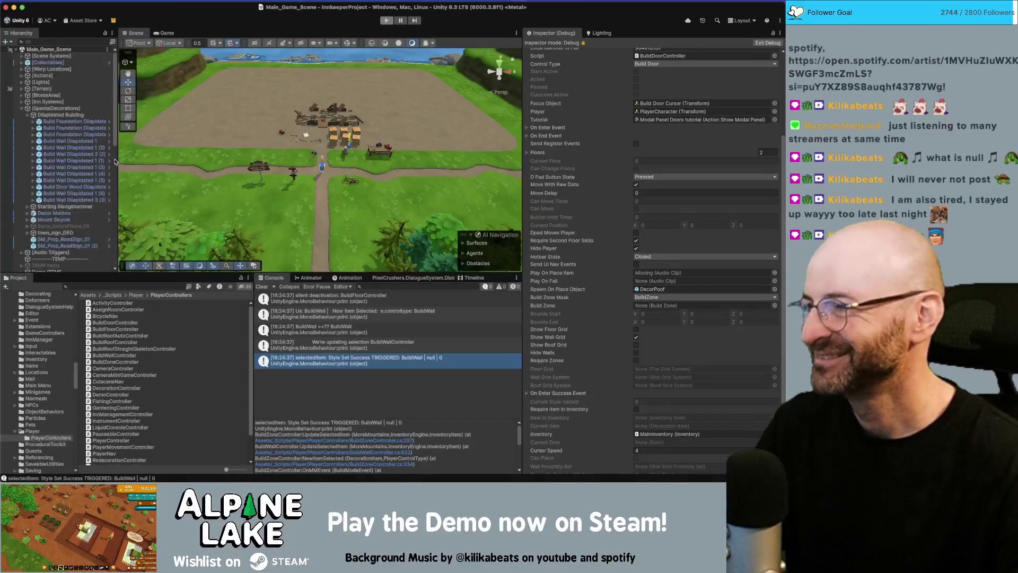
- Collapse SpecialDecorations and inspect the BuildWallController, roof and BuildFloorController objects in the Inspector
click(22, 108)
scroll(29, 148, down, 10)
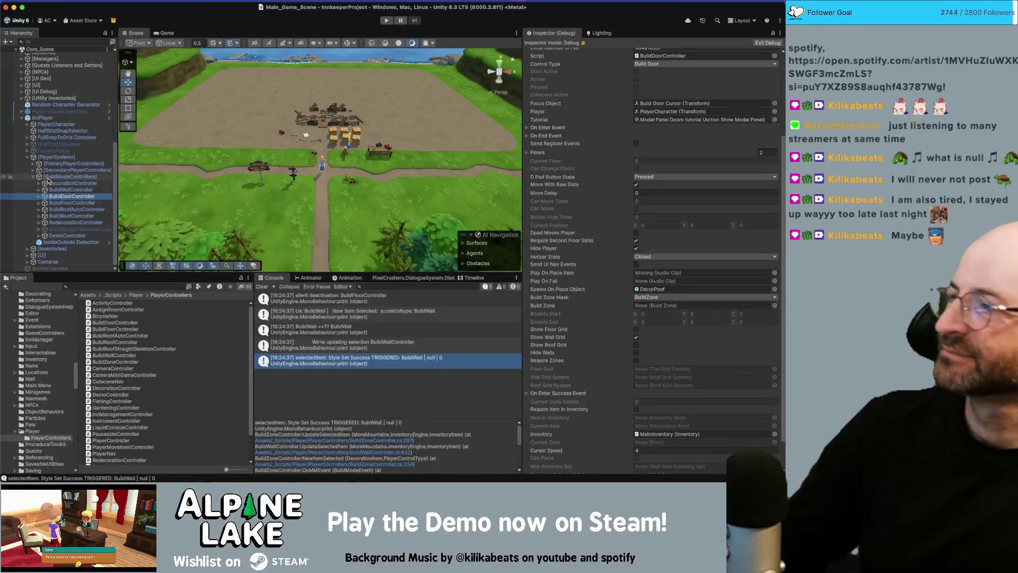
click(68, 189)
click(75, 210)
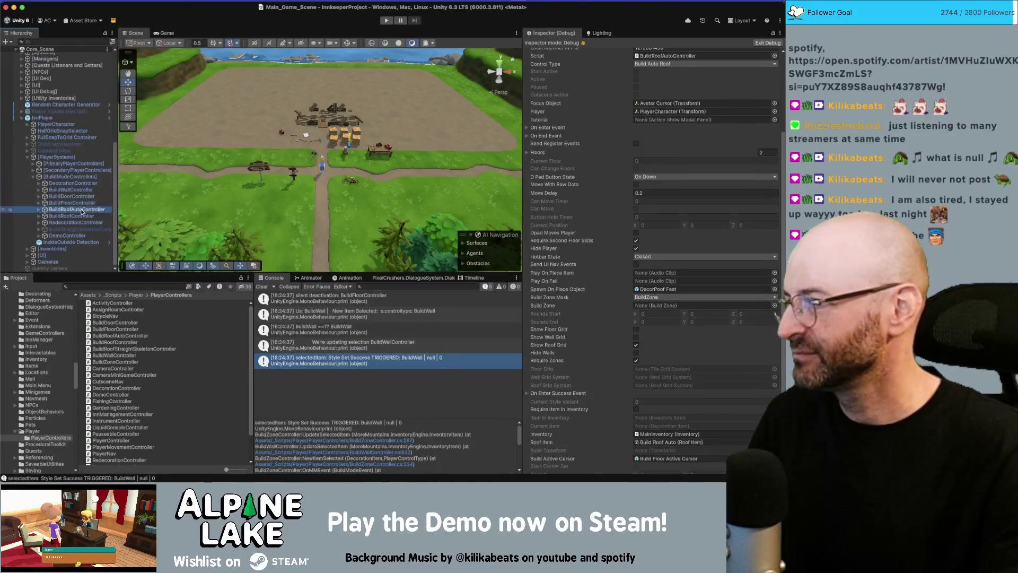
click(85, 217)
click(80, 210)
click(82, 202)
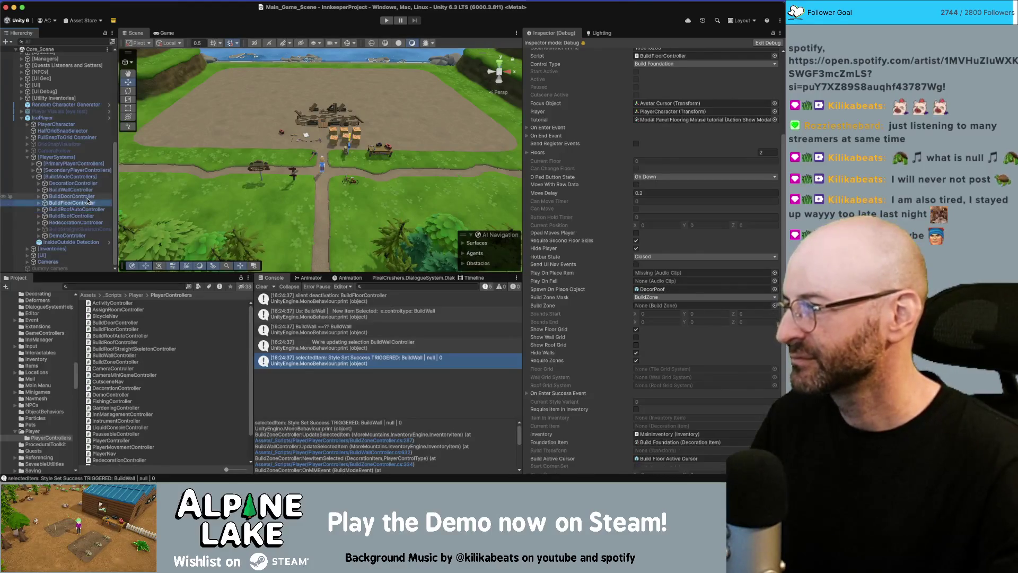
click(87, 191)
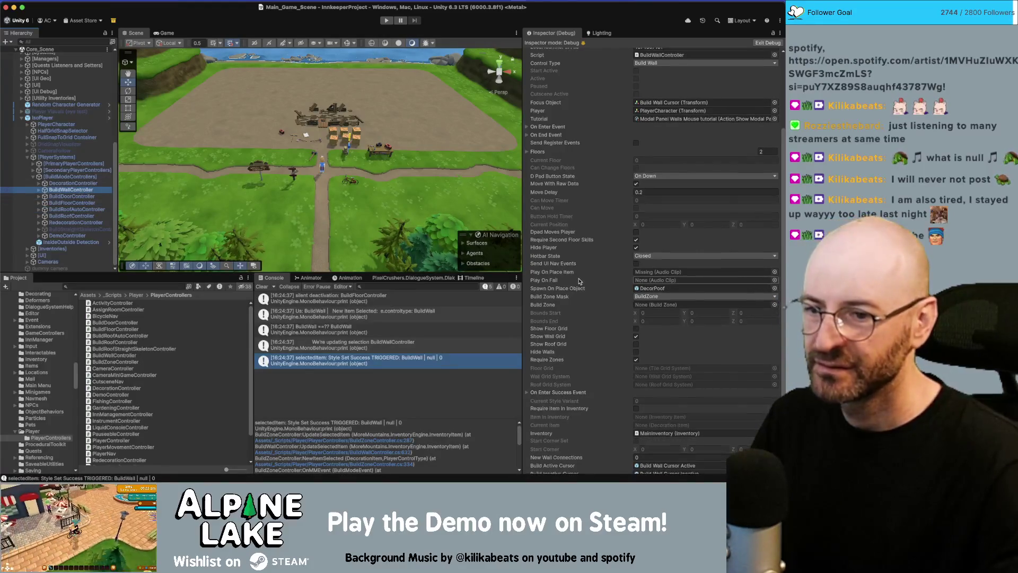
scroll(578, 281, down, 4)
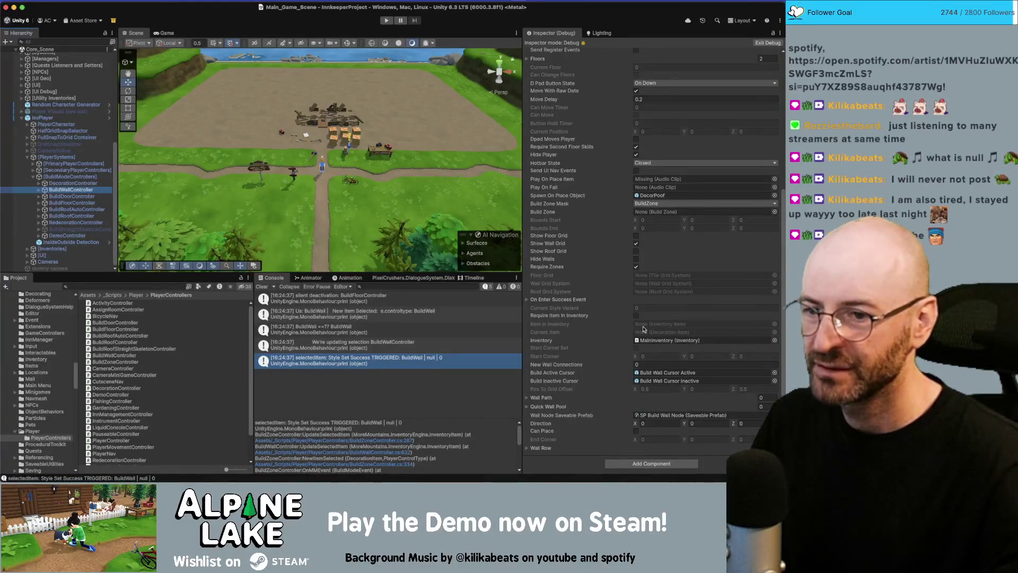
- Switch from Unity to the Rider code editor
key(super+Tab)
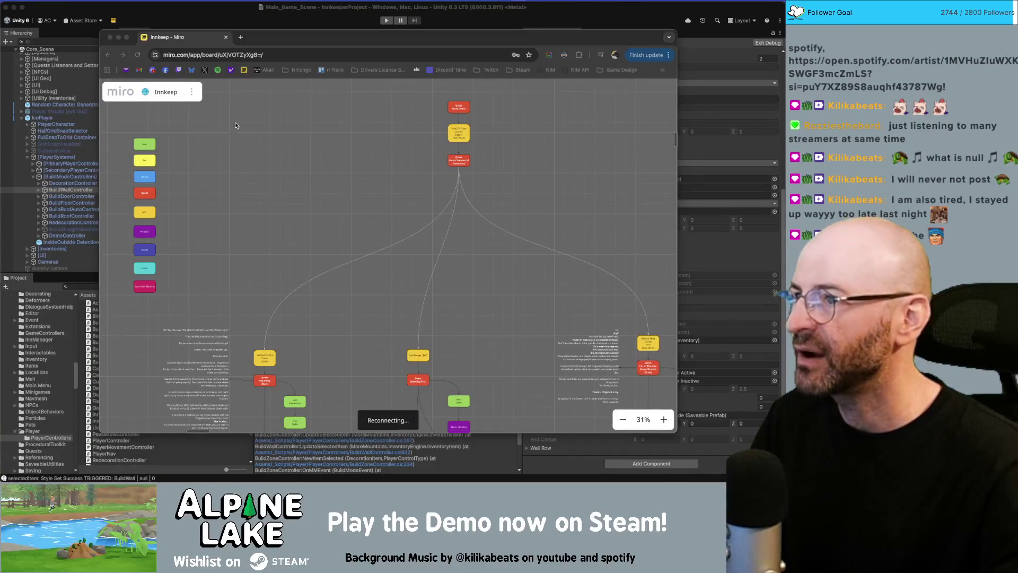
key(super+Tab)
key(super+Tab)
key(Tab)
key(Tab)
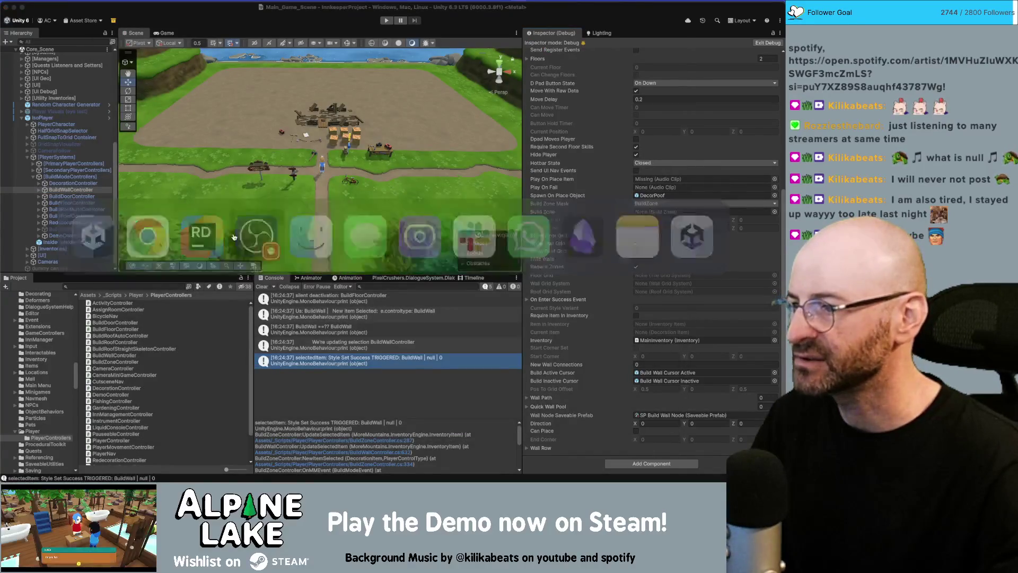
key(super+Tab)
click(244, 232)
- Insert a 'Setting CurItem' print logging {item} above the decoItem assignment
text(m_Curre)
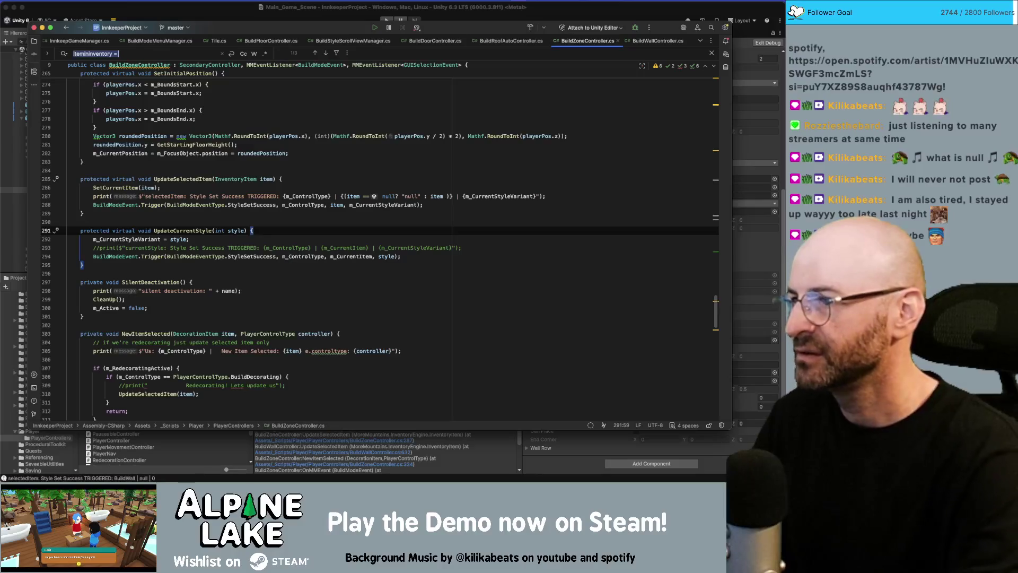
text(ntItem =)
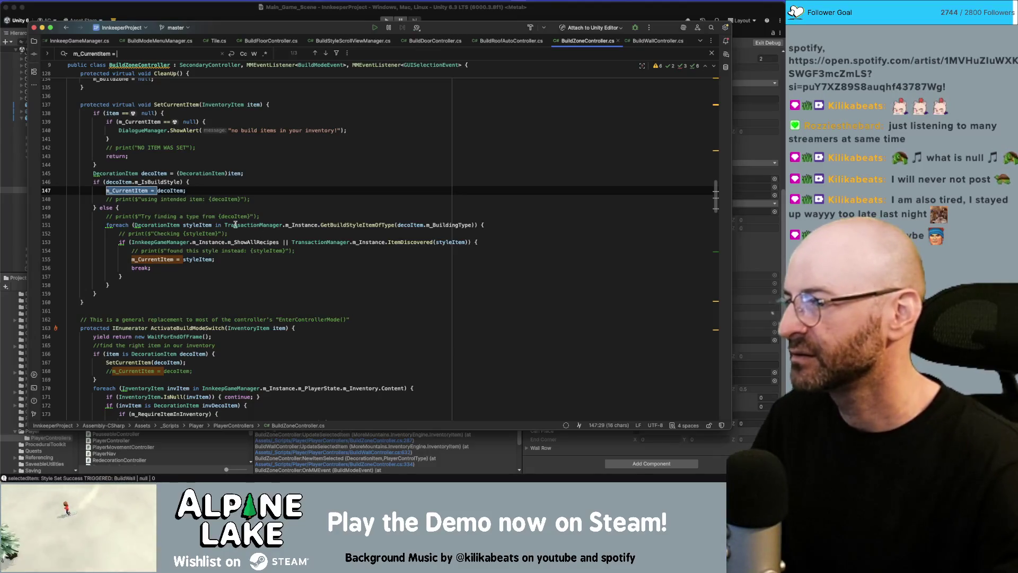
click(196, 180)
key(Return)
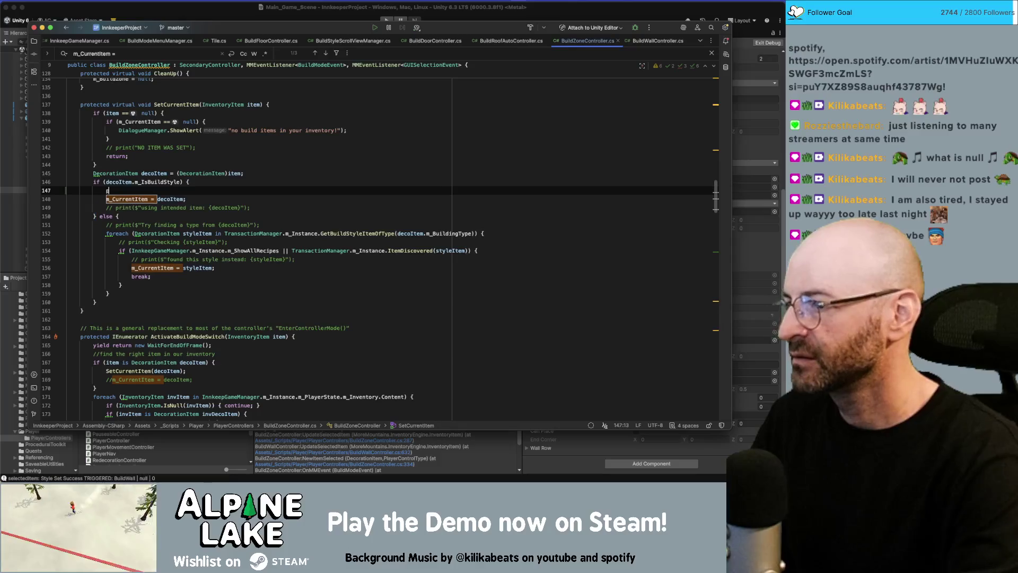
text(print("Setting )
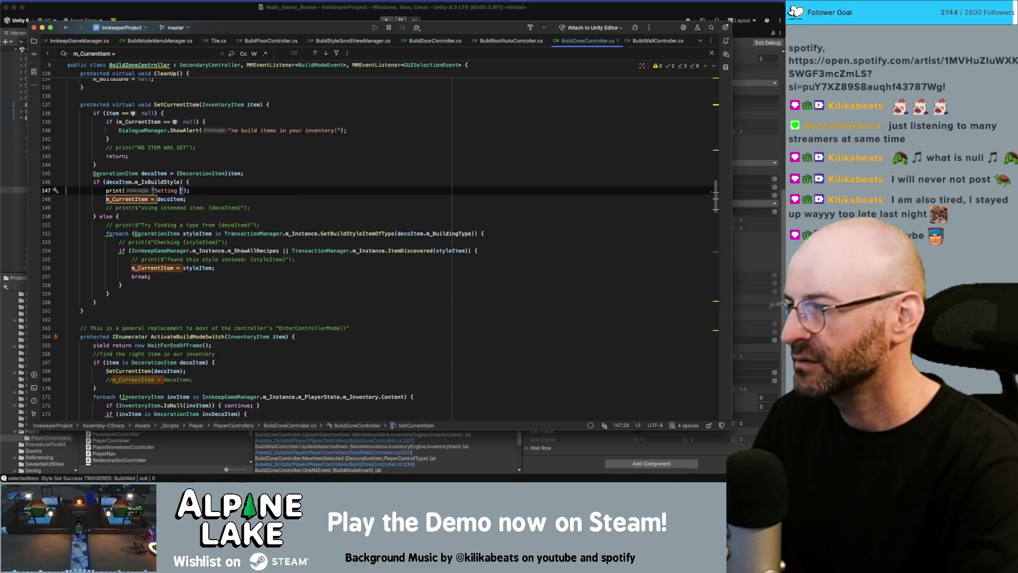
text({)
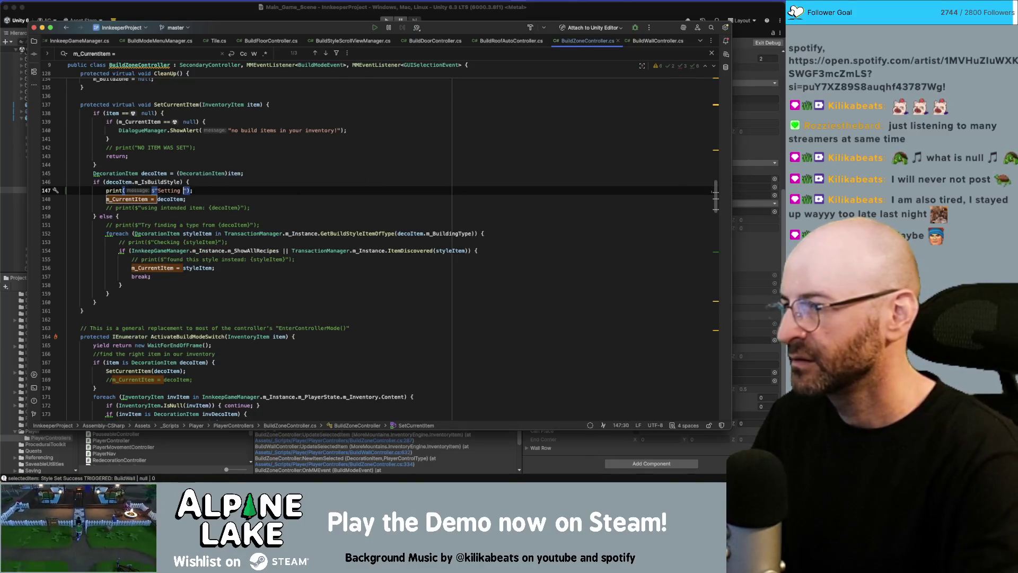
text(CurrentItem:)
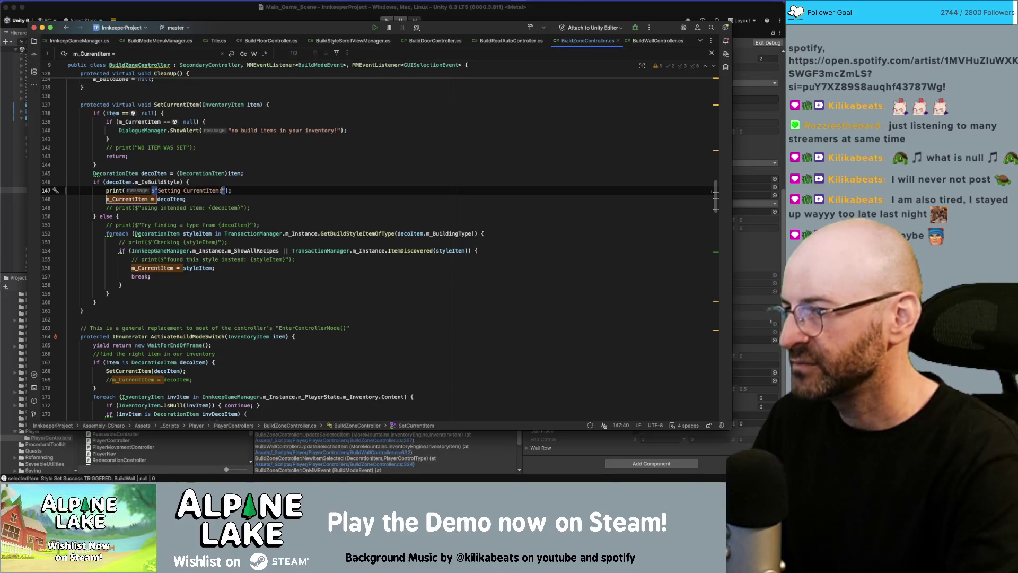
text( {P})
key(BackSpace)
text({)
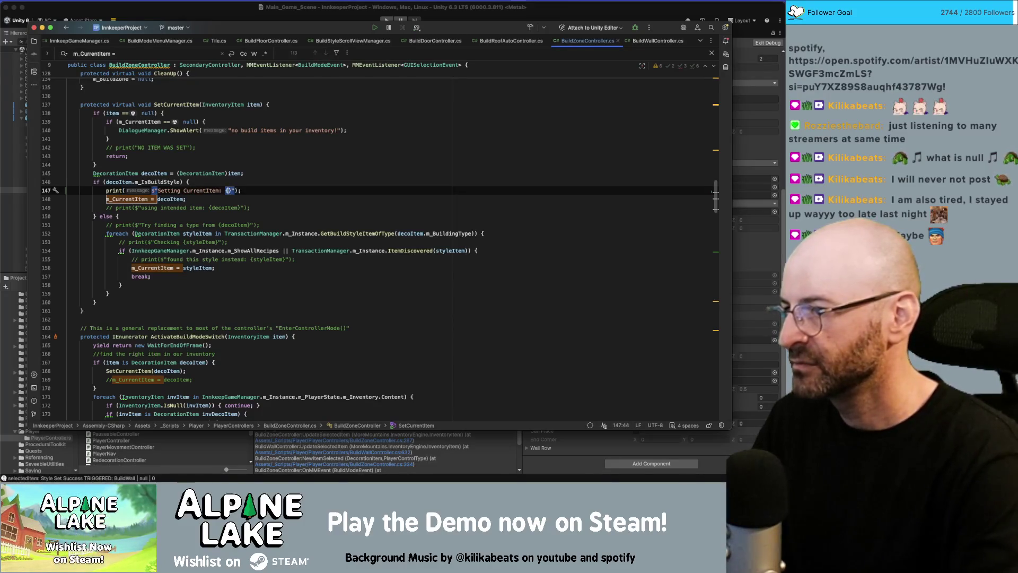
text(item)
key(End)
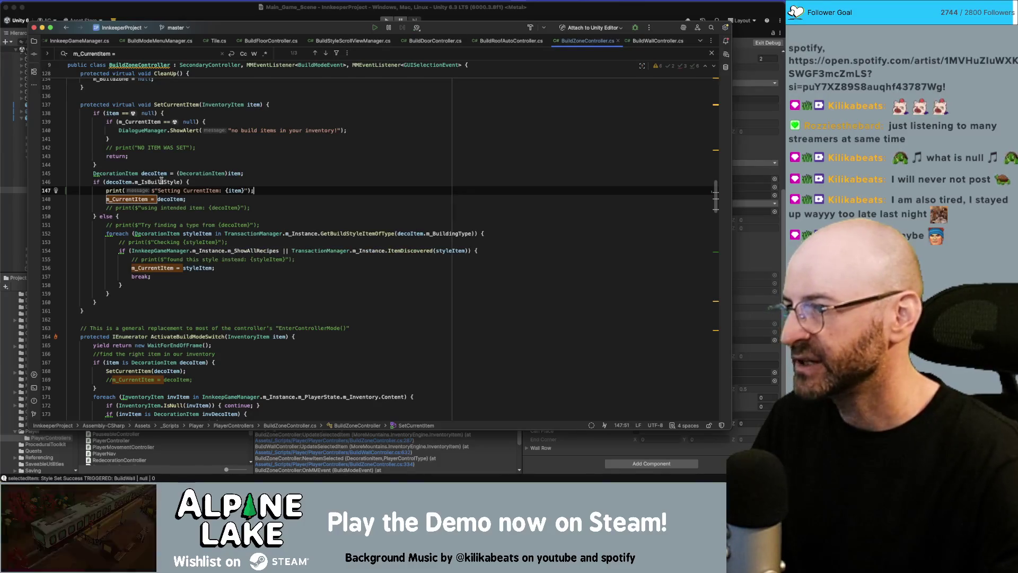
- Make the new print log decoItem instead of item
double_click(154, 173)
key(ctrl+c)
double_click(230, 190)
key(ctrl+v)
click(285, 176)
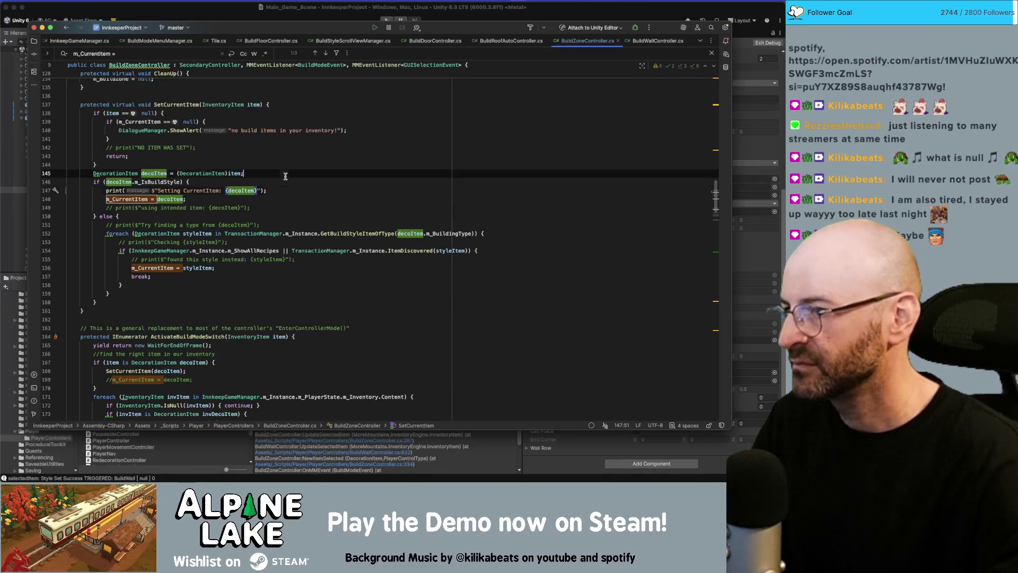
click(283, 192)
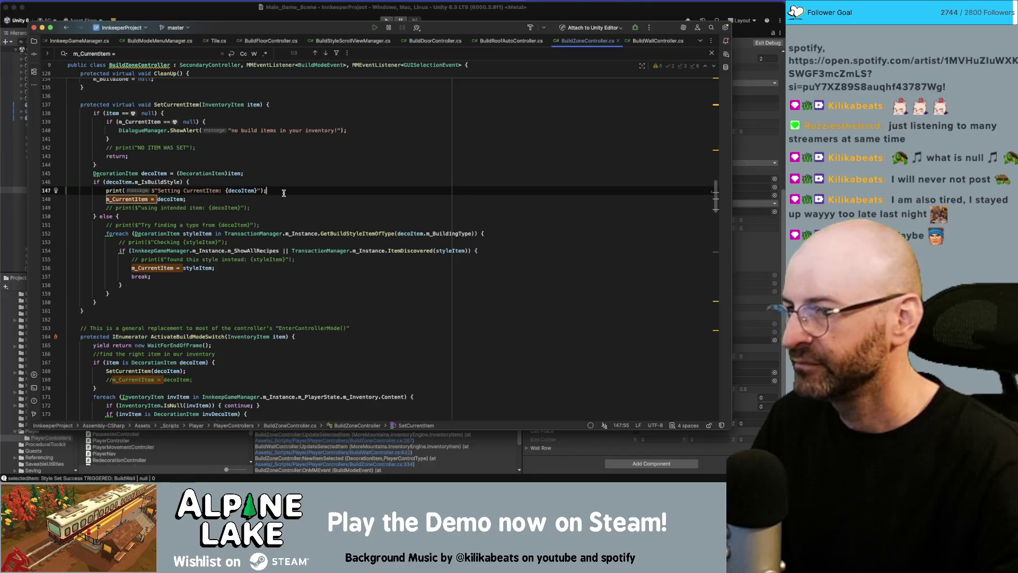
- Find the next m_CurrentItem assignment and uncomment the prints on lines 151, 153 and 155
double_click(145, 200)
key(super+g)
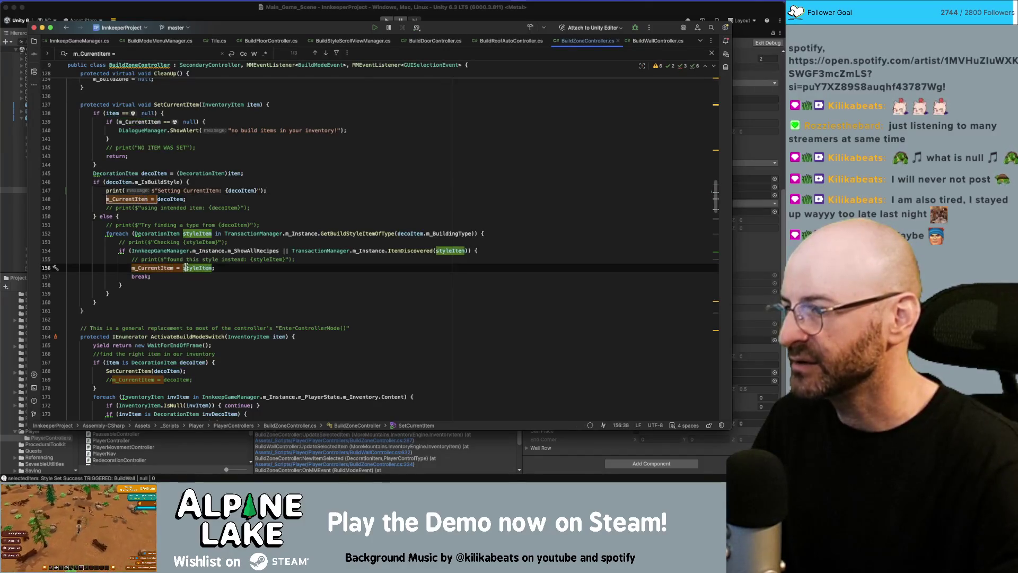
click(292, 186)
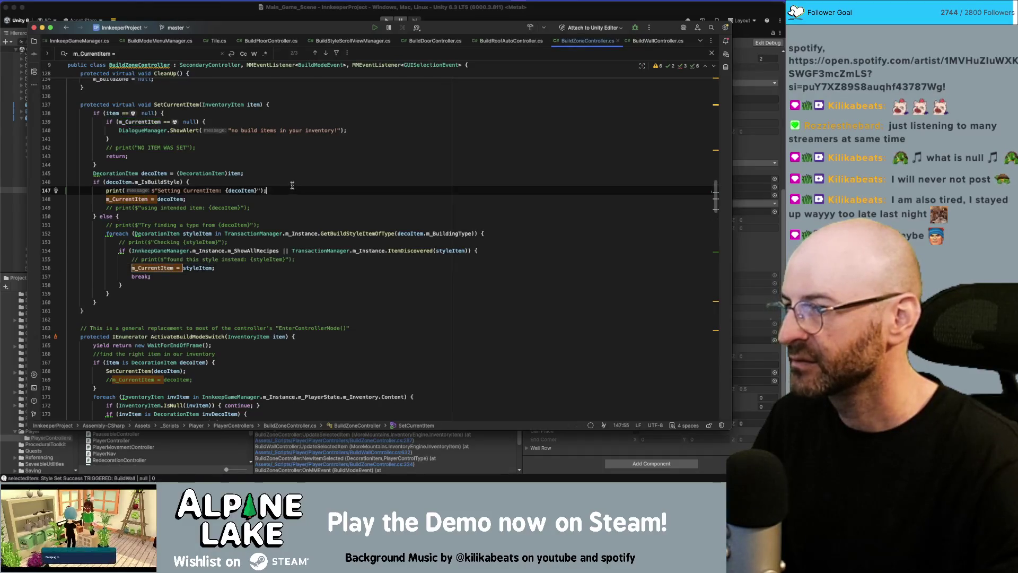
key(Down)
key(Down)
key(Down)
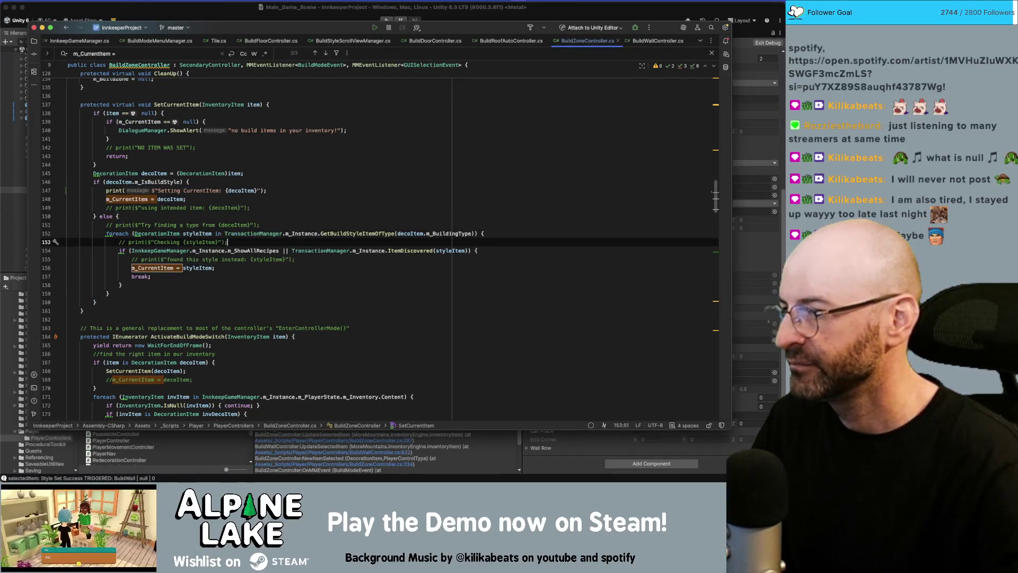
key(super+slash)
key(Up)
key(Up)
key(Up)
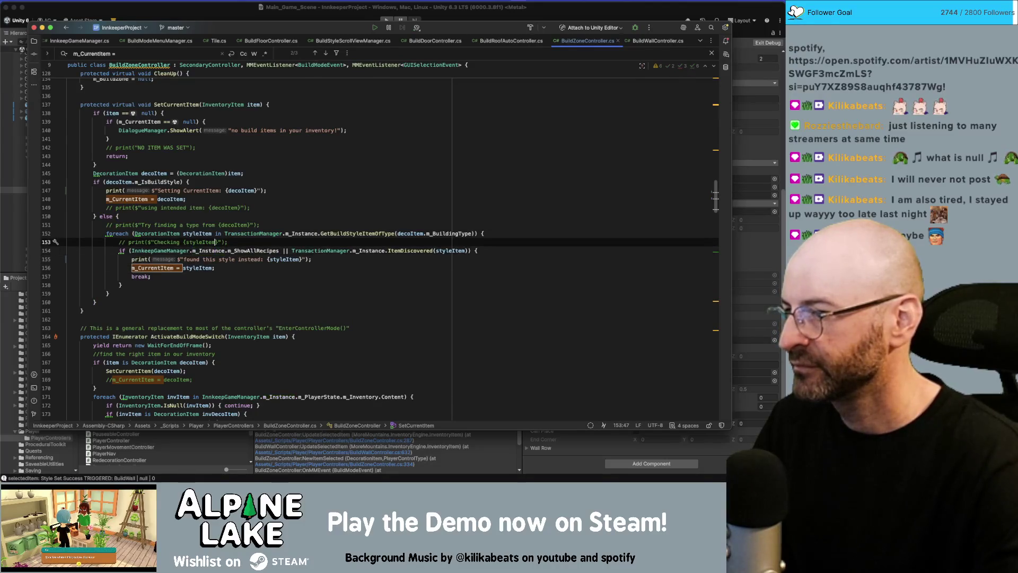
key(super+slash)
key(Up)
key(Up)
key(Up)
key(super+slash)
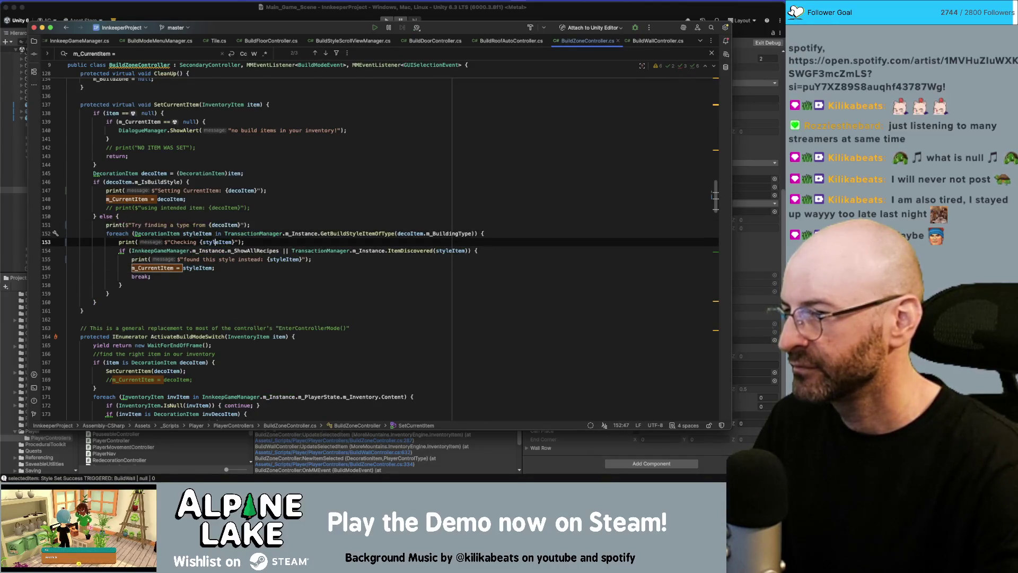
- Delete the 'using intended item' print line
key(Down)
key(Down)
click(273, 205)
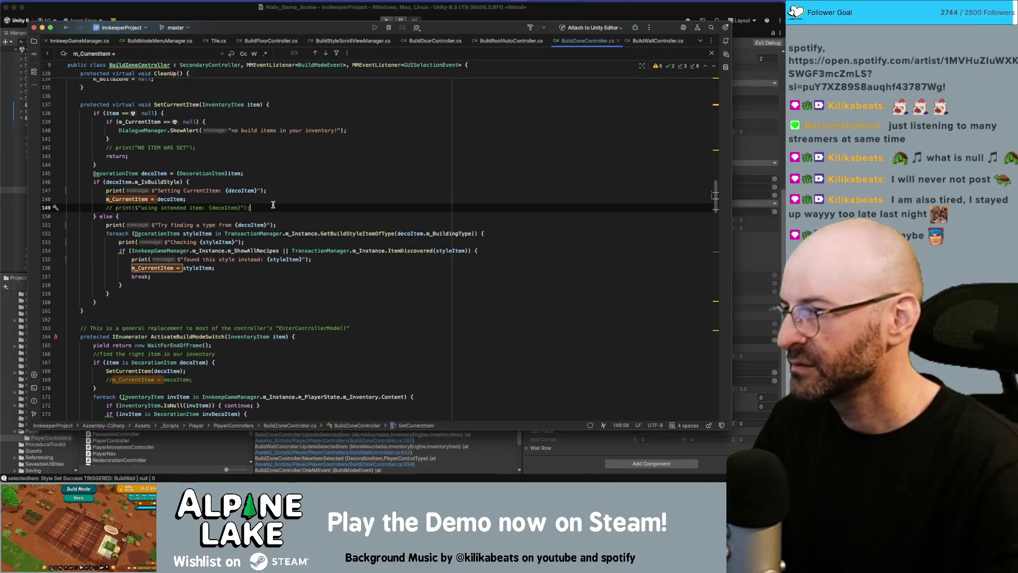
key(super+slash)
key(Up)
key(Up)
key(Up)
key(Down)
key(End)
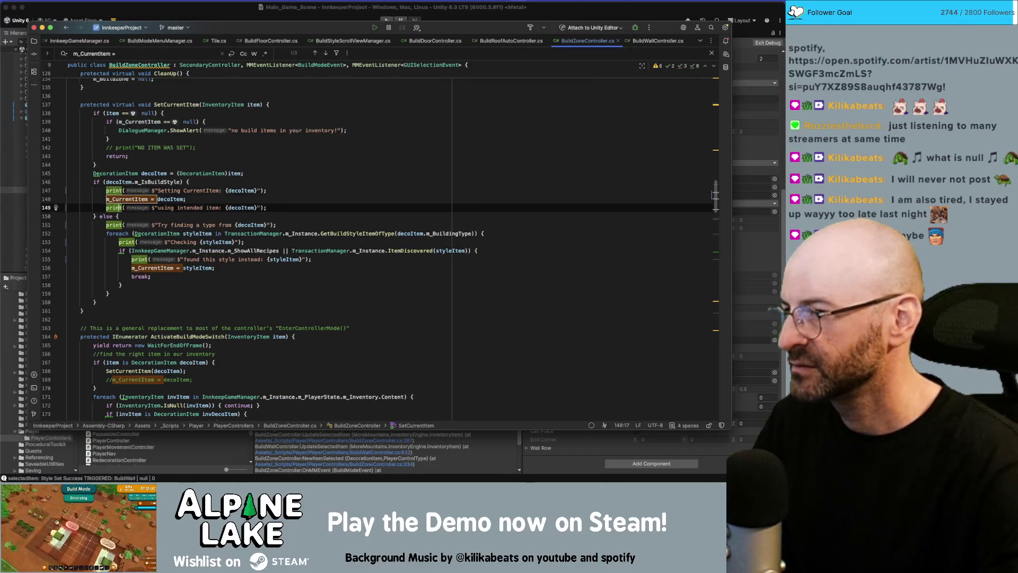
key(shift+Down)
key(shift+End)
key(BackSpace)
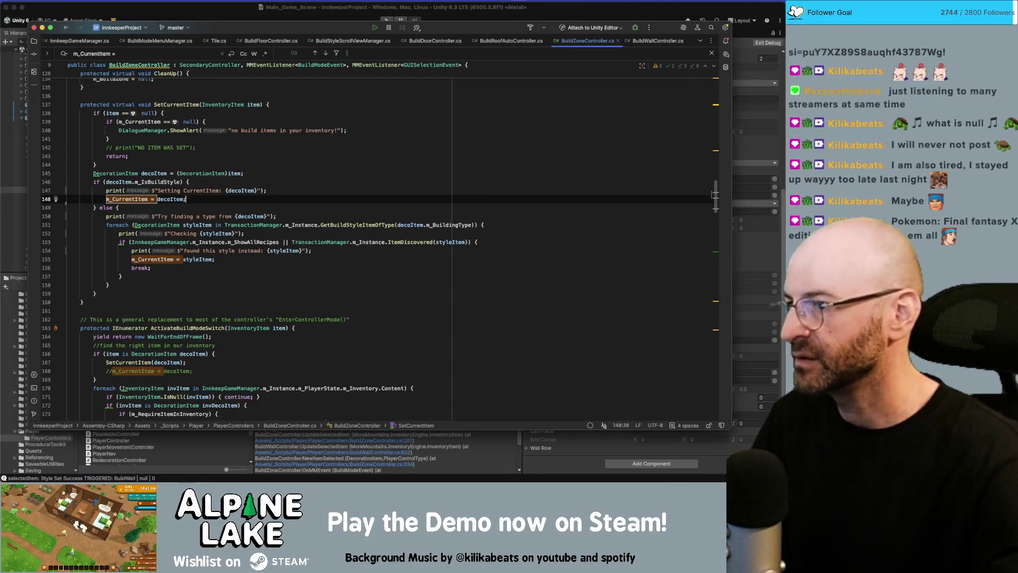
- Delete the commented '//m_CurrentItem = decoItem;' line and search the file for other 'm_CurrentItem =' uses
scroll(195, 209, down, 1)
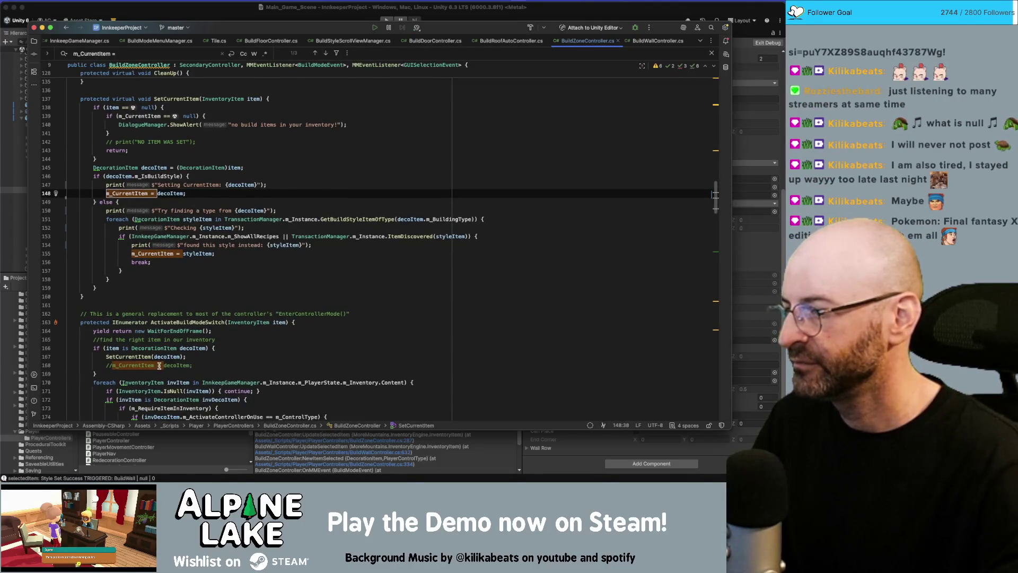
click(173, 365)
key(End)
key(shift+Up)
key(shift+End)
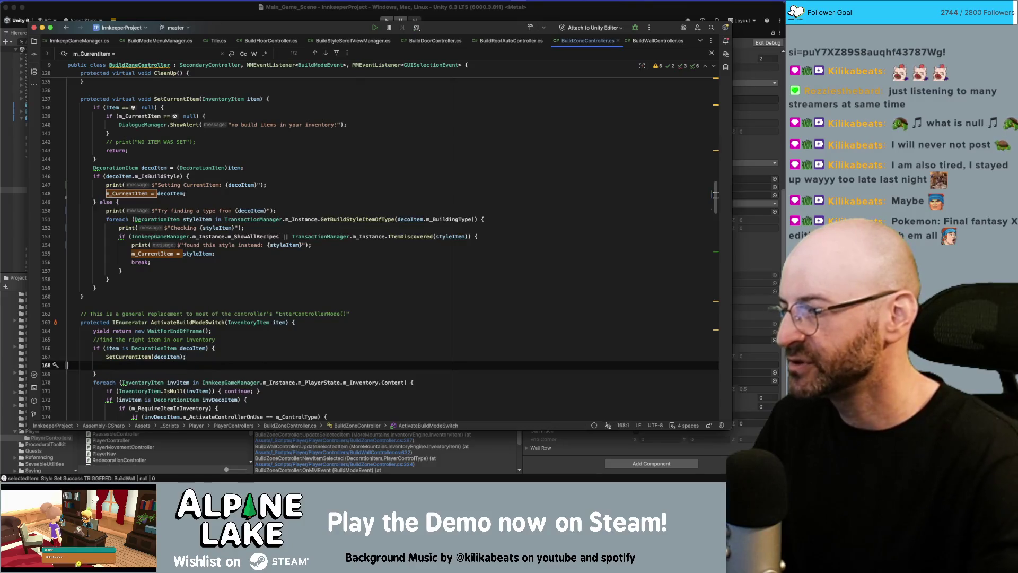
key(BackSpace)
key(super+f)
key(Return)
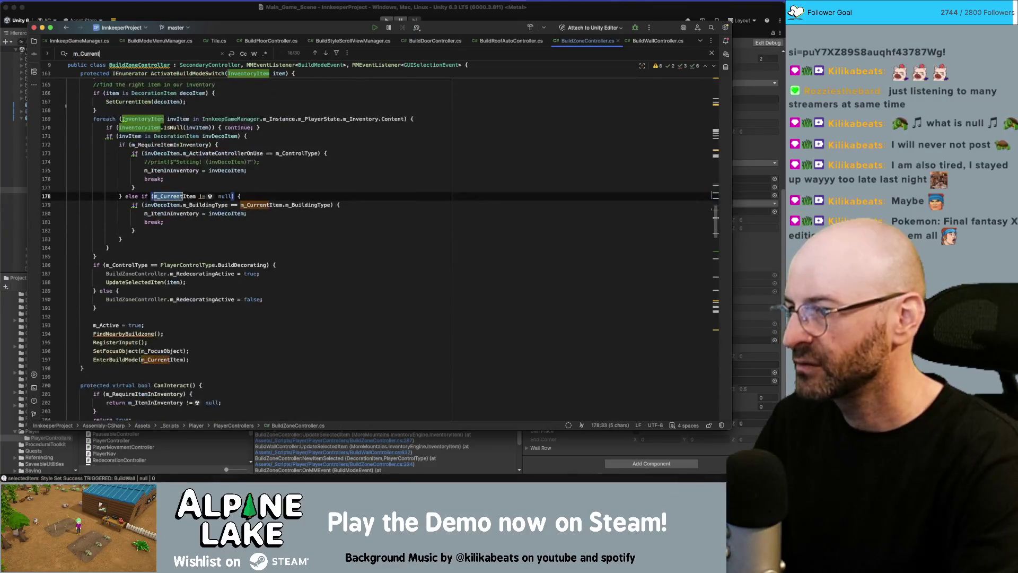
key(Return)
key(Return)
key(Return)
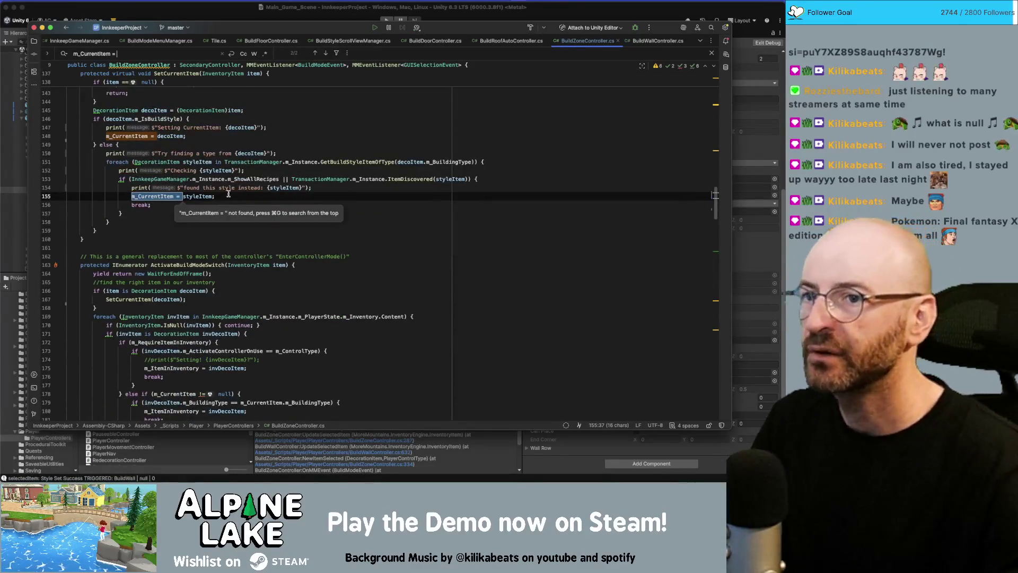
- In BuildWallController.cs, find and delete the commented m_CurrentItem Copy() line in EnterBuildMode
click(649, 44)
key(BackSpace)
key(BackSpace)
key(BackSpace)
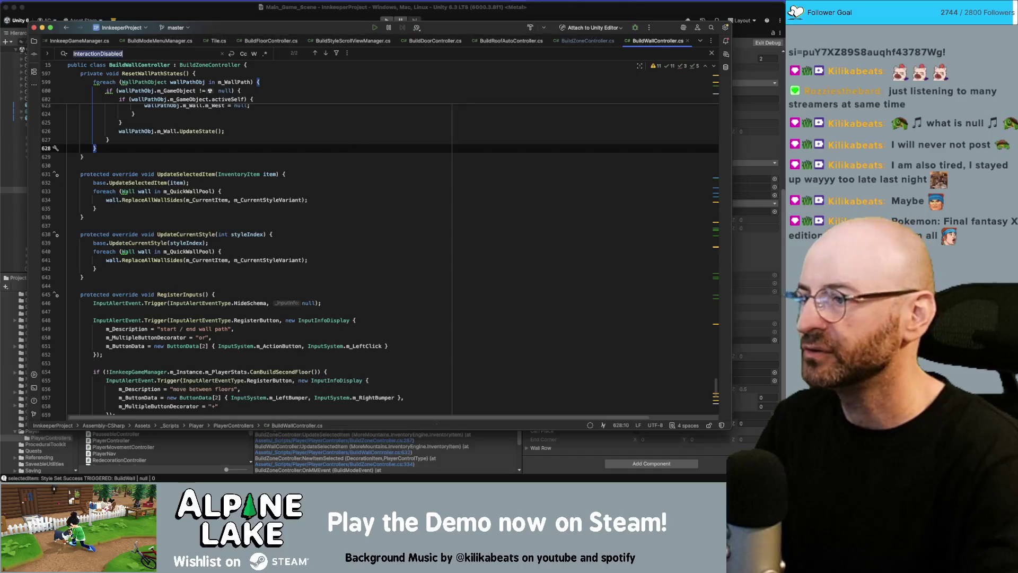
text(rentItem = (DecorationItem)item.Copy();)
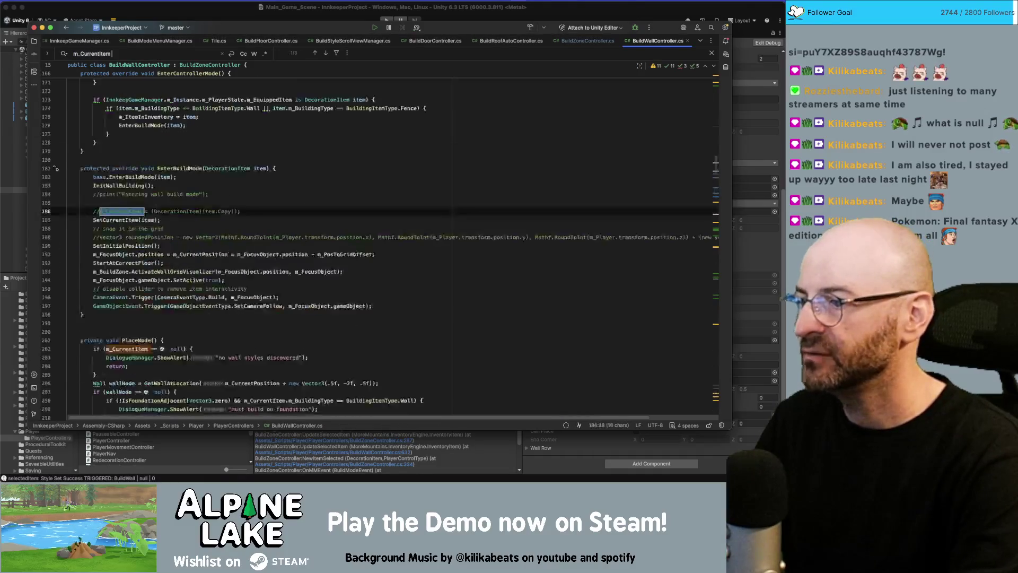
key(Return)
key(Return)
key(Return)
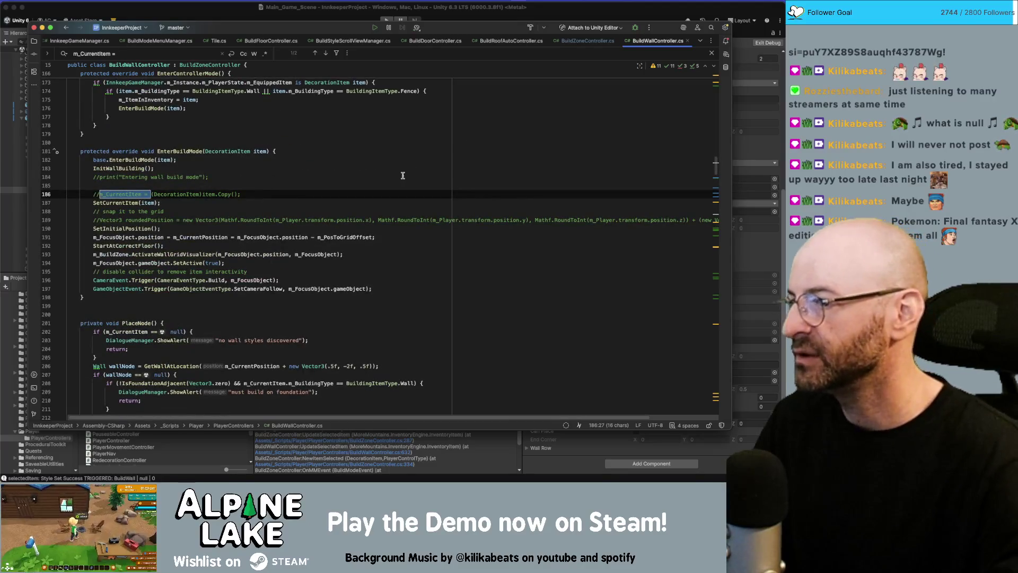
click(401, 195)
key(shift+Home)
key(BackSpace)
key(BackSpace)
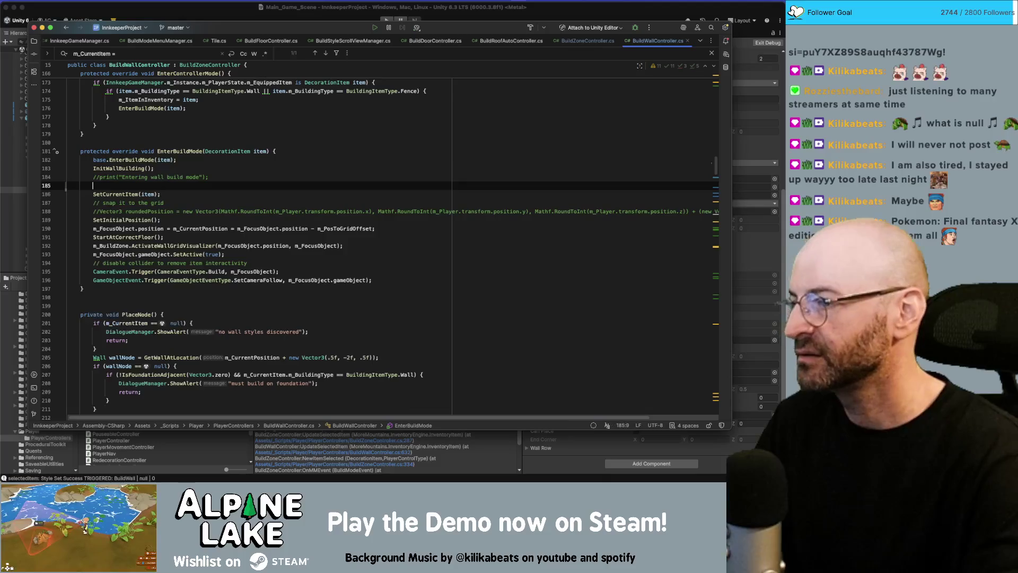
- Check EnterBuildMode's item parameter usages, then return to Unity
click(414, 202)
double_click(195, 153)
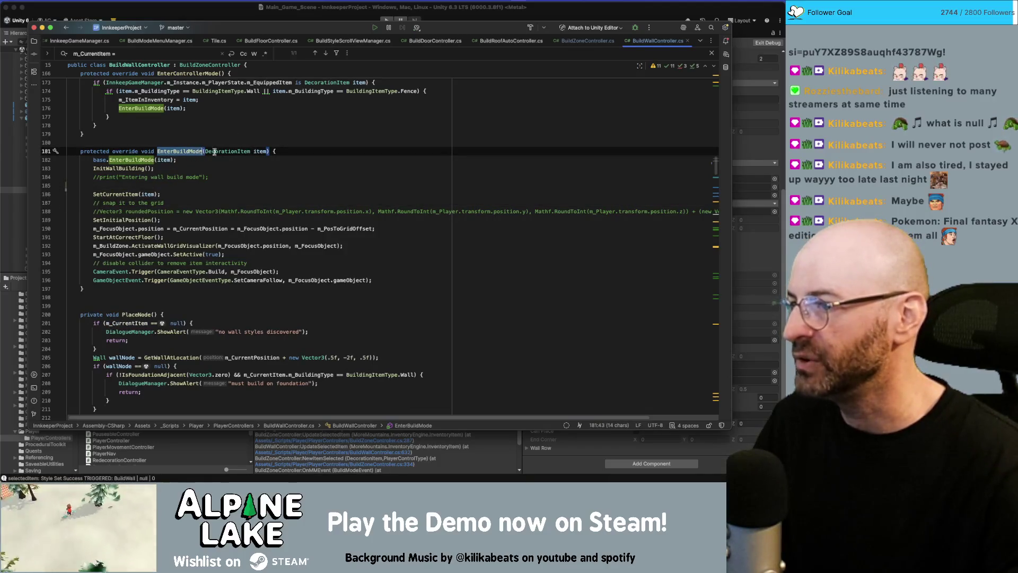
double_click(260, 152)
scroll(201, 205, up, 2)
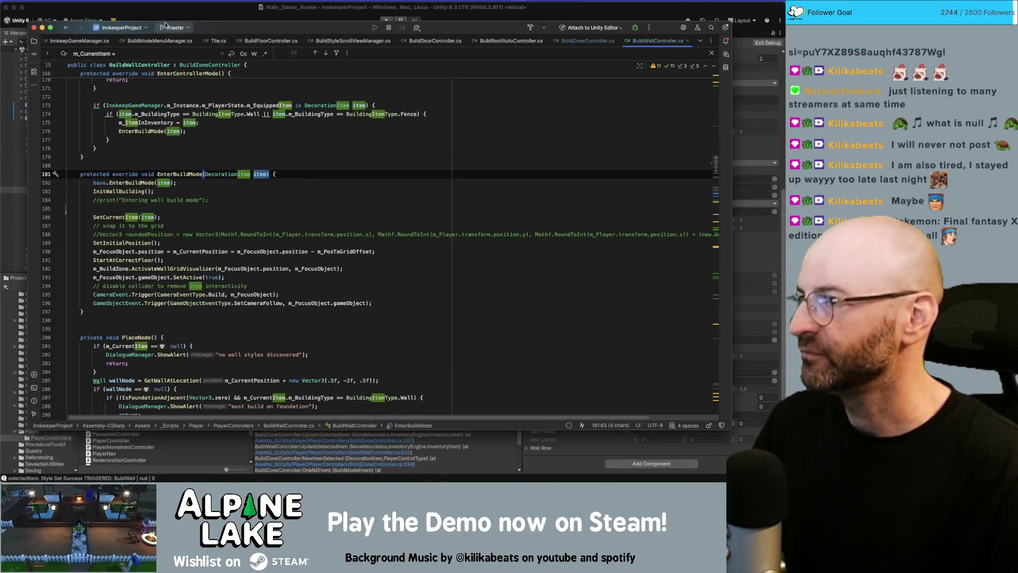
key(super+Tab)
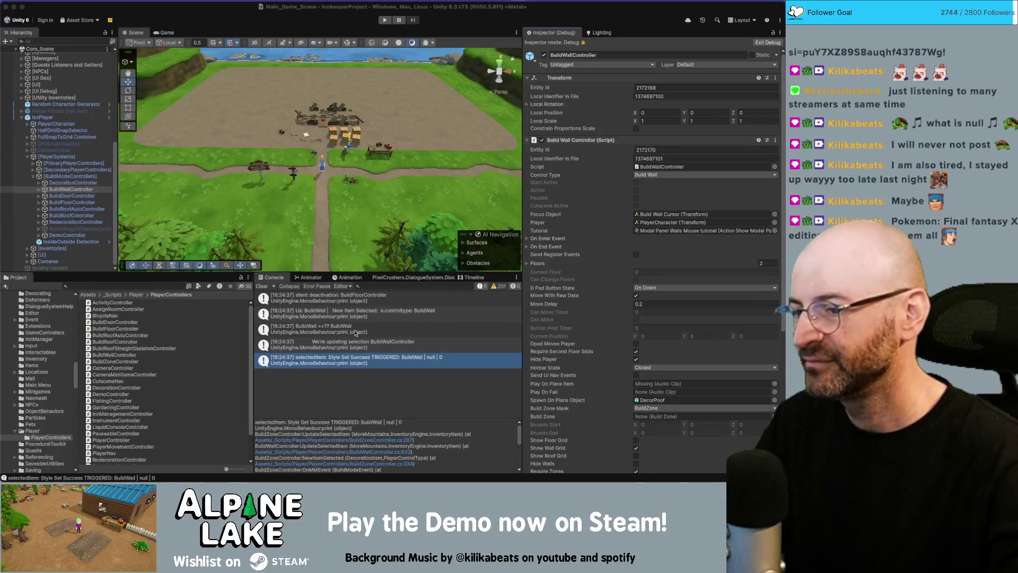
- Clear the Console log and enter Play mode again
click(261, 287)
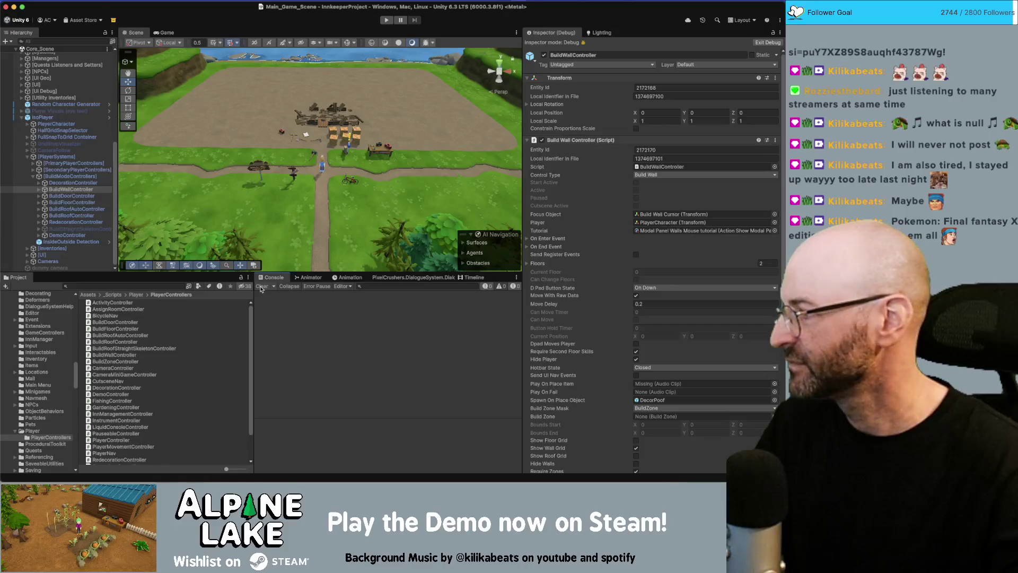
click(386, 20)
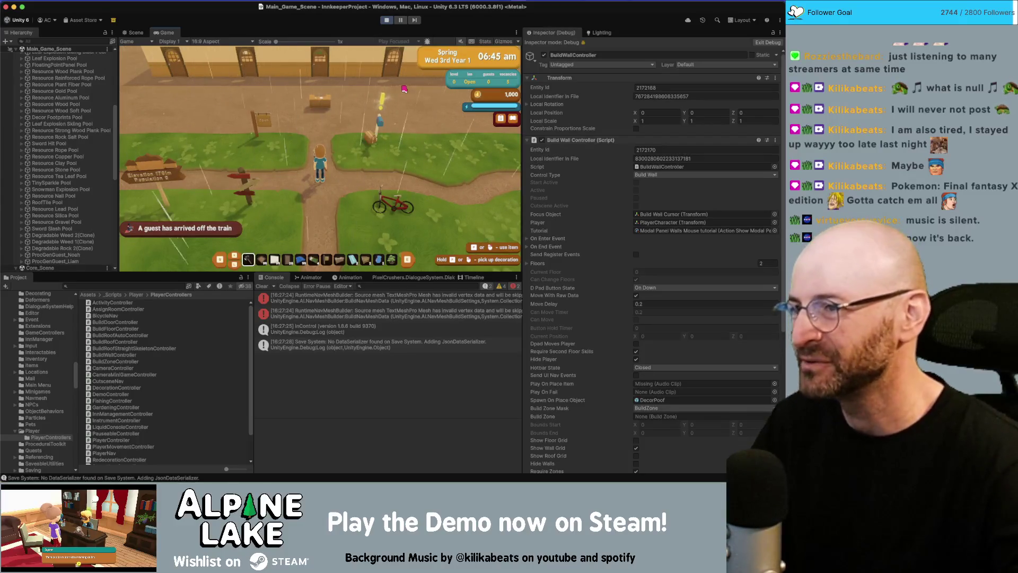
- Walk north to the welcome desk and answer the arriving guest's dialogue
key(w)
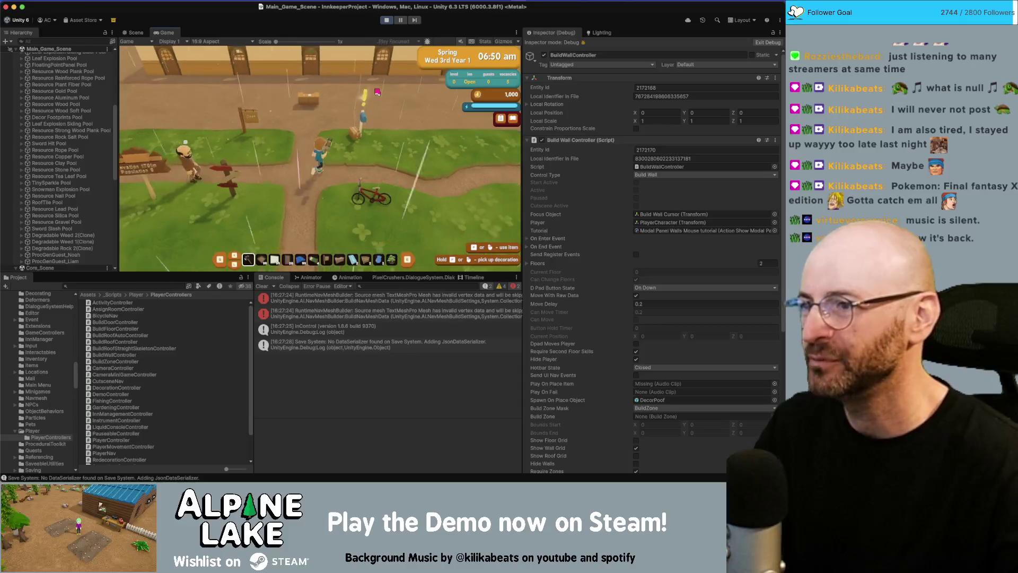
key(w)
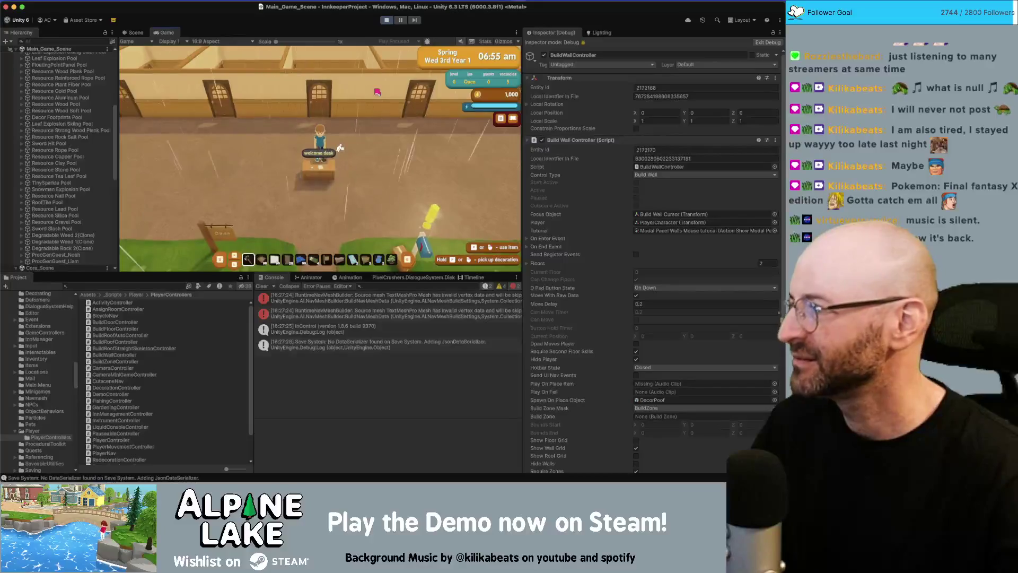
key(w)
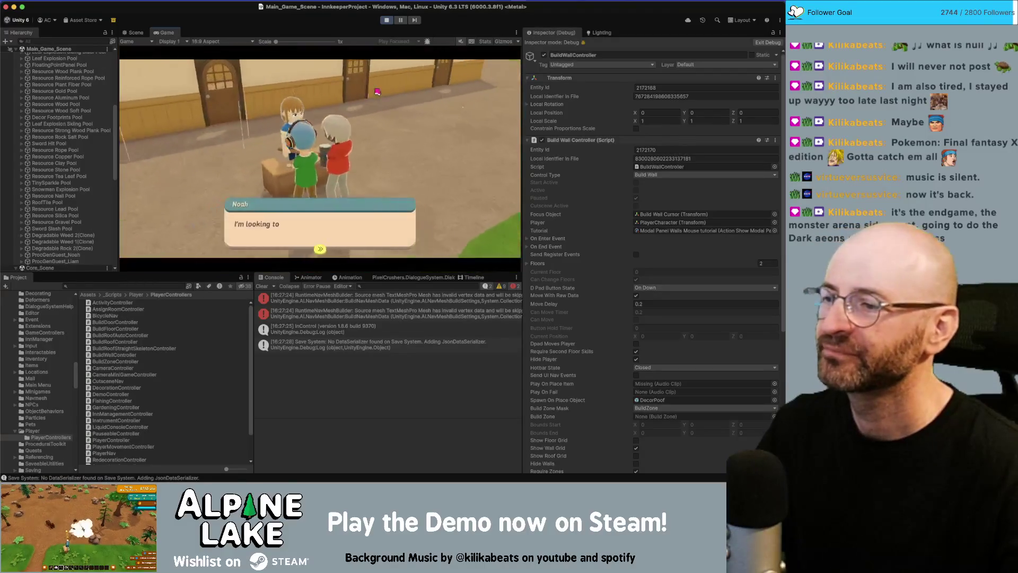
click(319, 248)
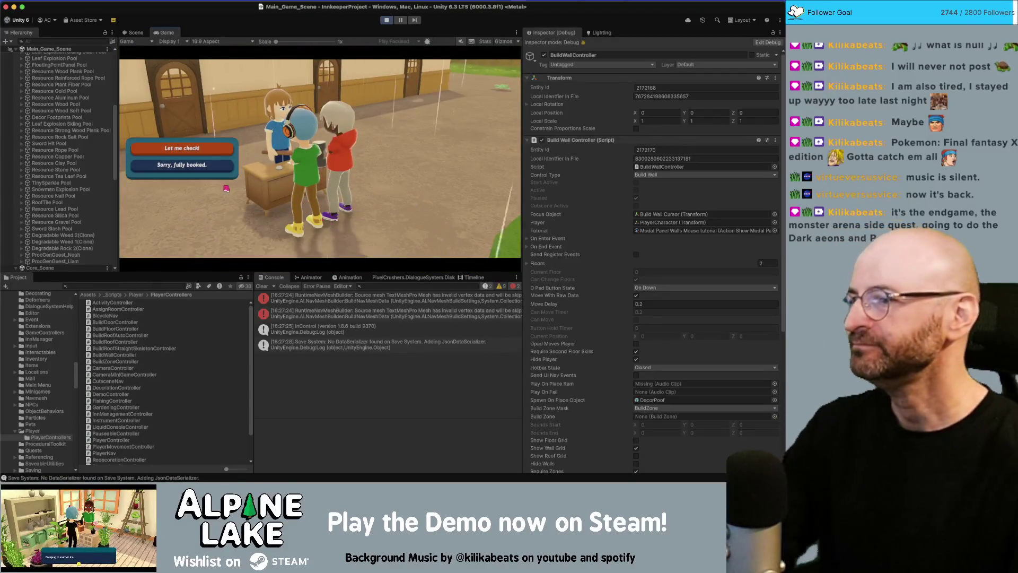
key(Return)
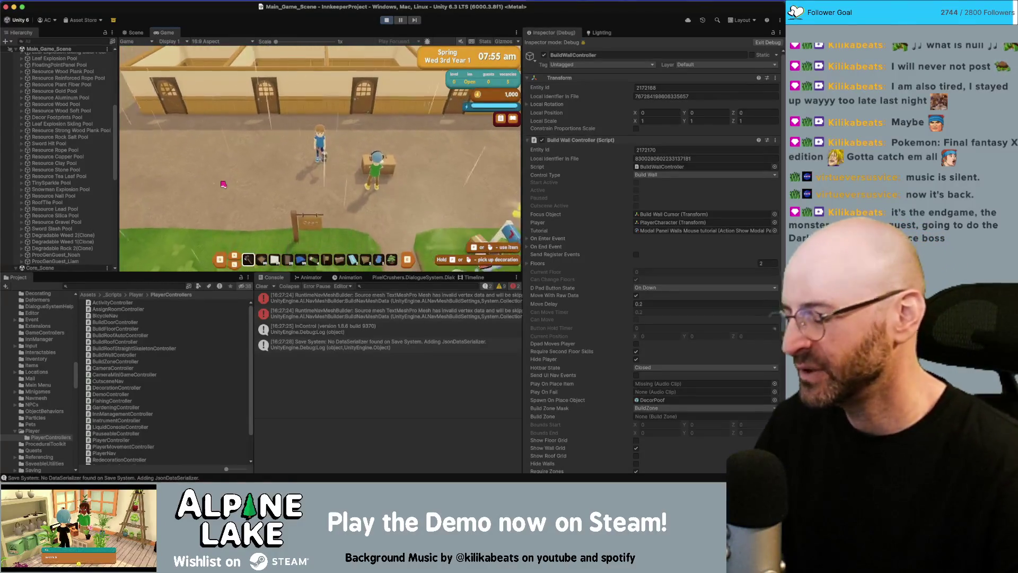
- Walk the player toward the back wall with the hammer
key(a)
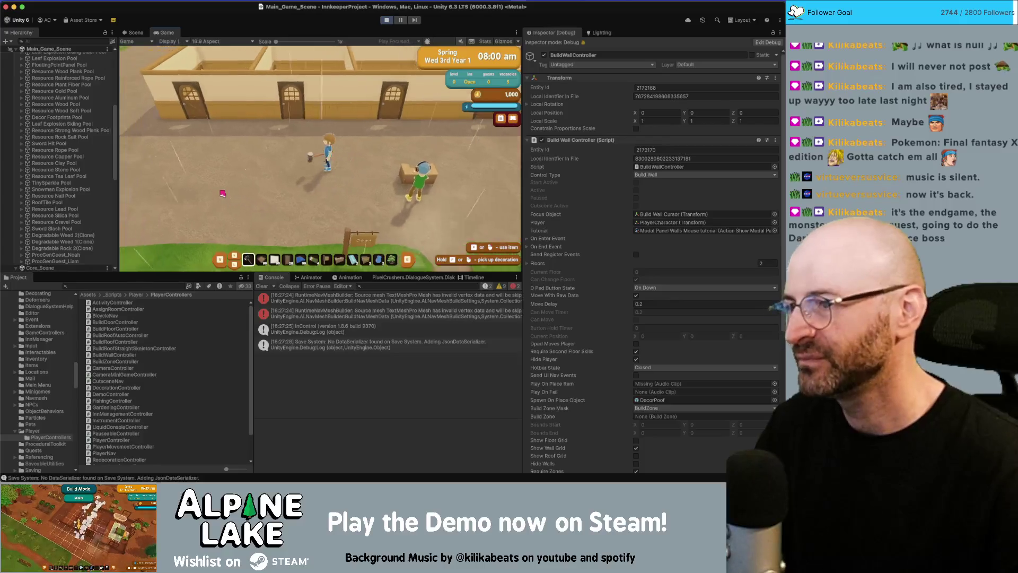
key(w)
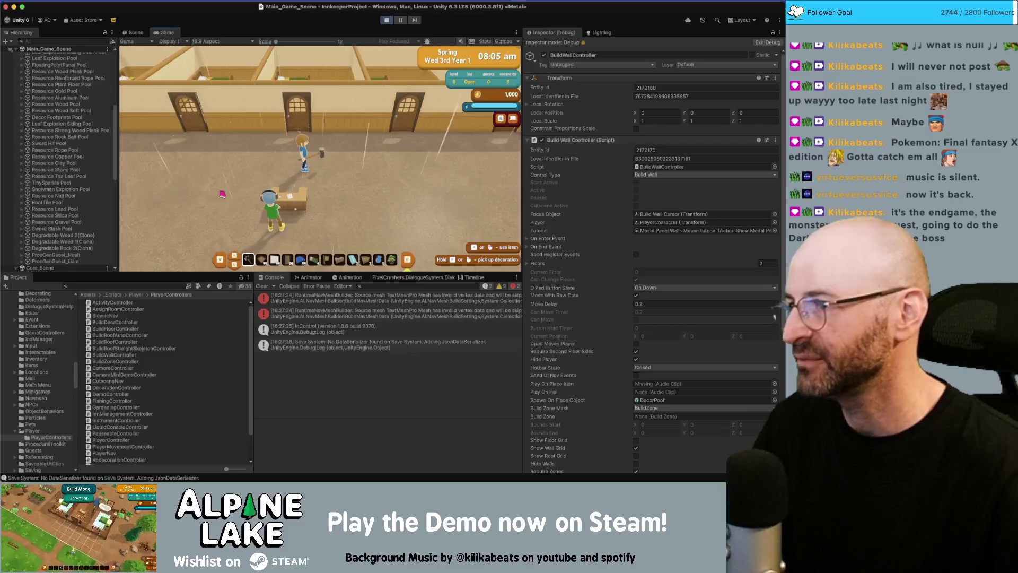
key(d)
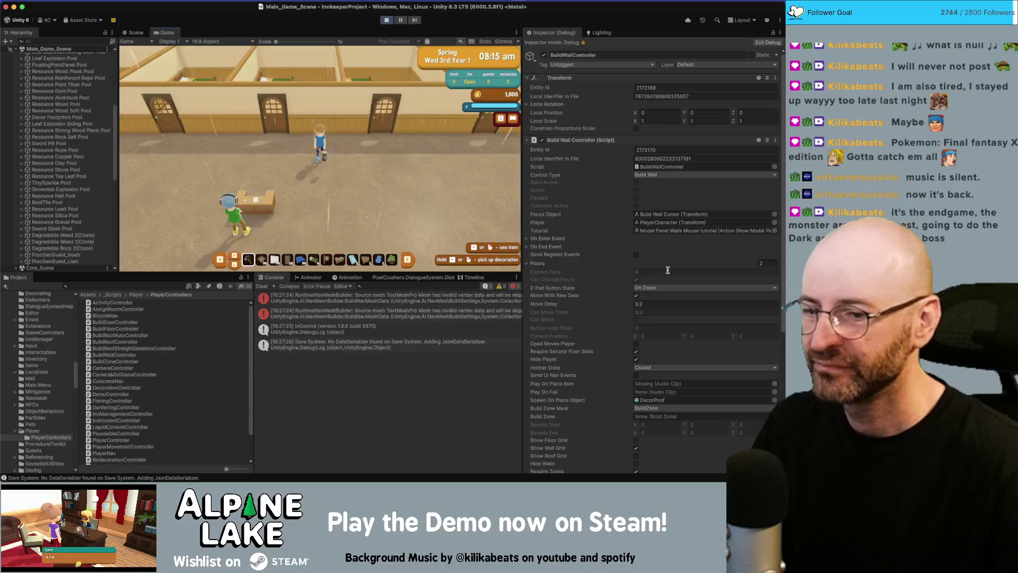
scroll(667, 270, down, 8)
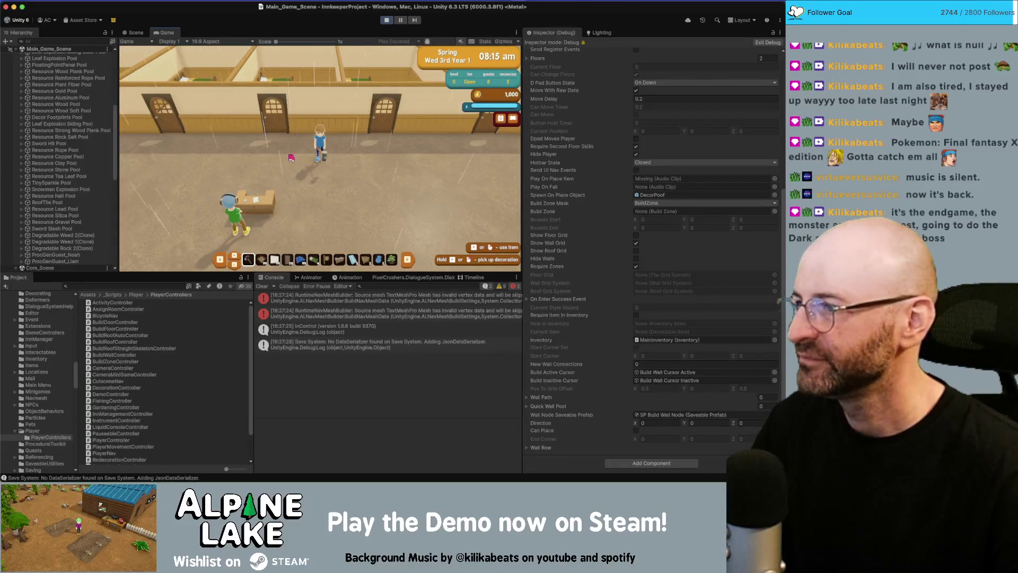
scroll(106, 222, down, 10)
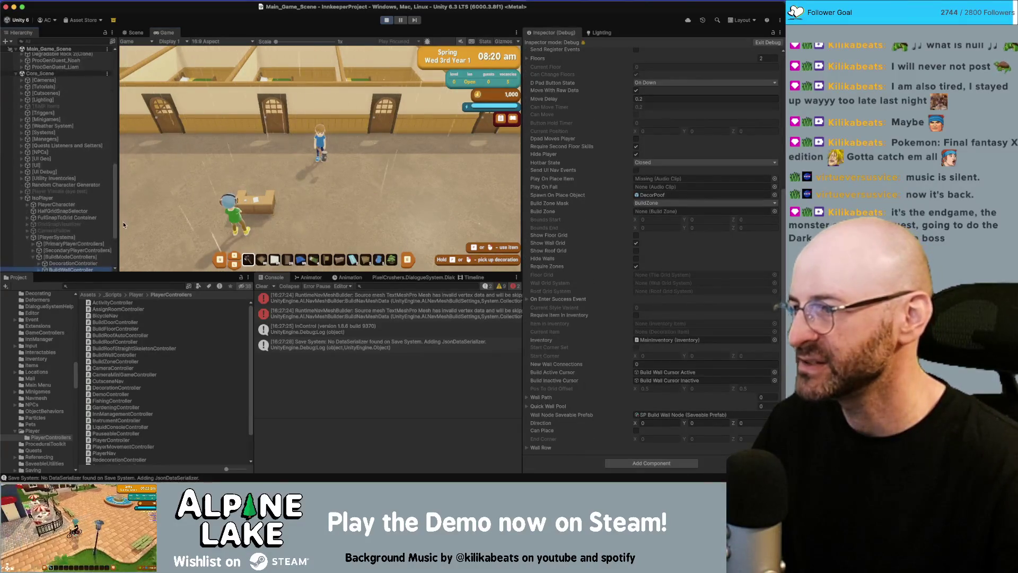
scroll(124, 228, down, 5)
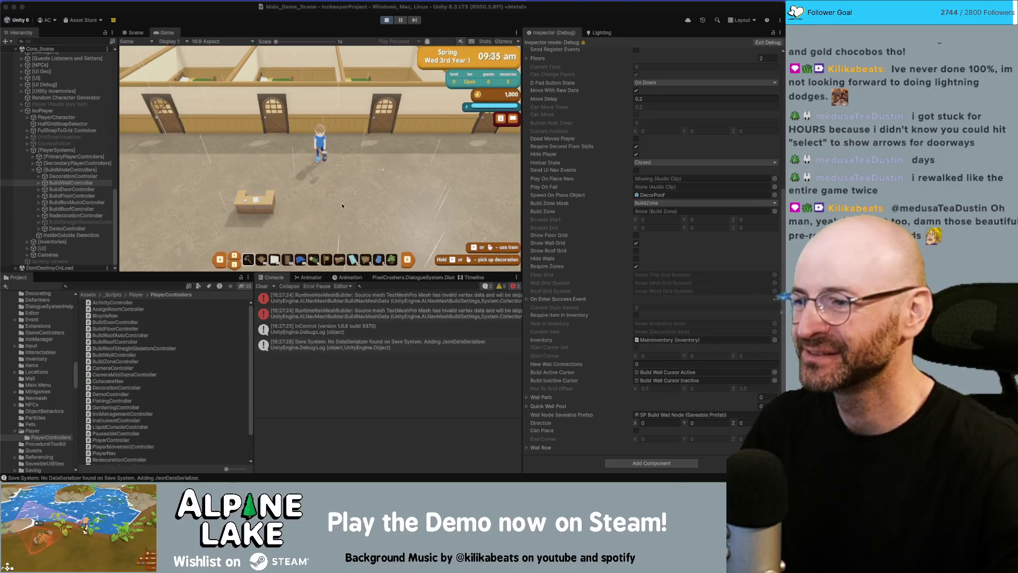
- Walk to the back wall, enter build mode with B, clear the Console and pick Walls
click(342, 206)
key(w)
key(d)
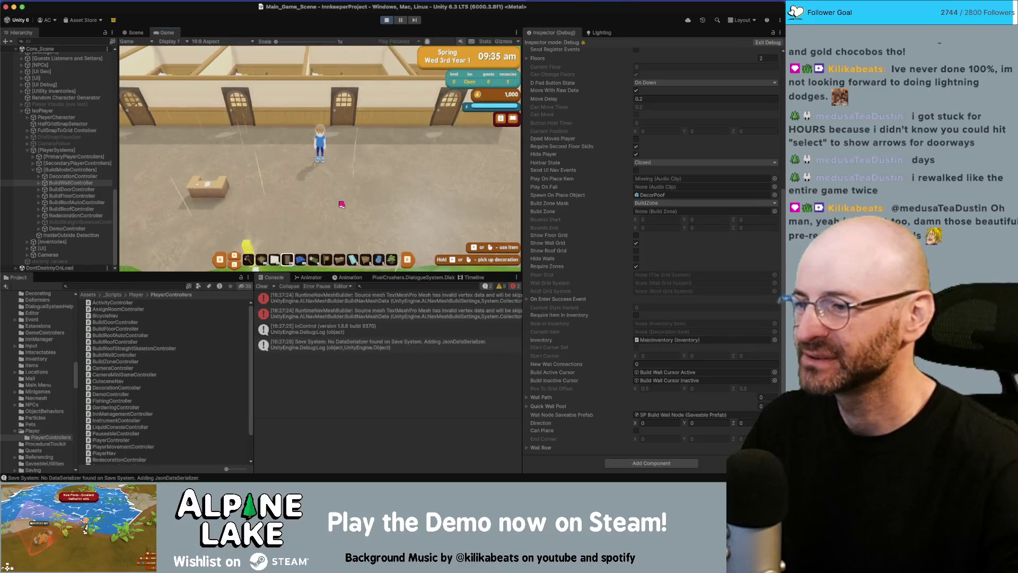
key(b)
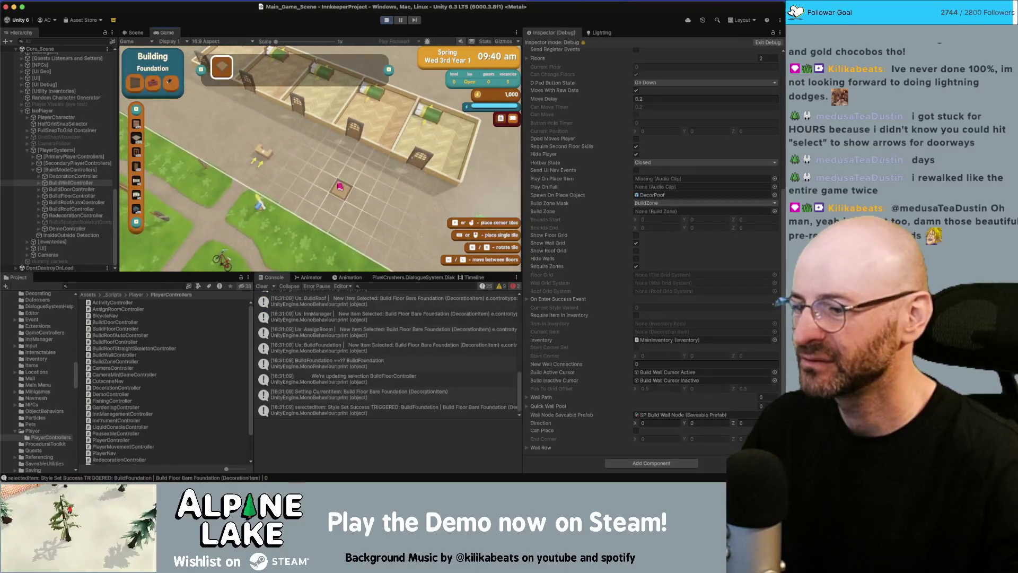
click(262, 286)
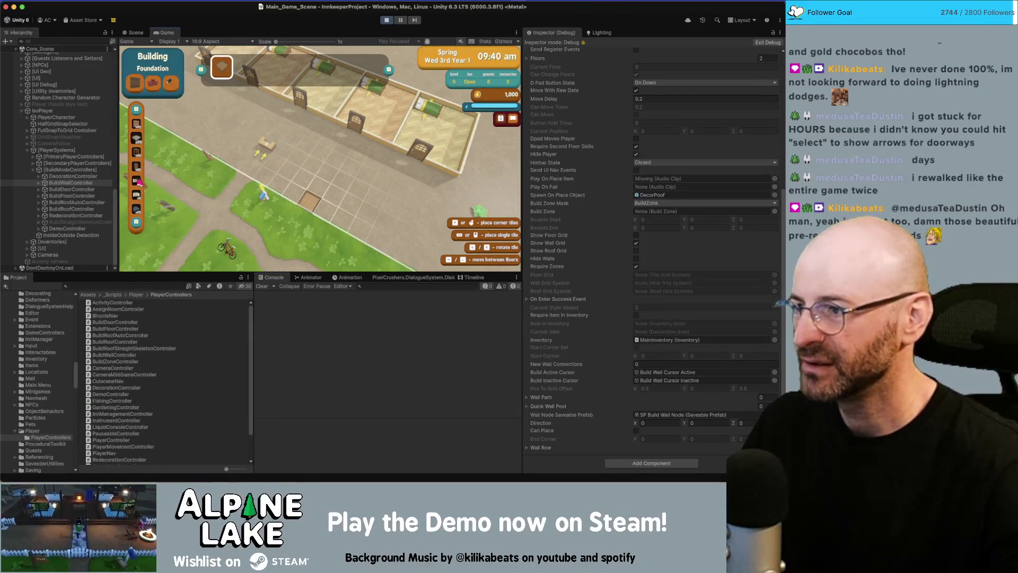
click(137, 182)
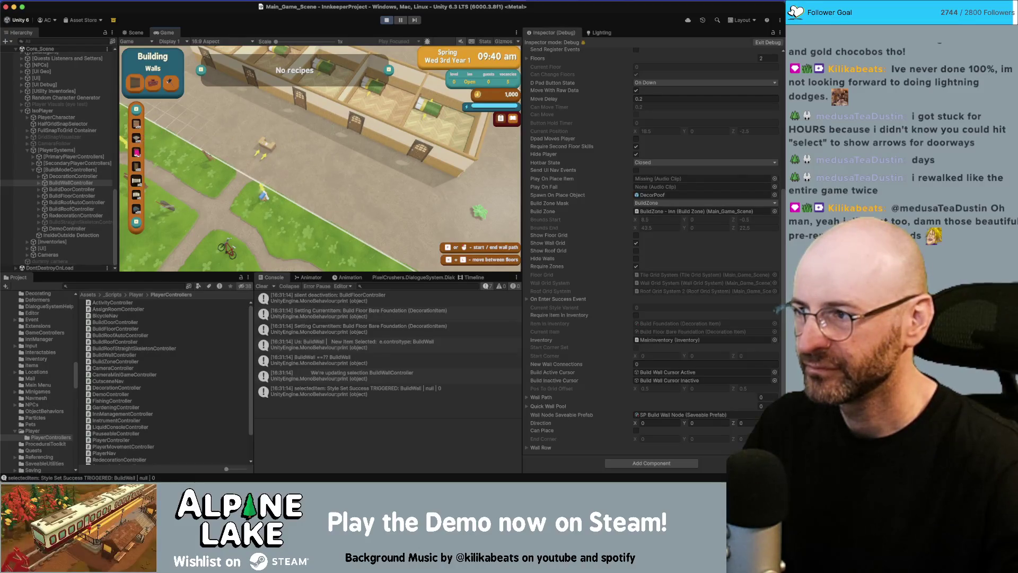
- Cycle build mode through Windows, Walls and Foundation, then reselect the barn wall item
click(136, 152)
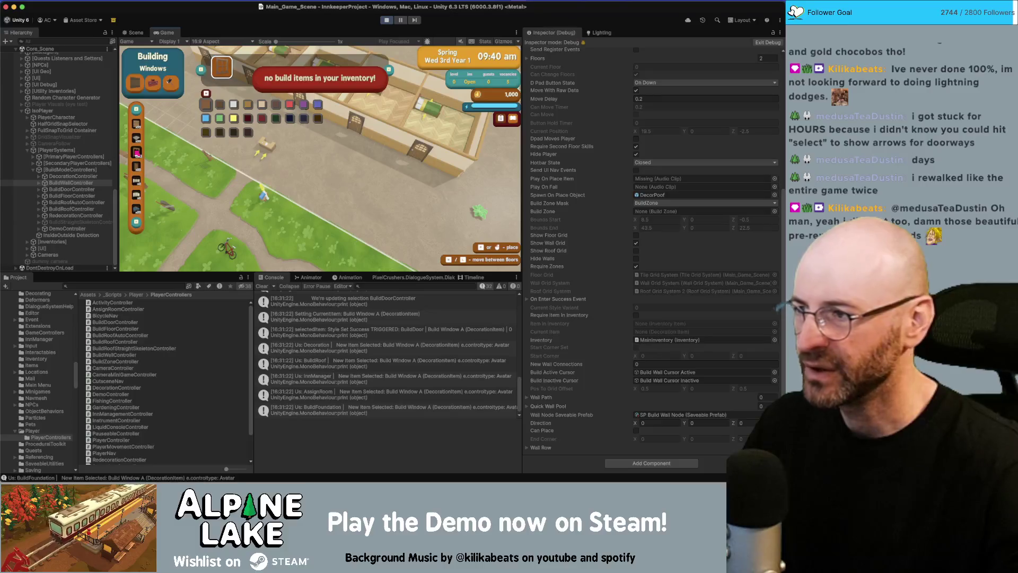
click(136, 180)
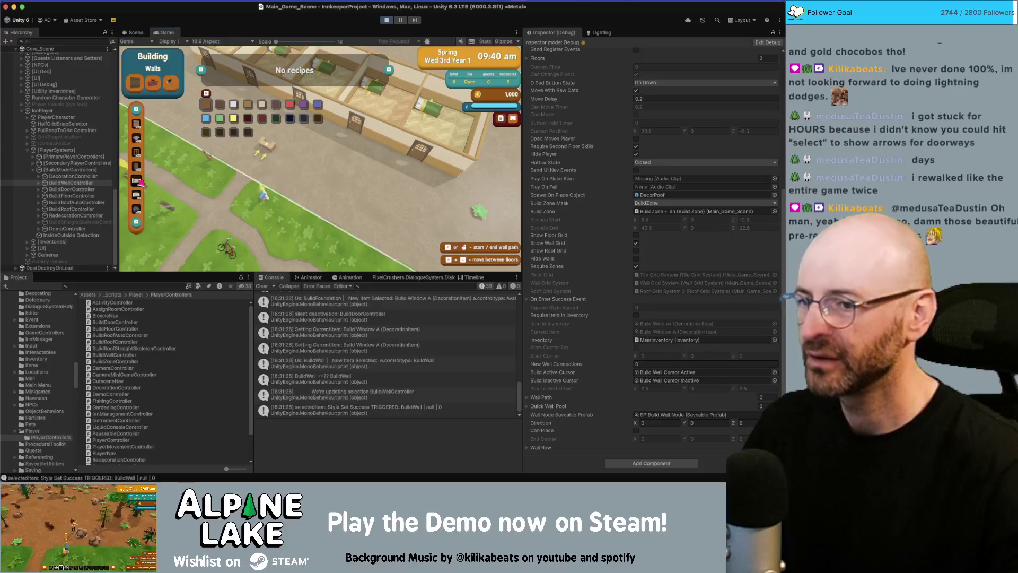
key(Right)
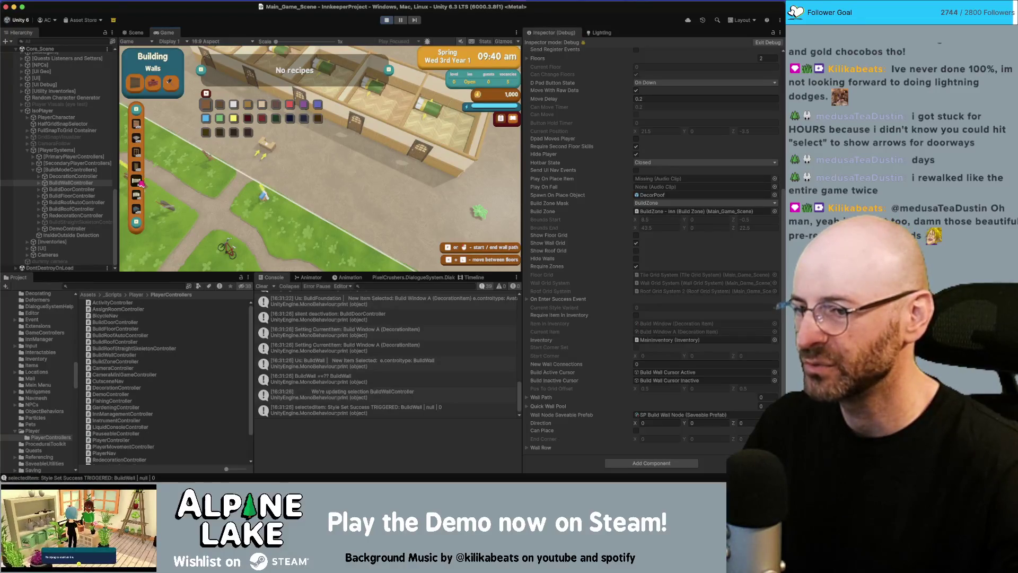
click(138, 141)
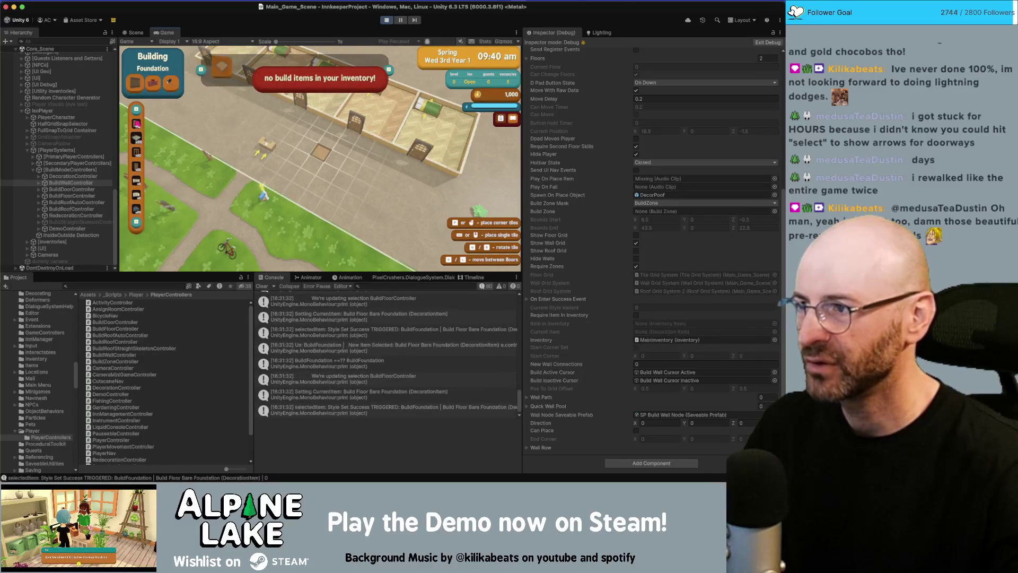
click(139, 182)
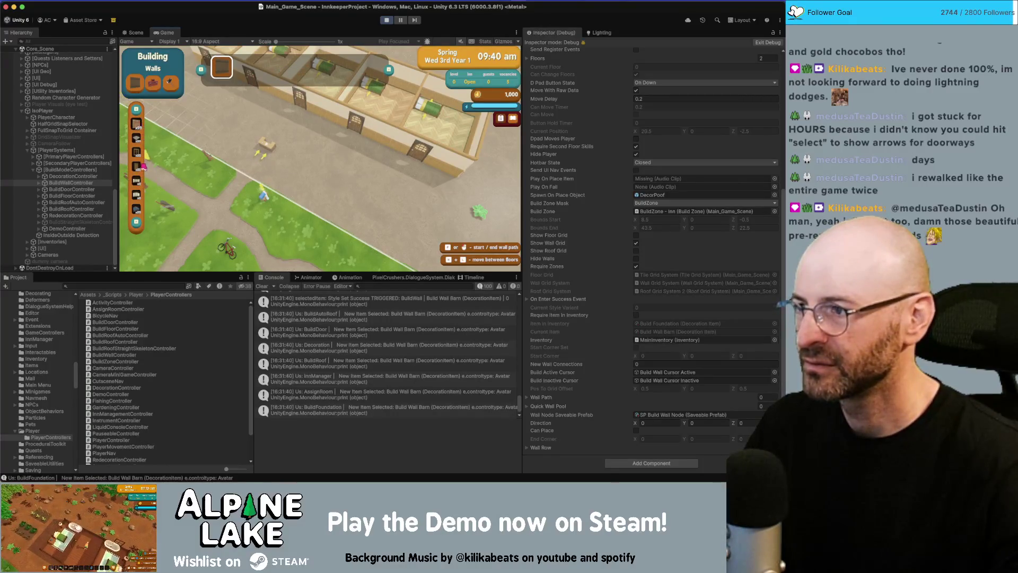
click(139, 142)
click(139, 142)
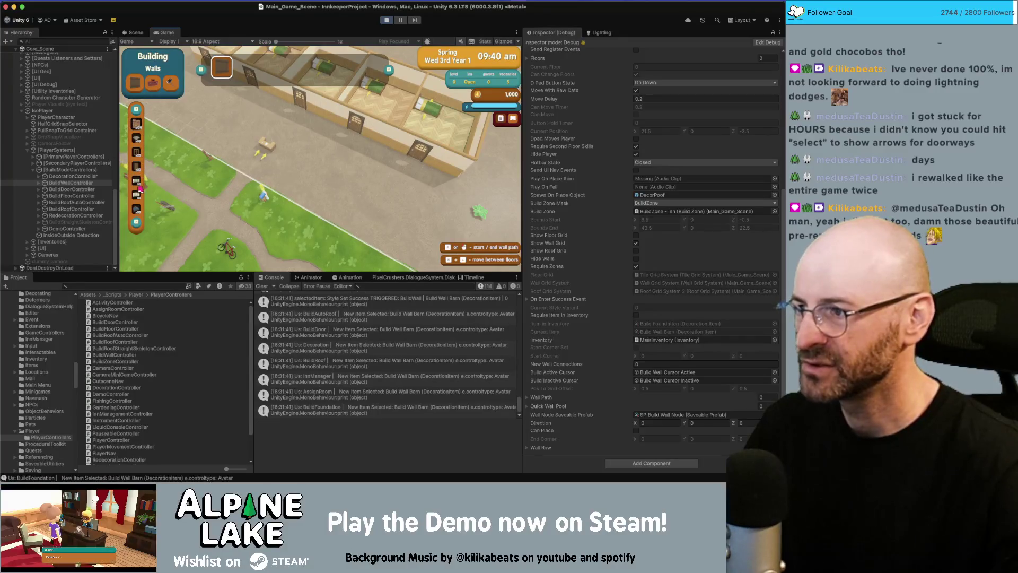
- Start a wall path, try Windows and Doors, clear the Console, and return to Walls
click(356, 154)
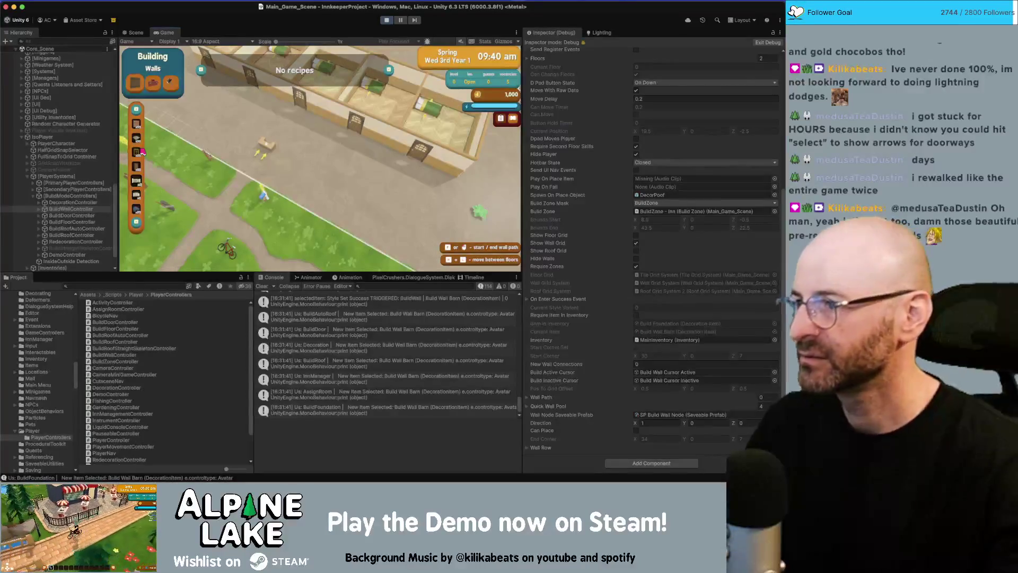
click(141, 153)
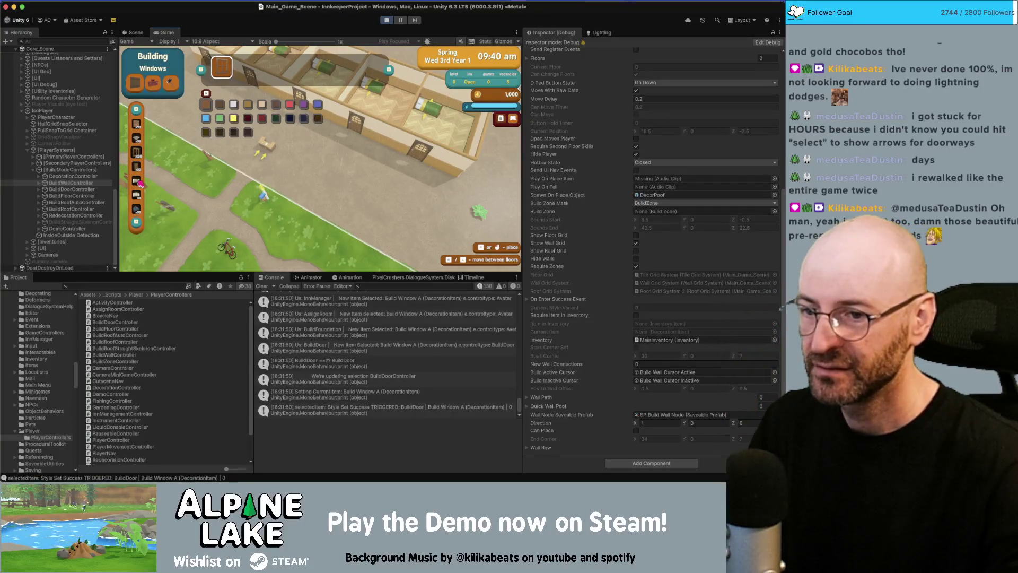
click(139, 182)
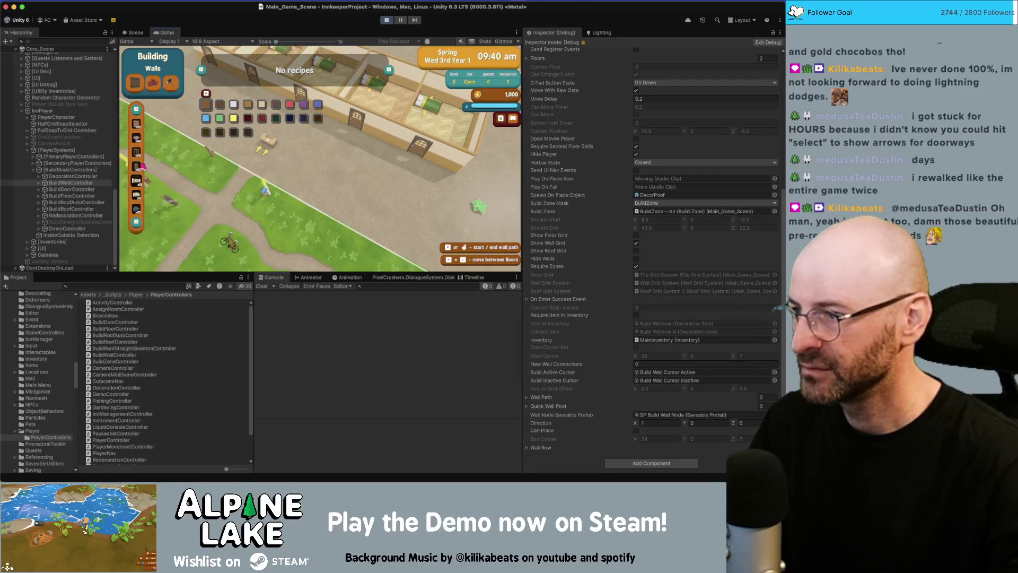
click(140, 166)
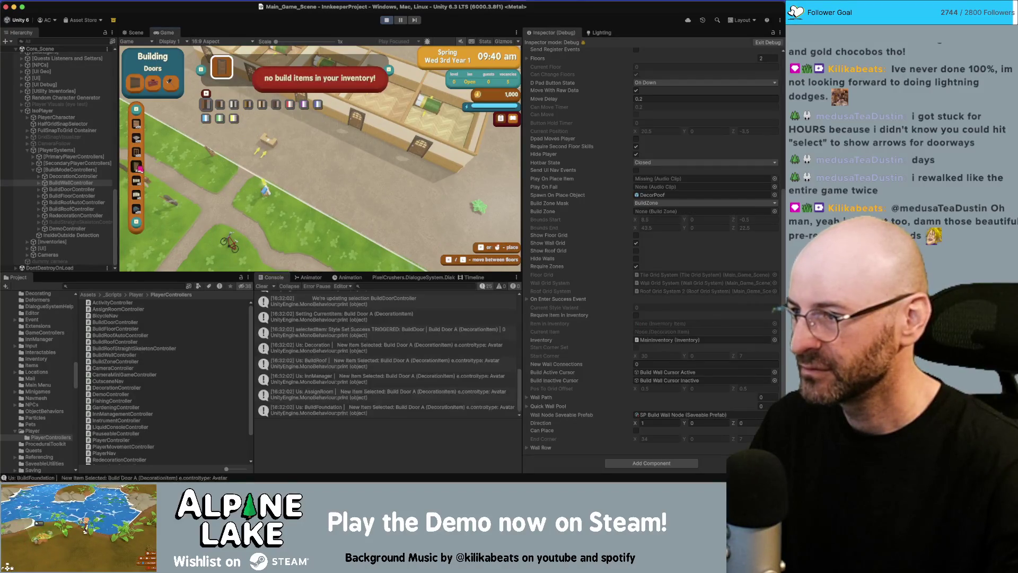
click(262, 286)
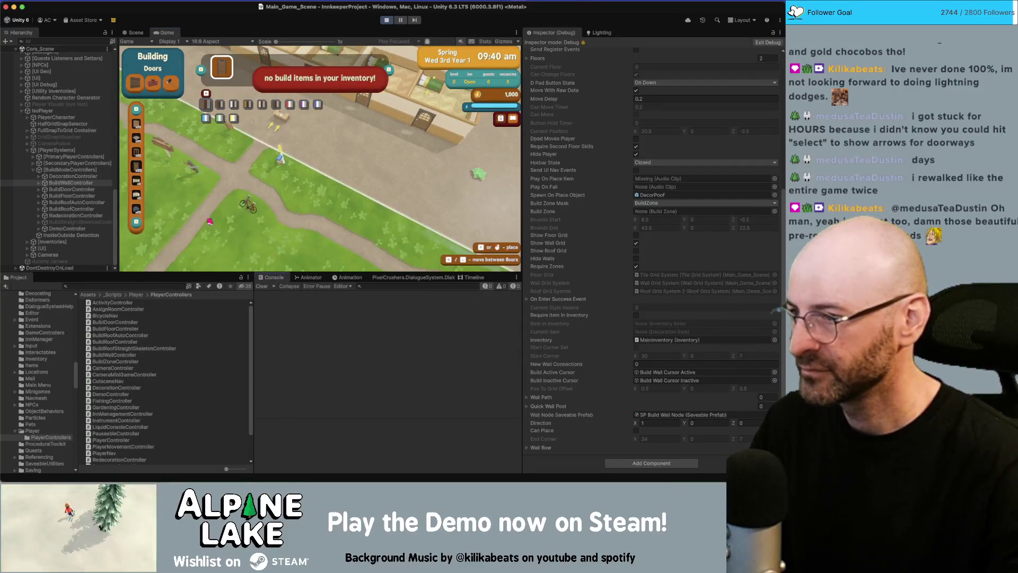
click(137, 181)
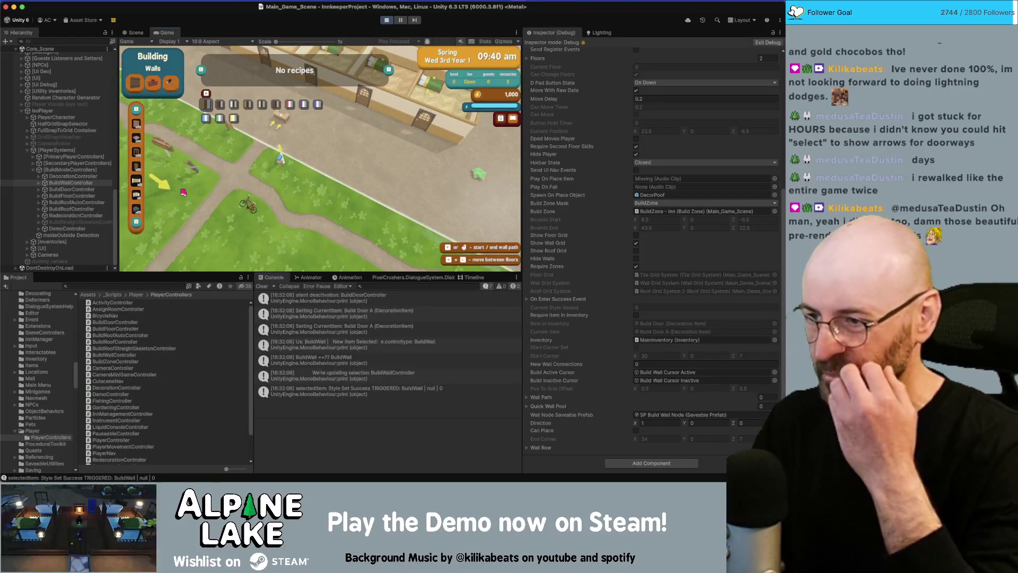
- Inspect the Setting CurrentItem log entries and open BuildZoneController.cs line 167 from the stack trace
click(357, 313)
click(346, 329)
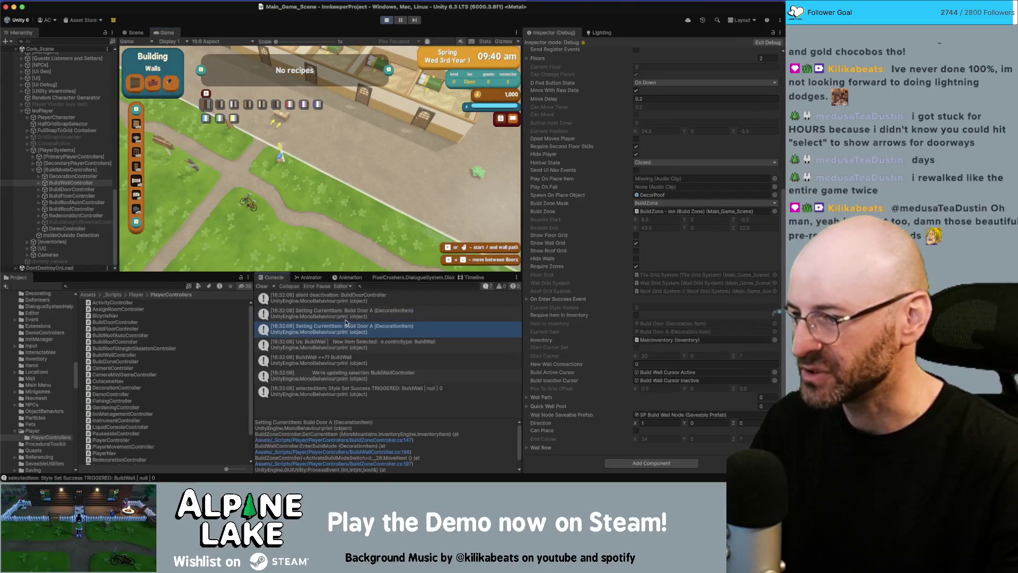
click(342, 317)
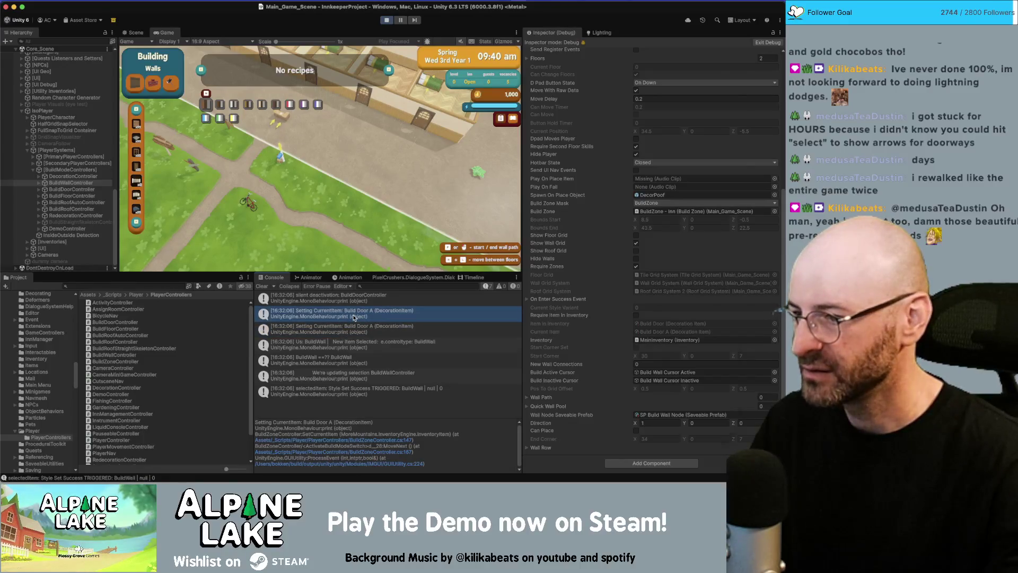
double_click(354, 317)
key(super+Tab)
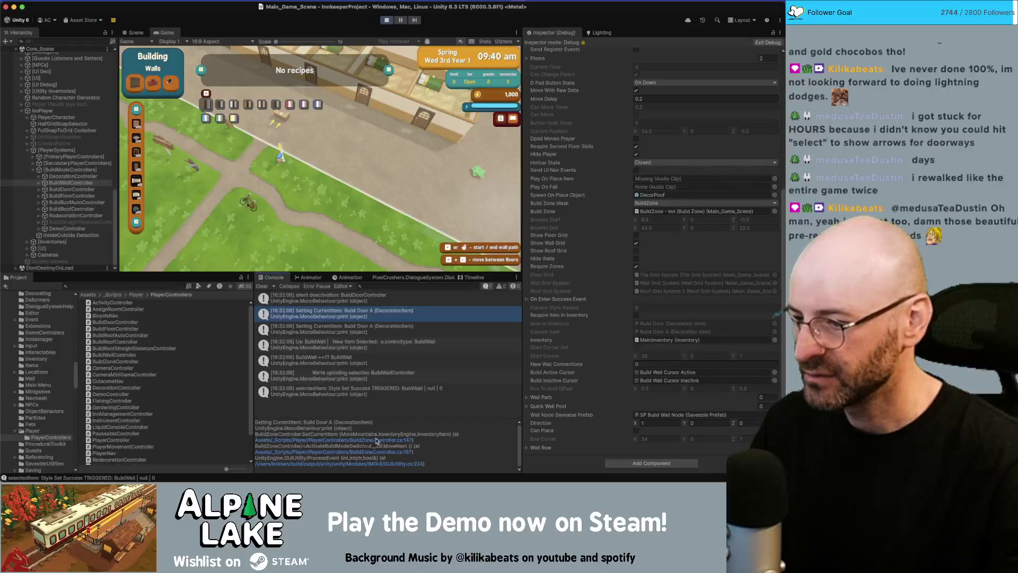
click(378, 452)
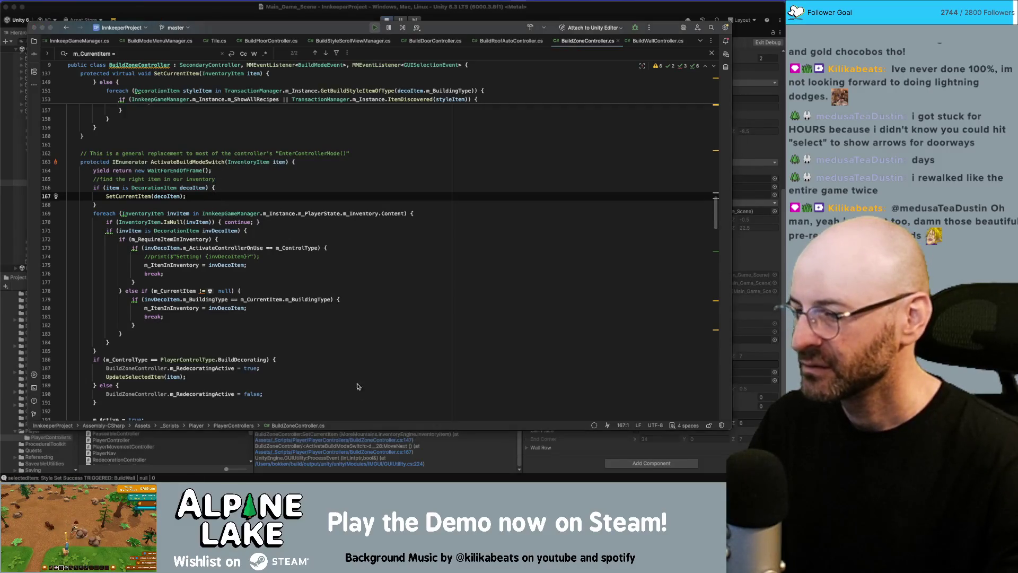
- Review ActivateBuildModeSwitch and the commented print on line 174, checking the Unity game view
key(super+Tab)
key(super+Tab)
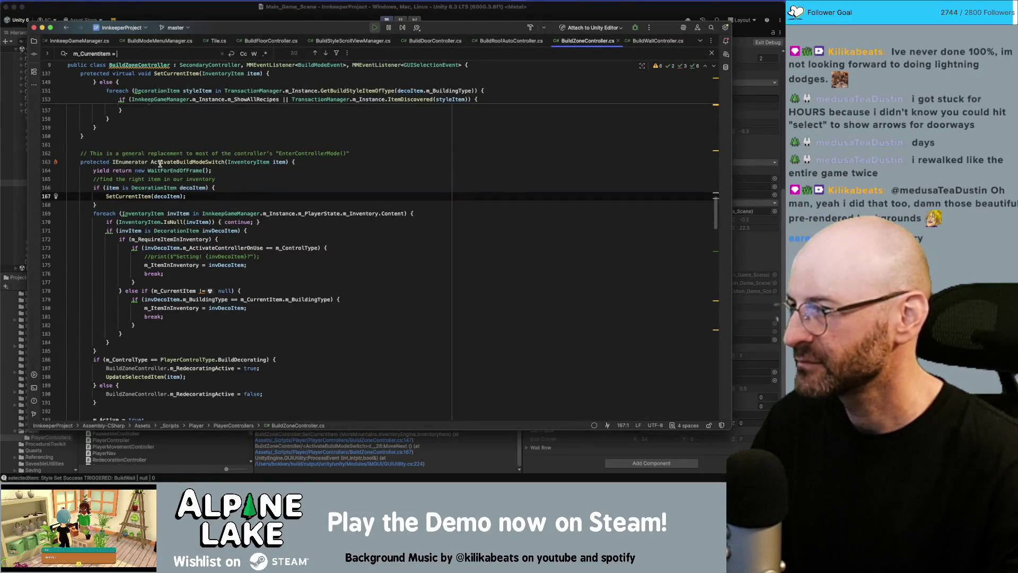
double_click(173, 161)
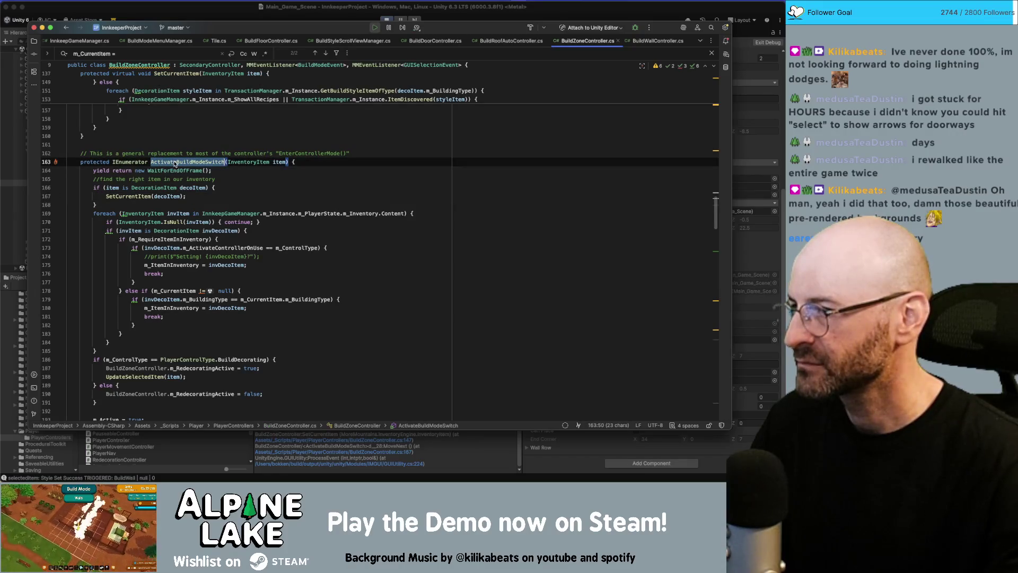
key(super+Tab)
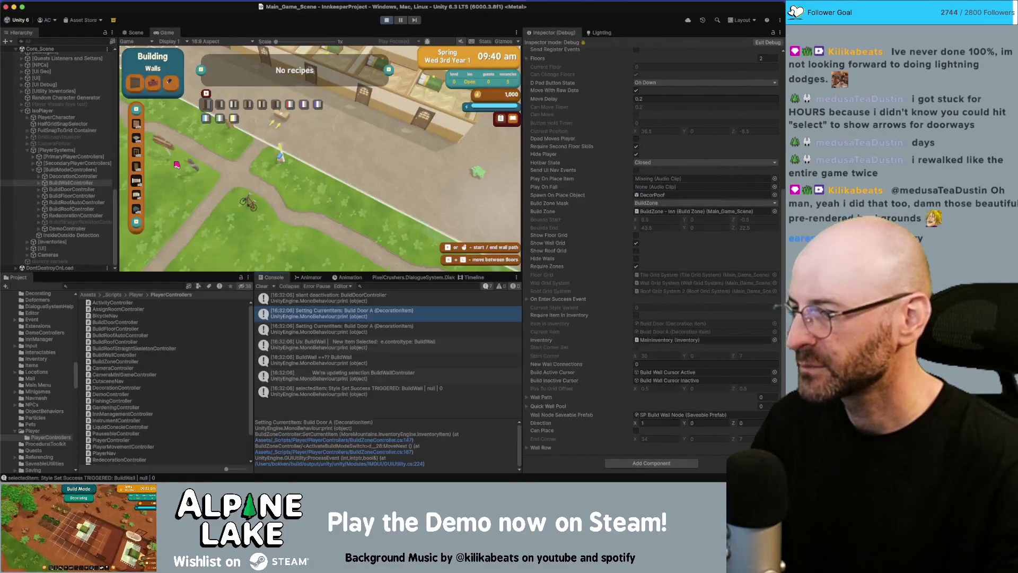
key(super+Tab)
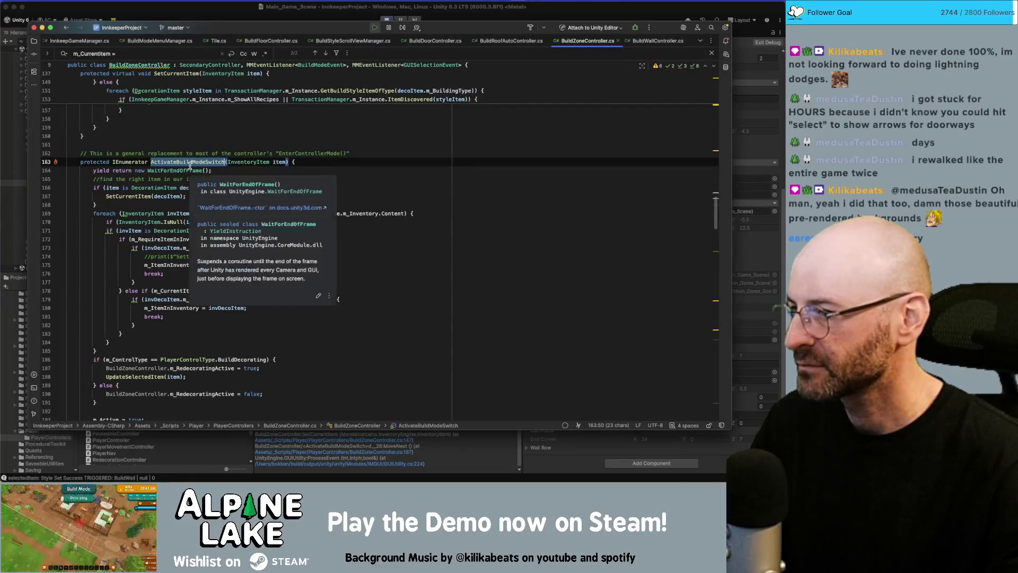
click(214, 257)
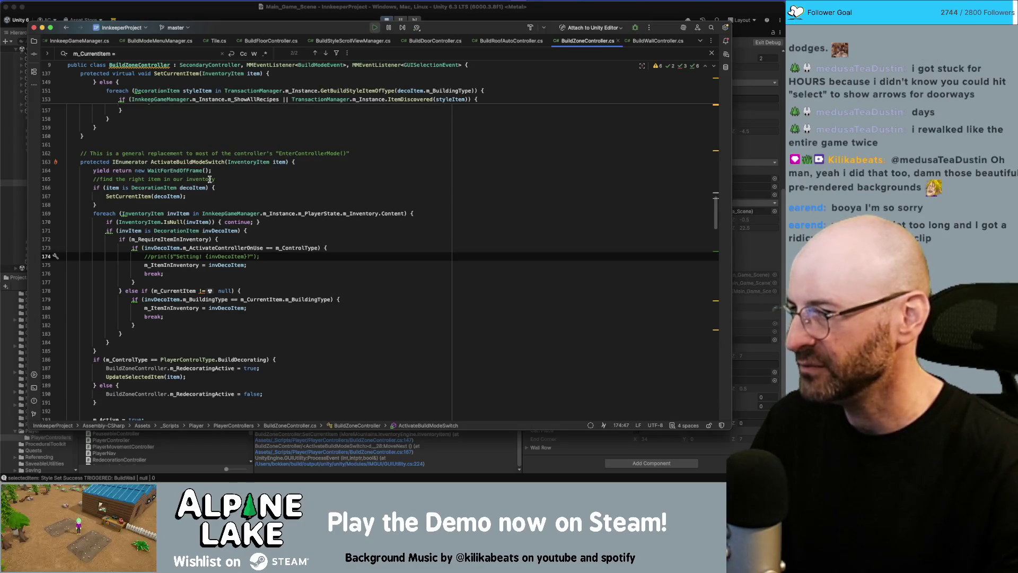
key(super+Tab)
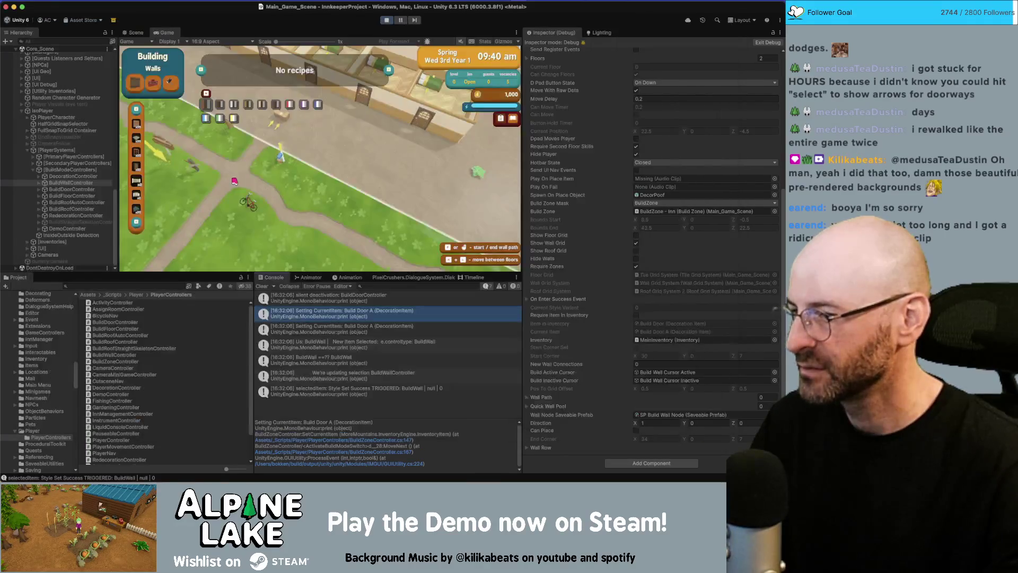
- Return to Rider and select the item parameter of ActivateBuildModeSwitch on line 163
key(super+Tab)
double_click(279, 162)
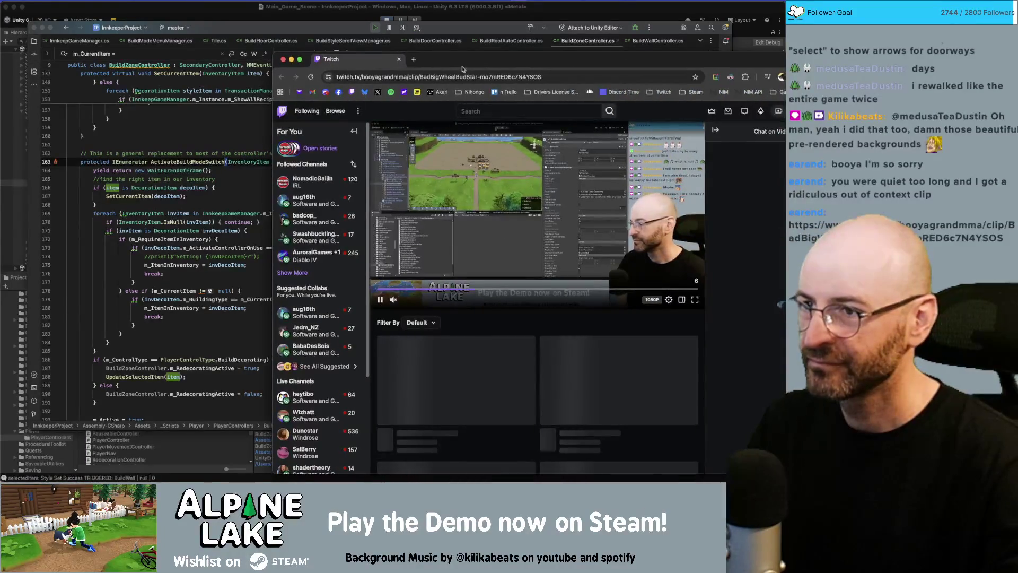
- Move the Twitch clip window left, replay the clip, then close the Twitch and Miro windows
drag(481, 50, 367, 50)
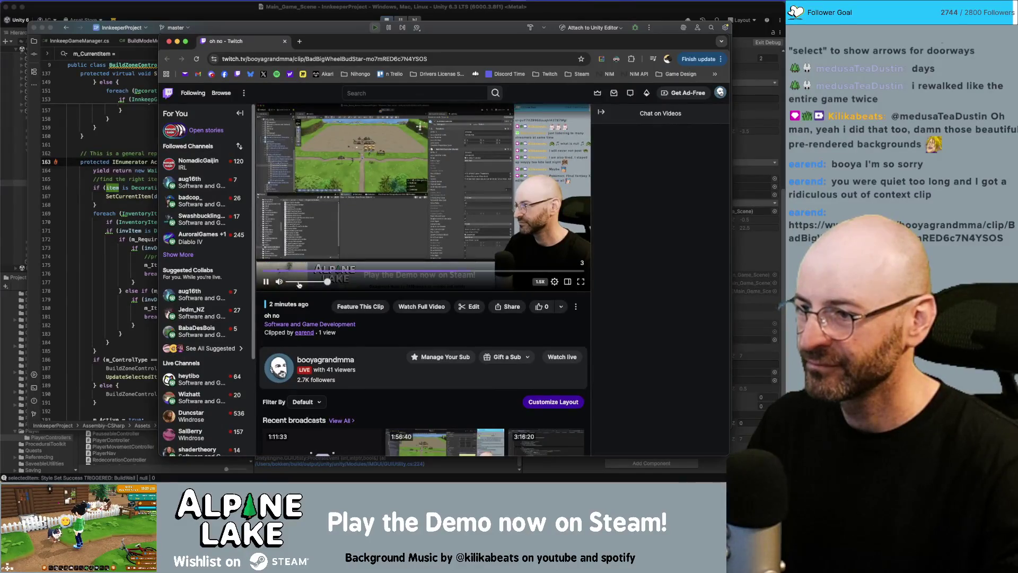
drag(359, 274, 256, 271)
click(266, 281)
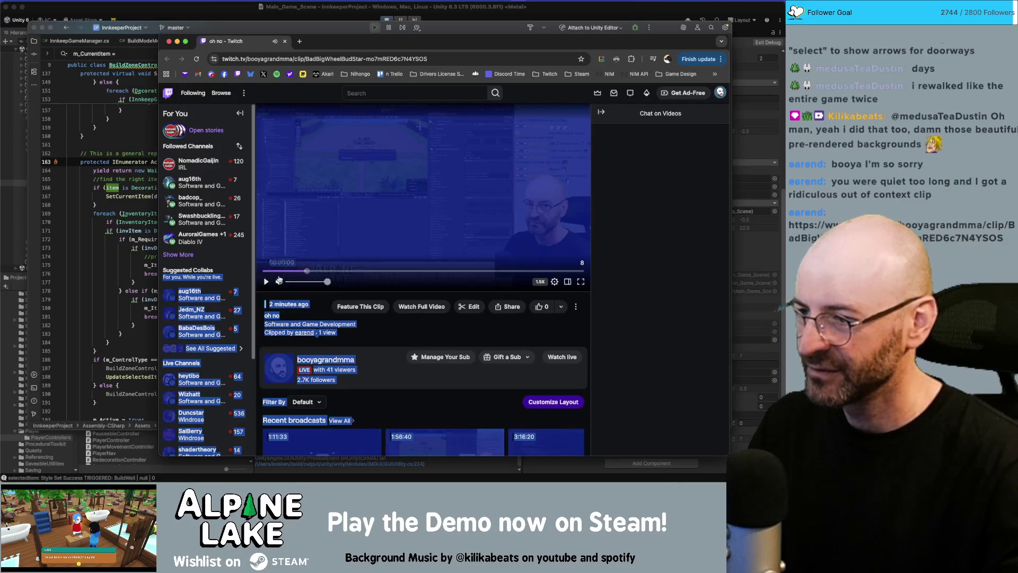
click(333, 301)
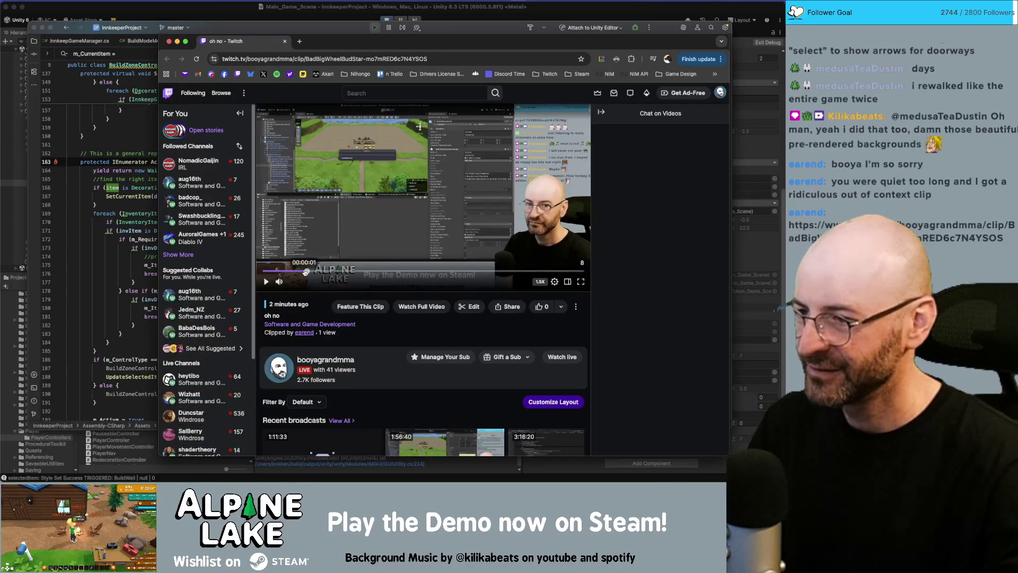
click(265, 282)
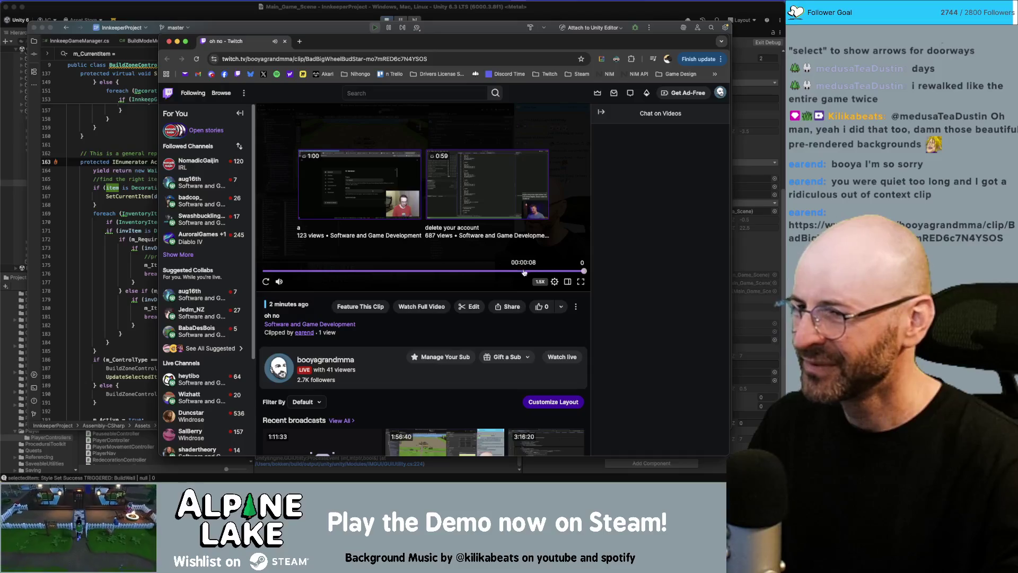
click(266, 281)
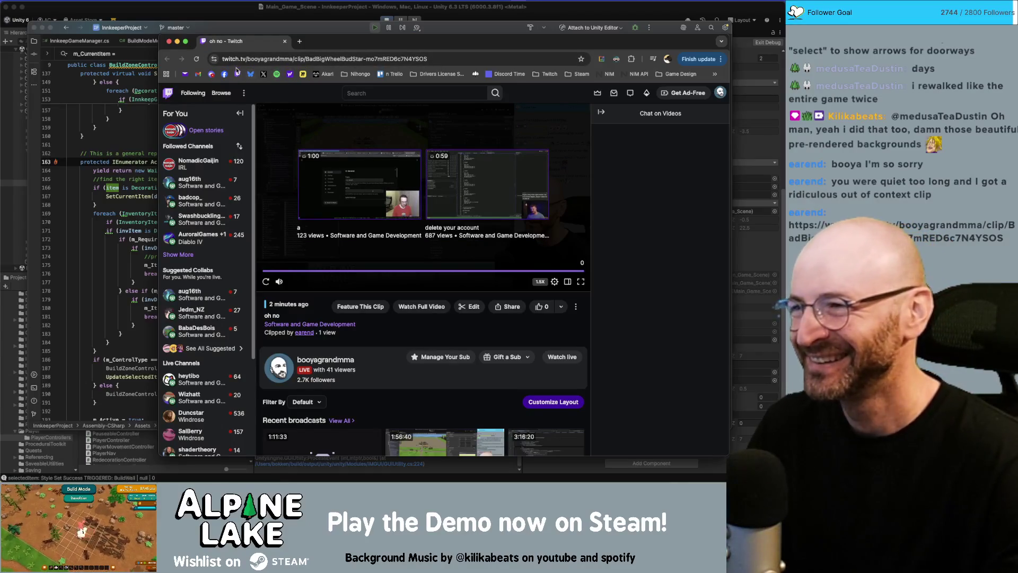
key(super+w)
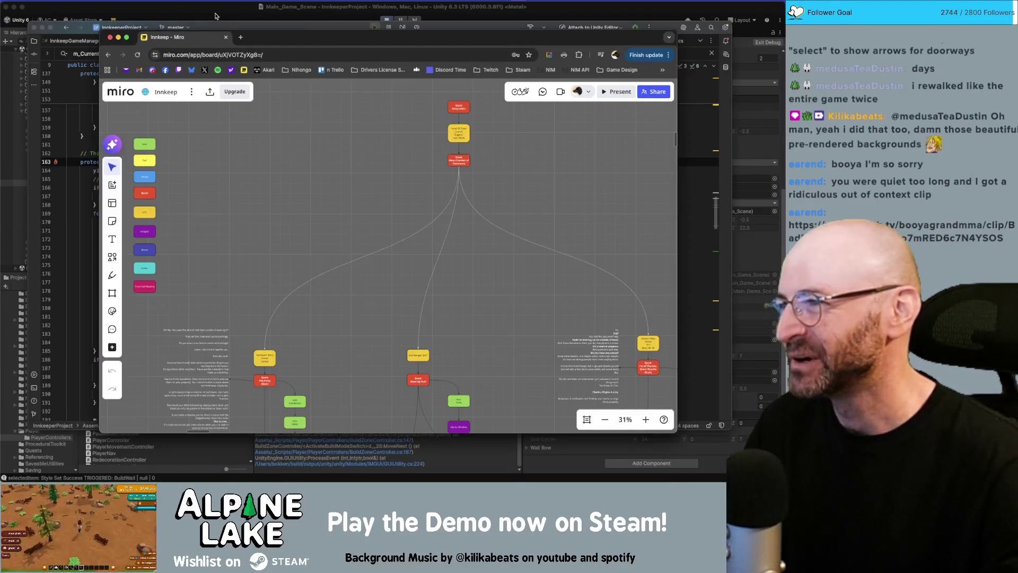
key(super+w)
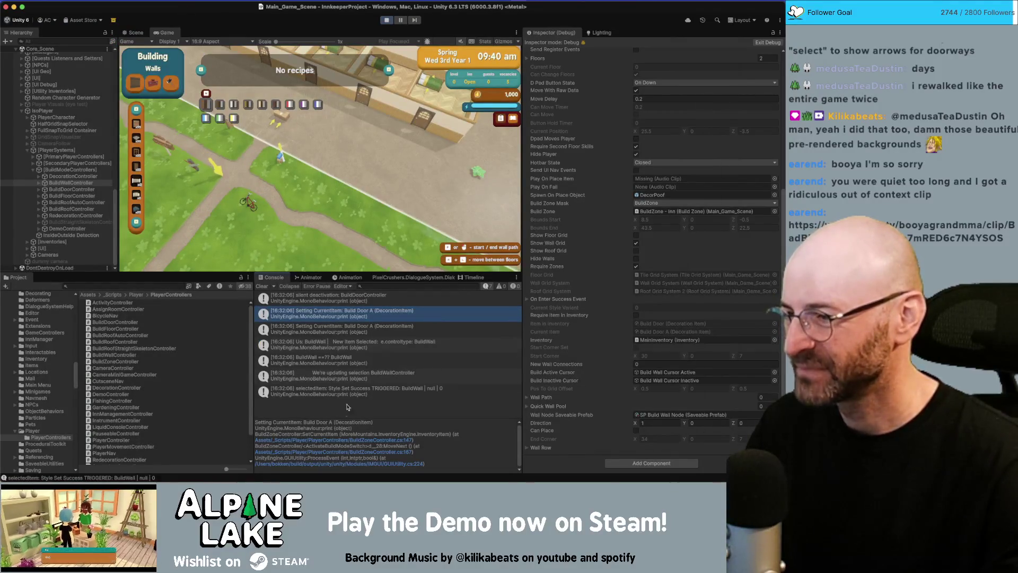
- Compare the silent deactivation and Setting CurrentItem console entries and their stack traces
click(338, 300)
click(340, 312)
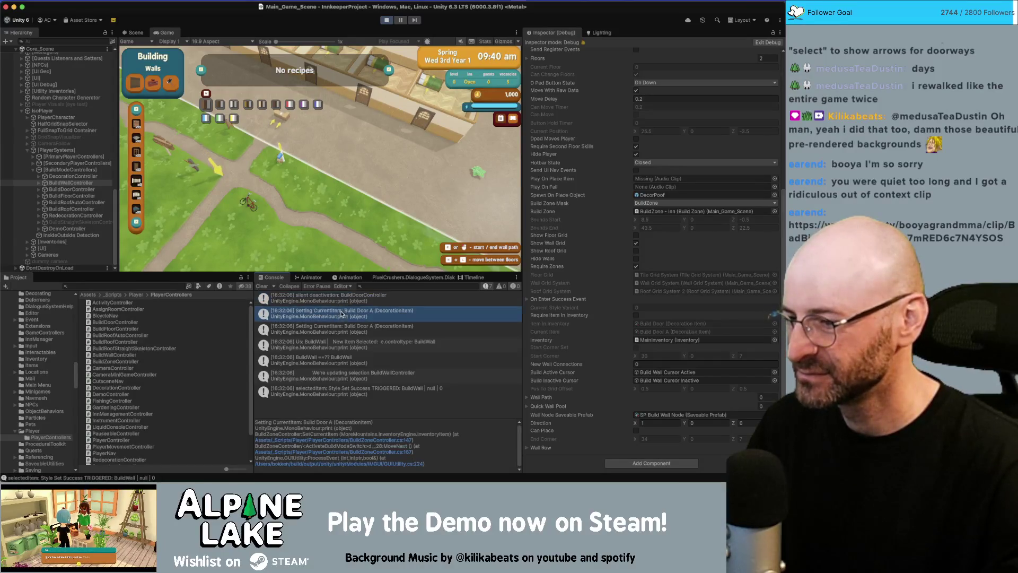
click(341, 329)
click(340, 319)
click(341, 326)
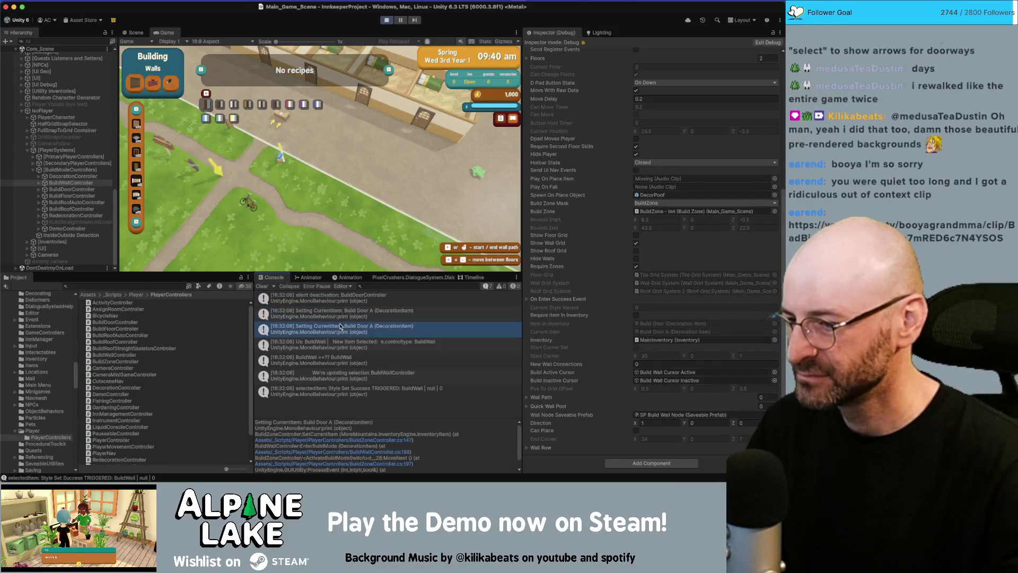
click(339, 313)
click(339, 327)
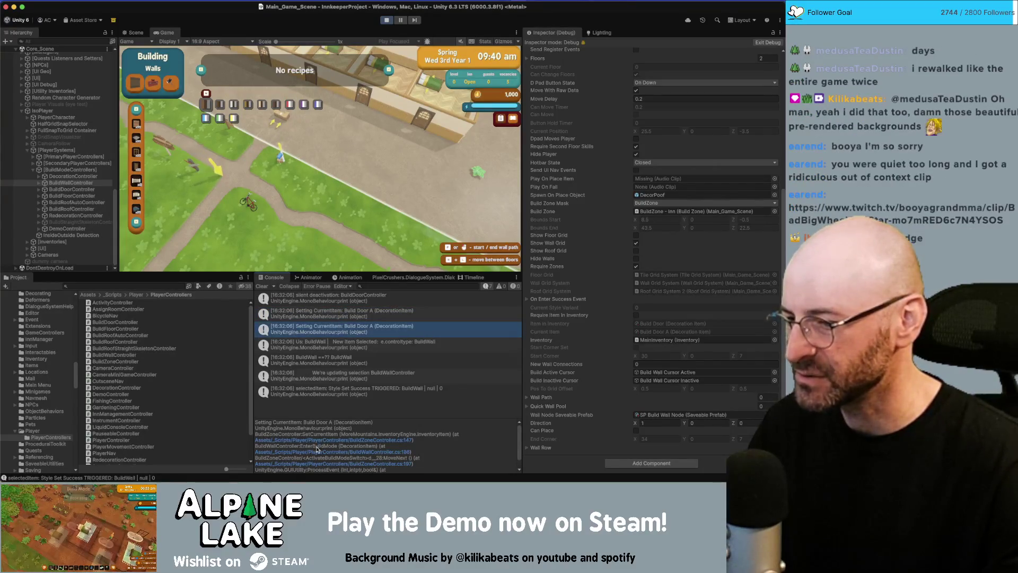
- Open the traced lines: BuildZoneController.cs 147 and 197, and BuildWallController.cs 186
click(328, 440)
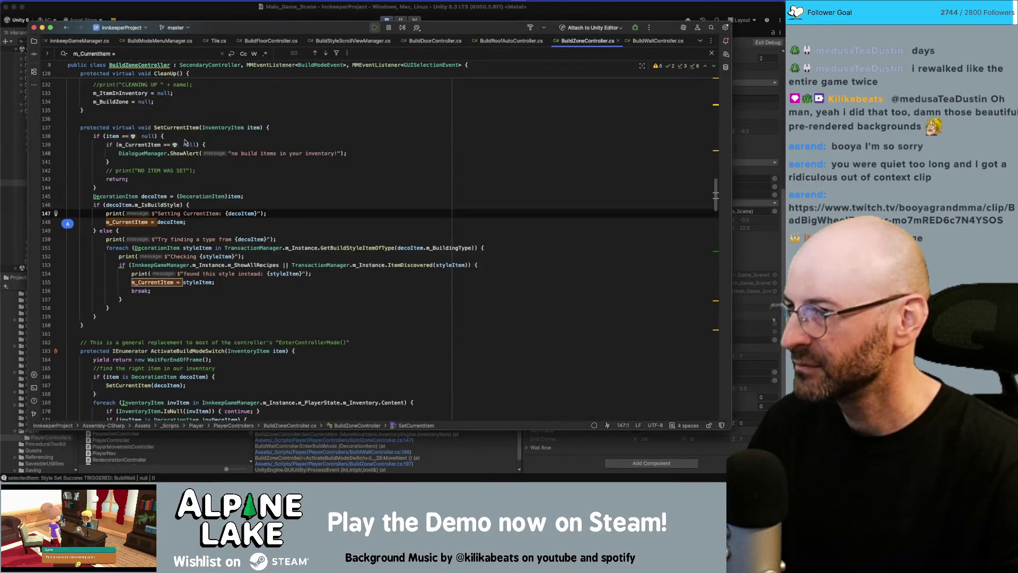
click(323, 454)
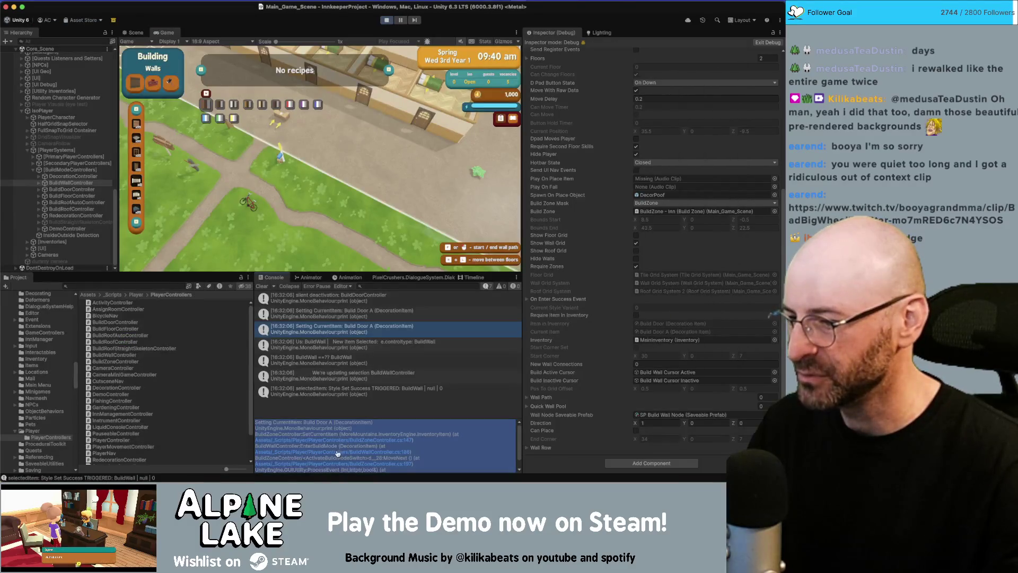
click(326, 453)
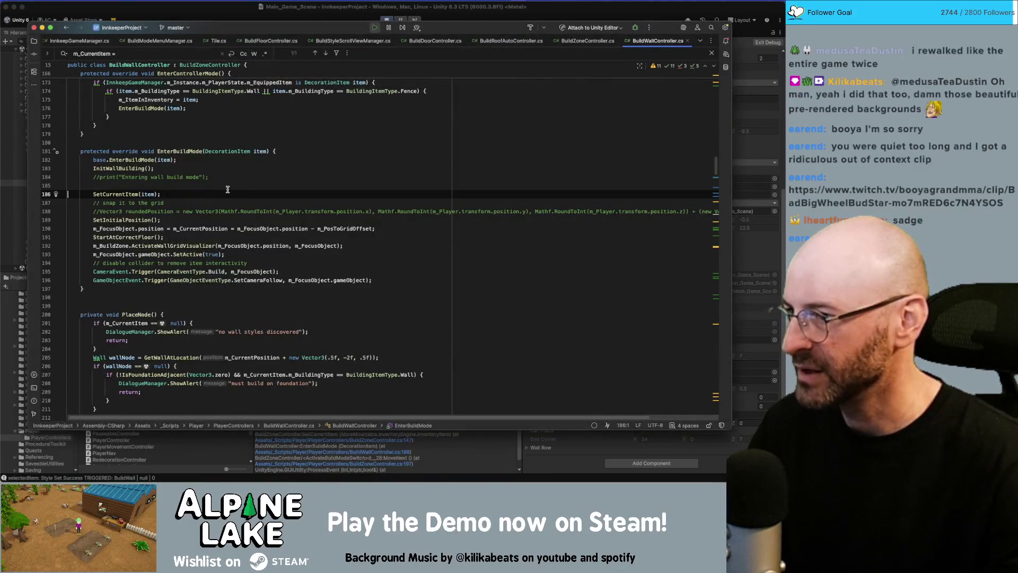
click(354, 449)
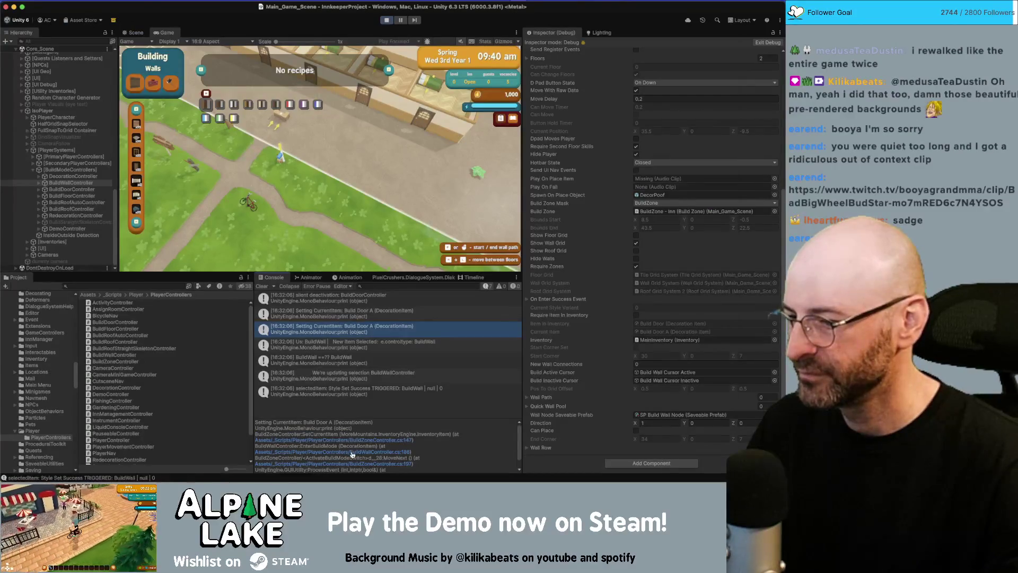
click(353, 453)
click(351, 454)
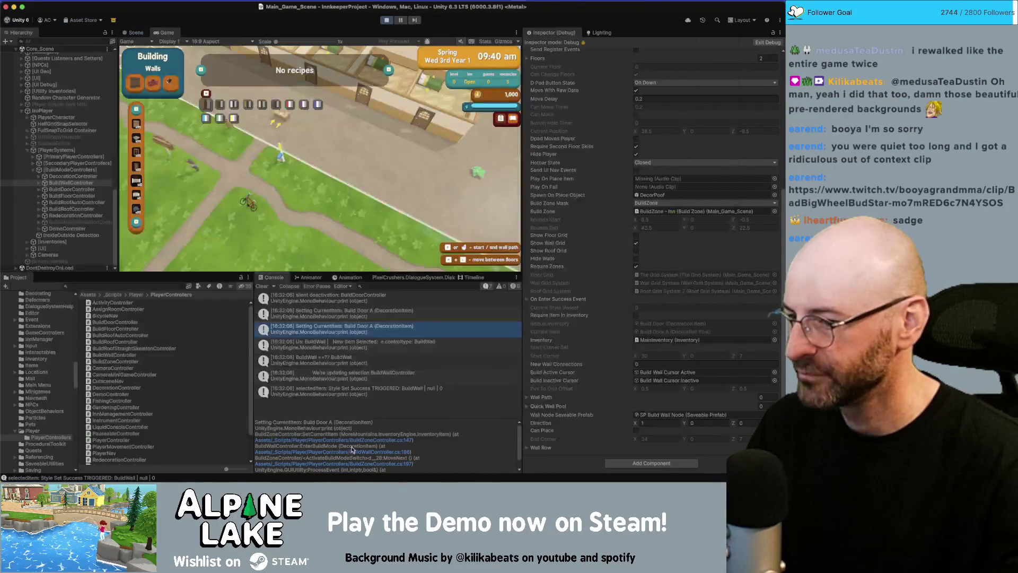
click(353, 441)
click(354, 464)
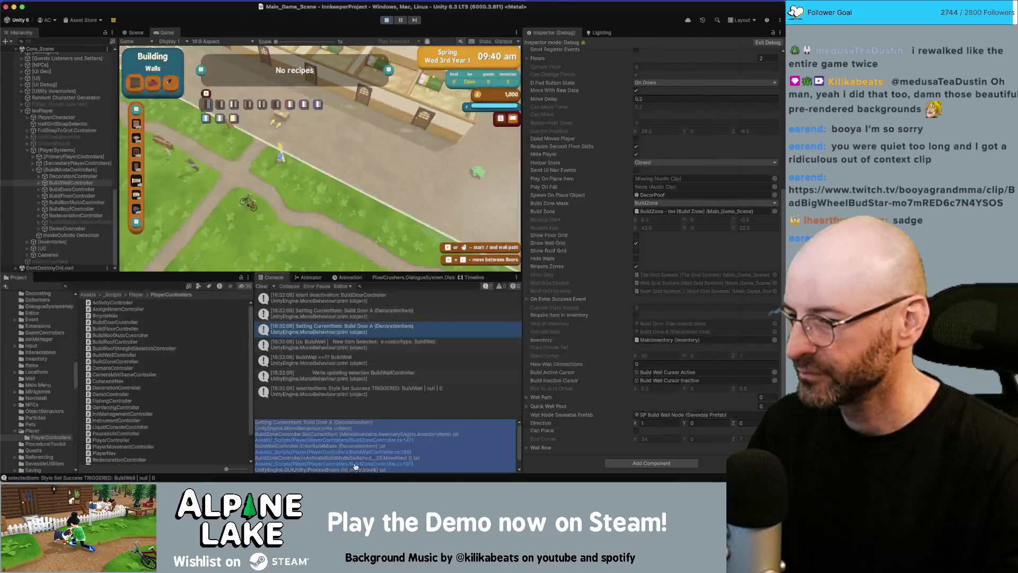
click(355, 464)
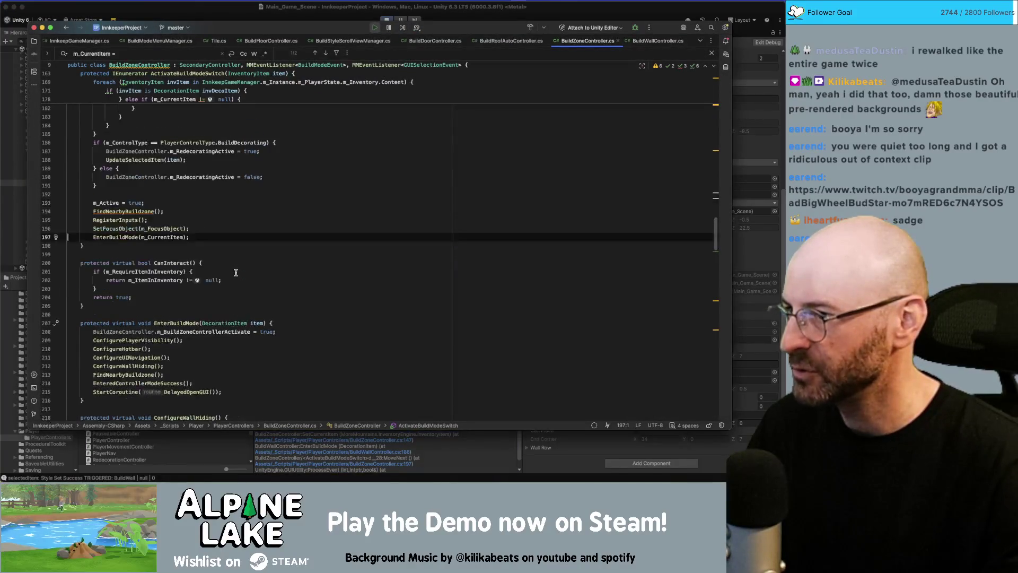
- Highlight the uses of m_CurrentItem and locate the ActivateBuildModeSwitch method definition
double_click(175, 237)
scroll(225, 273, up, 8)
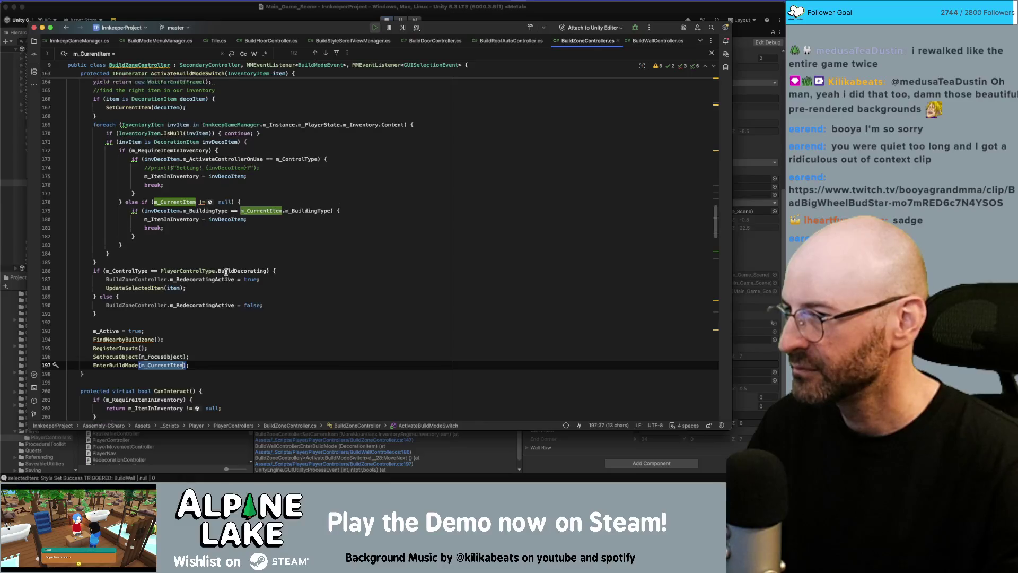
double_click(175, 146)
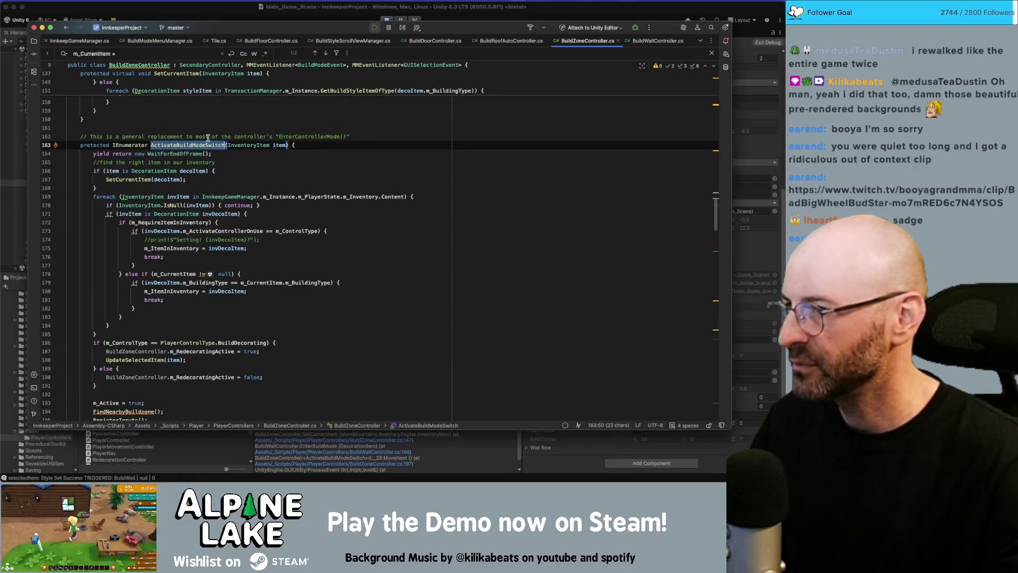
scroll(211, 170, down, 2)
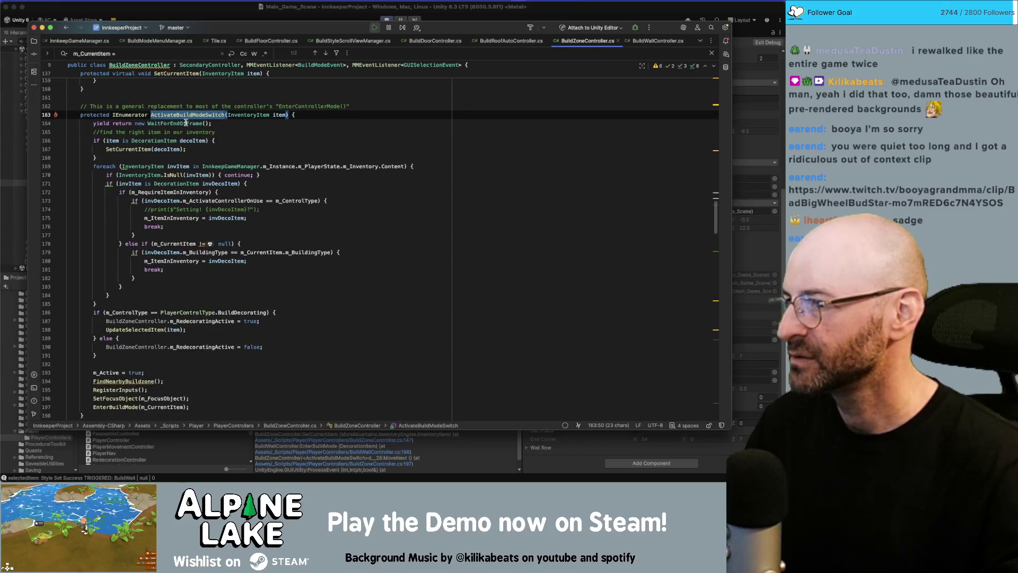
click(235, 125)
click(244, 132)
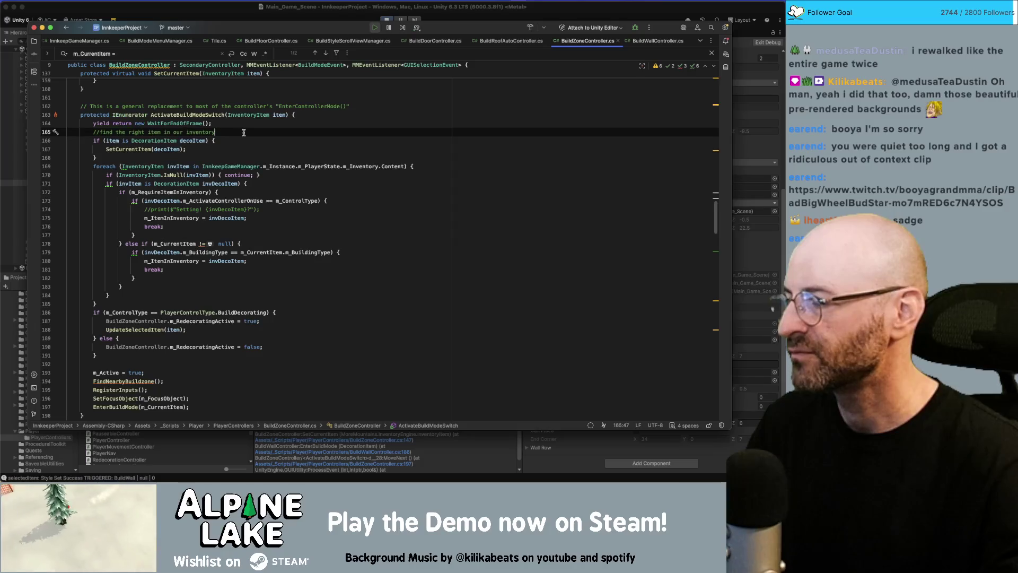
scroll(243, 132, down, 2)
scroll(266, 137, up, 4)
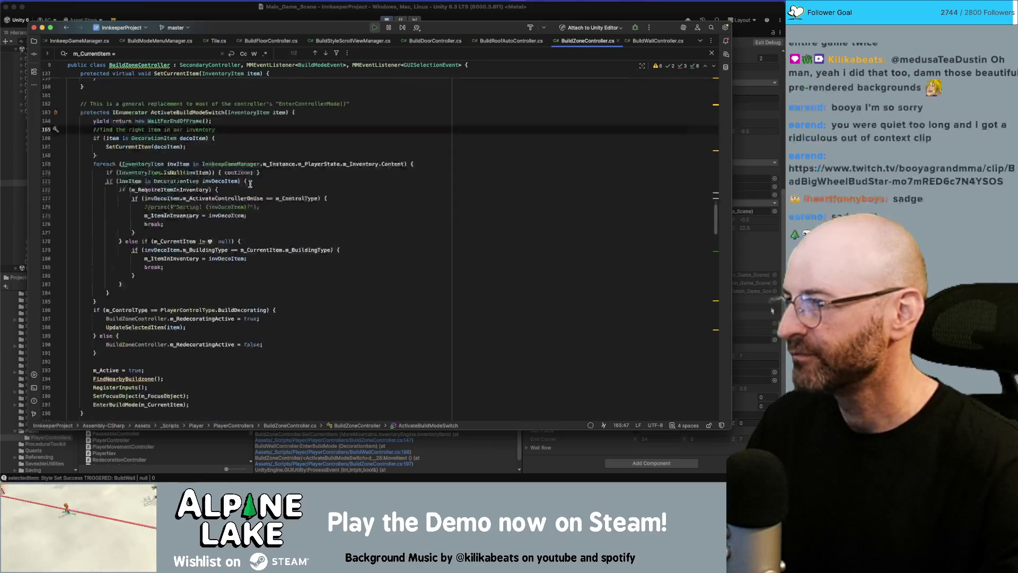
- Search BuildZoneController.cs for ActivateBuildModeSwitch, stepping to its calls at lines 326 and 403
key(super+Tab)
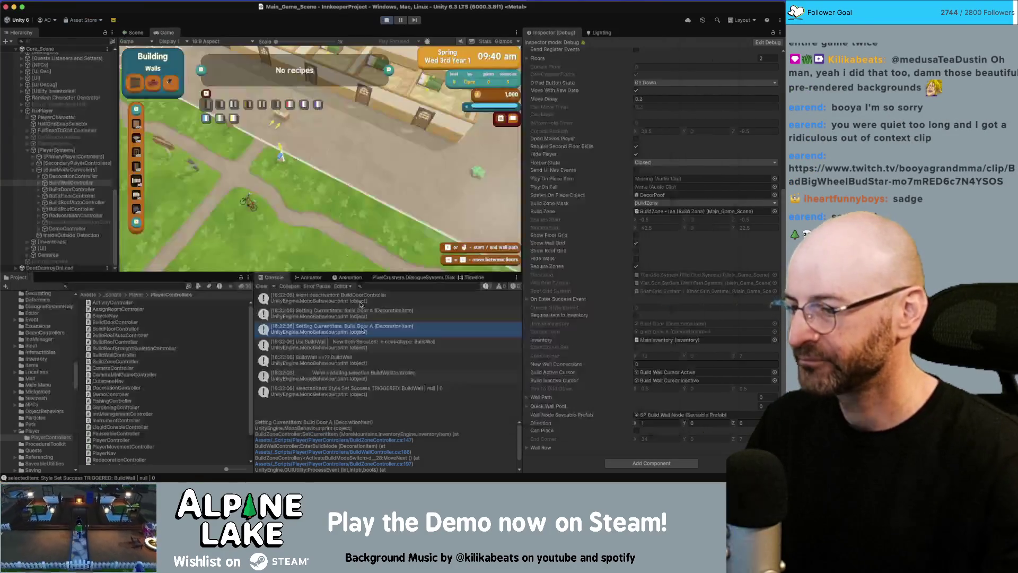
scroll(363, 437, down, 2)
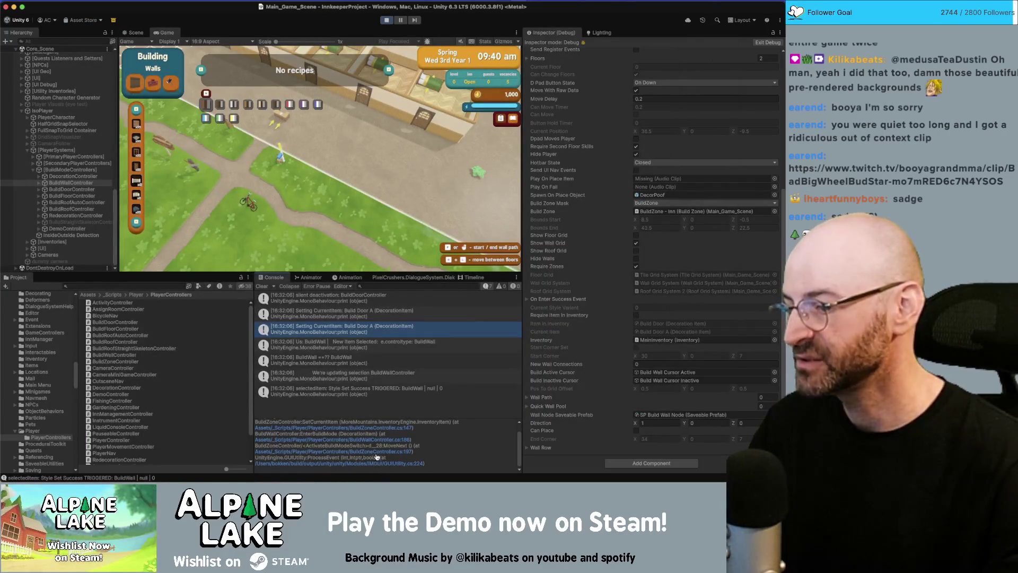
click(378, 453)
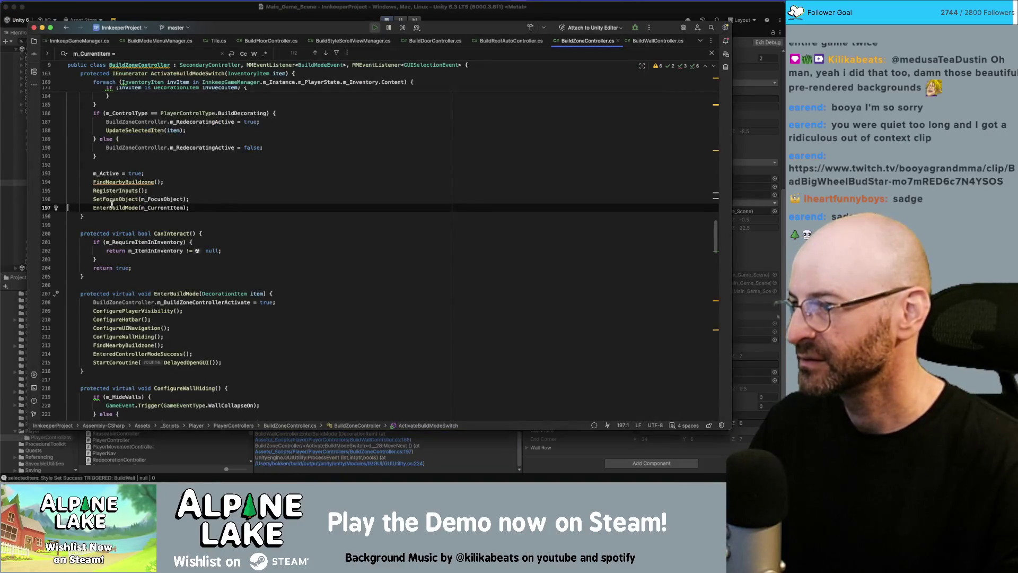
double_click(112, 207)
scroll(141, 154, up, 9)
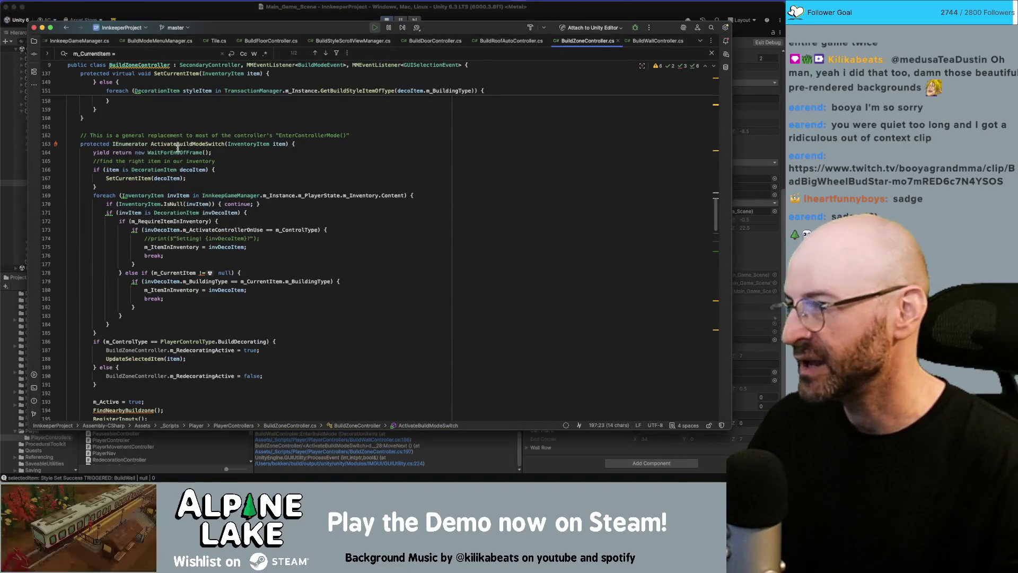
double_click(179, 146)
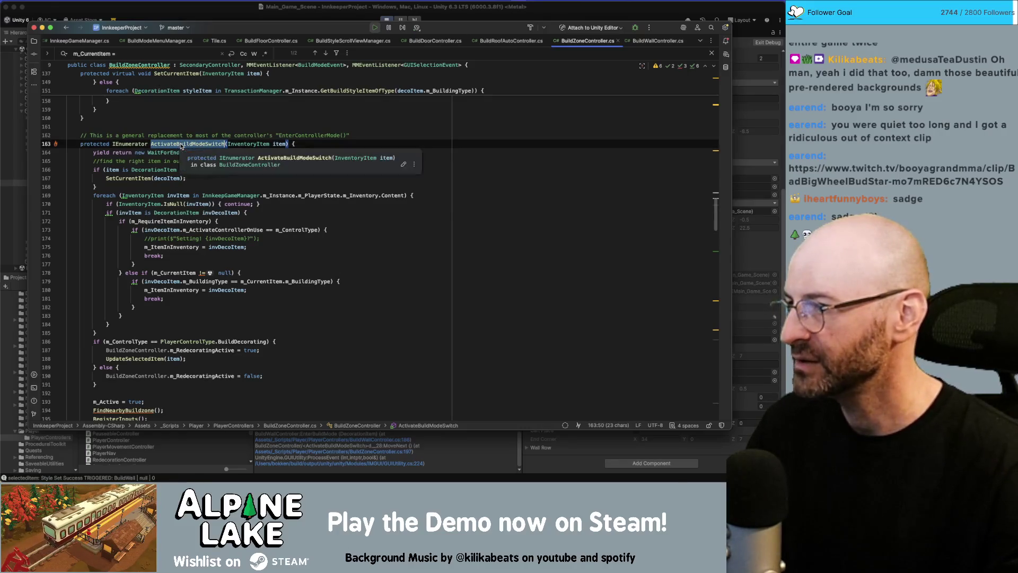
key(super+f)
key(Return)
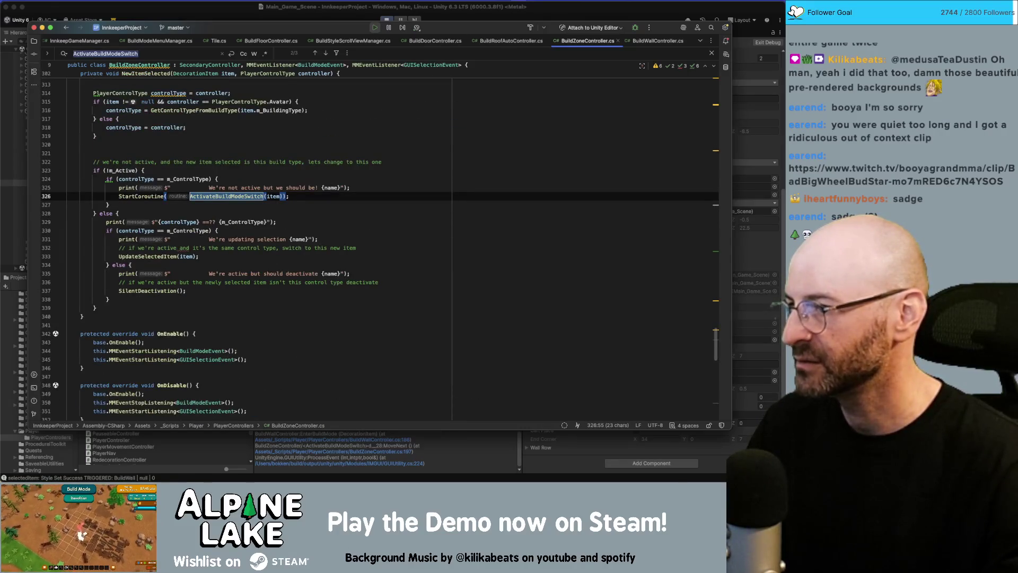
key(super+Tab)
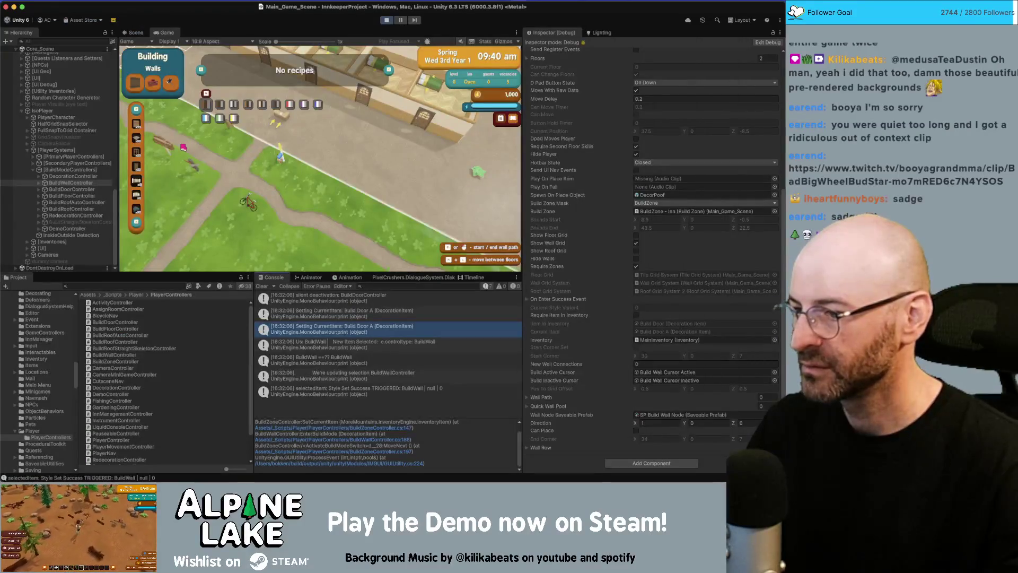
key(super+Tab)
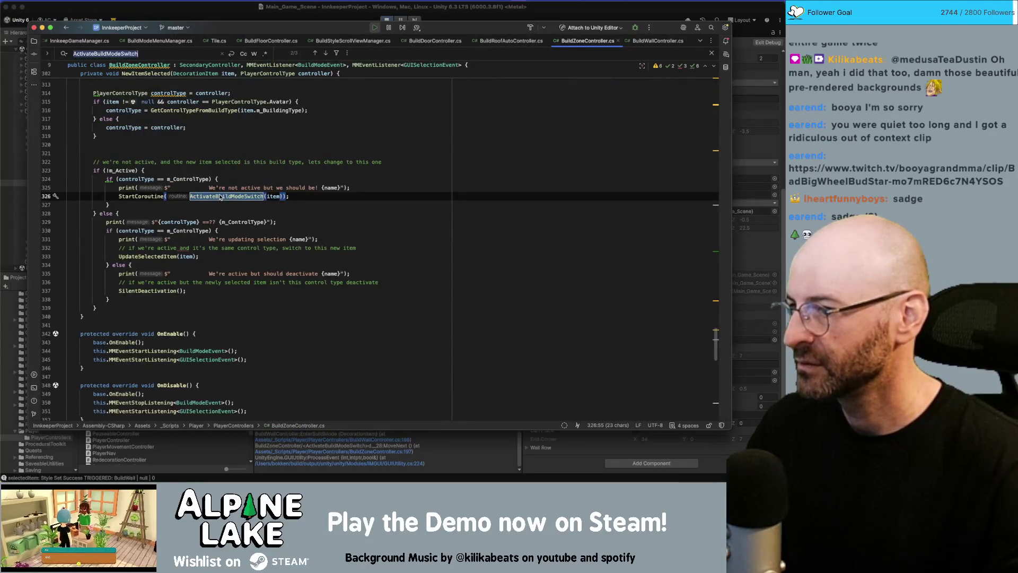
key(Return)
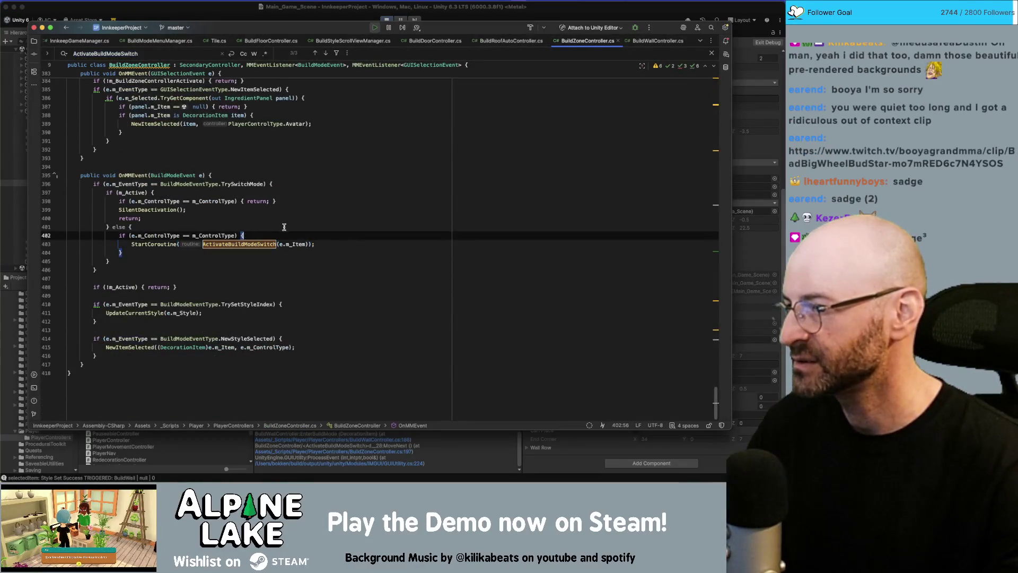
- Add the line print($"TrySwitchEvent: {e.m_Item}") above the StartCoroutine call
key(super+alt+Return)
text(print()
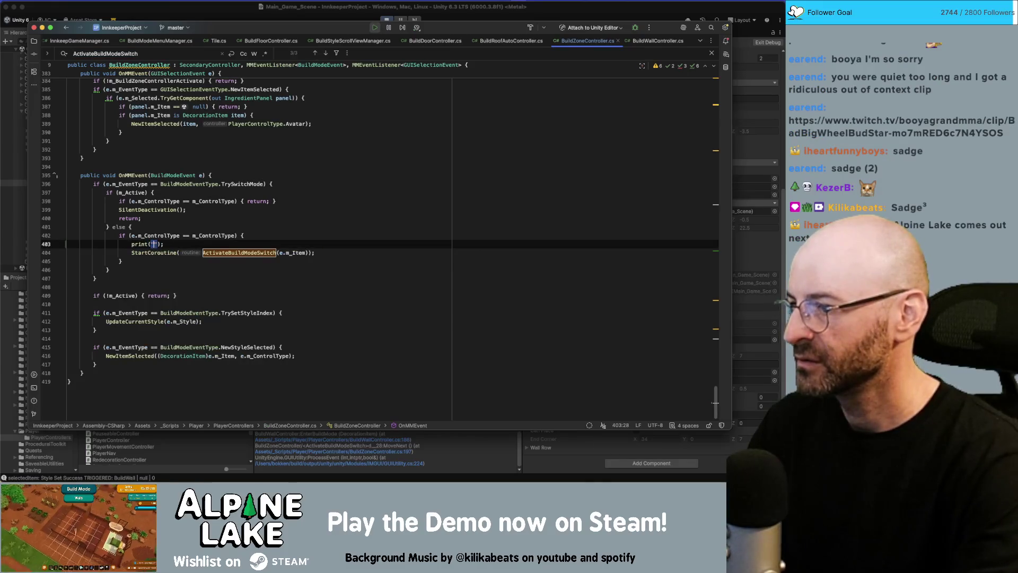
text(trysw)
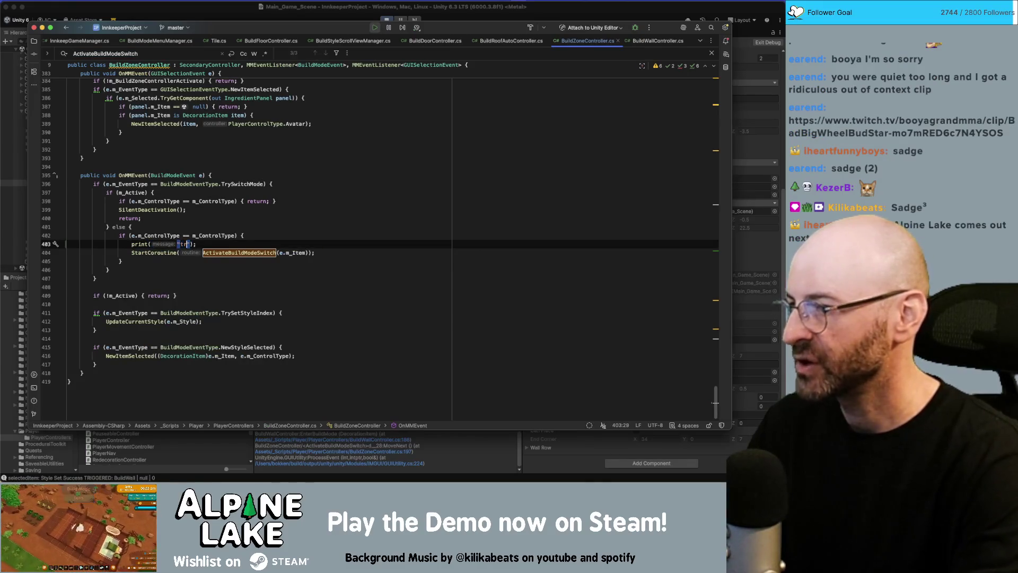
text(ode)
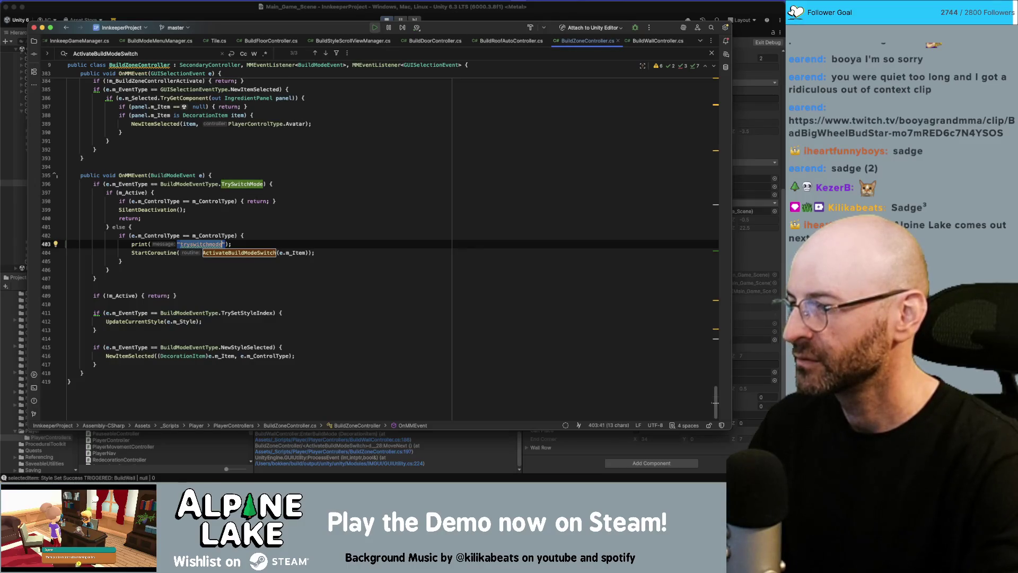
text(TrySw)
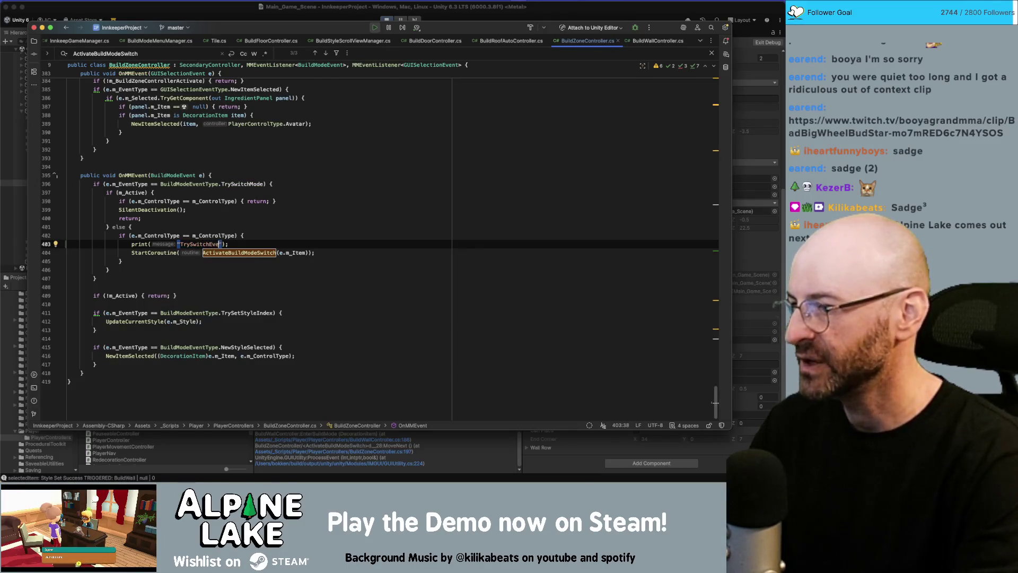
text(nt:)
key(alt+Return)
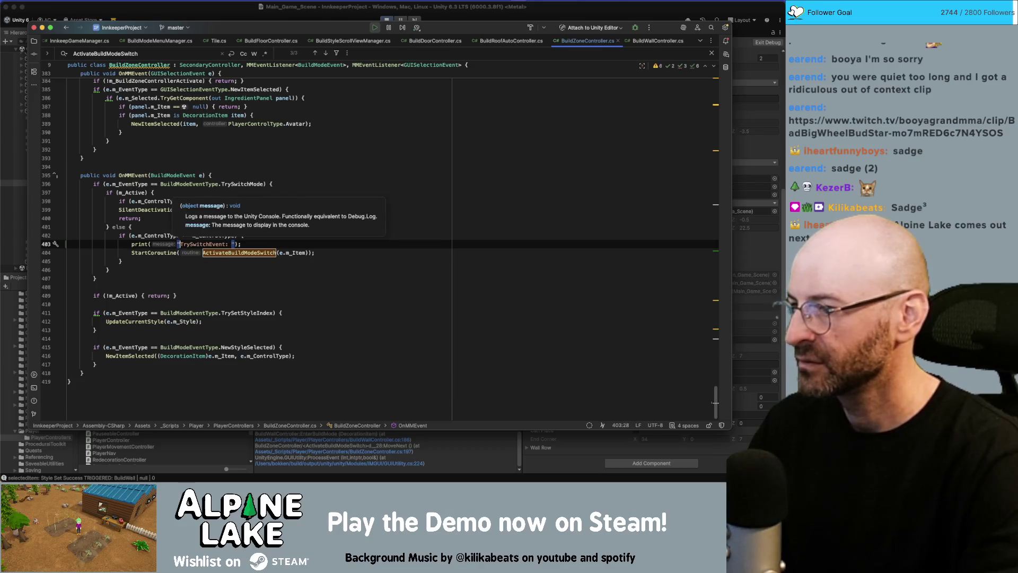
key(Return)
text({e)
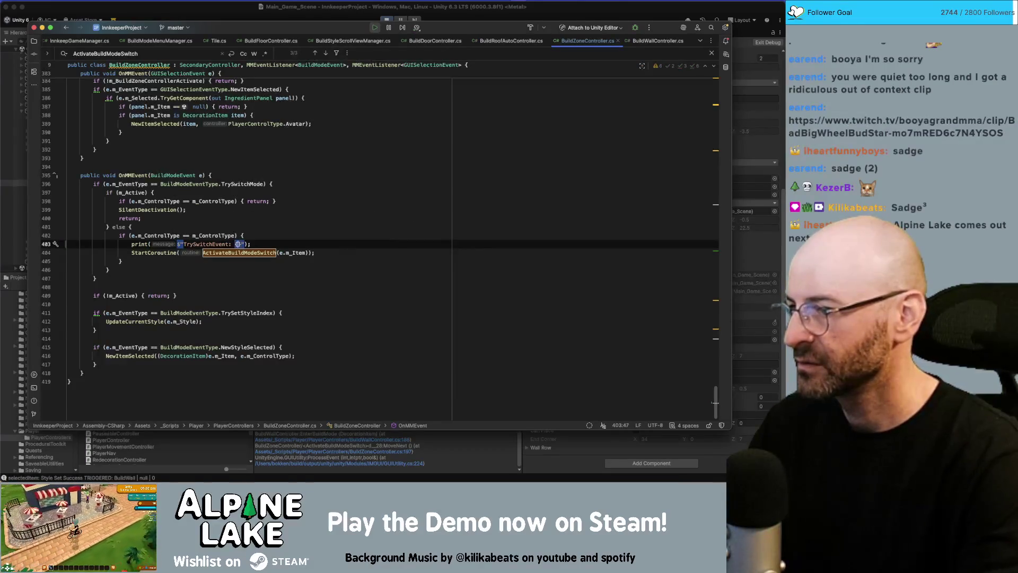
text(.m_Item)
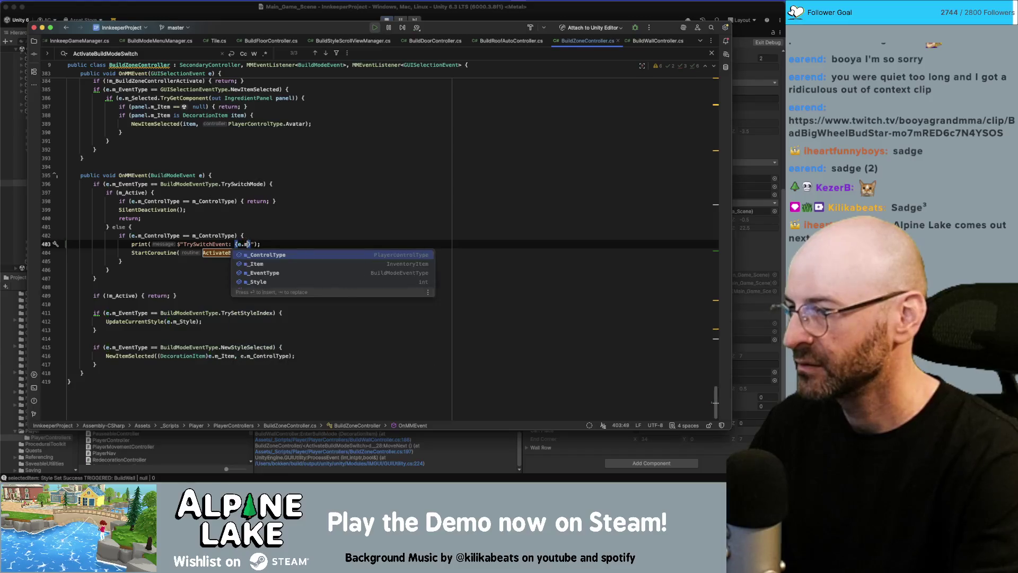
key(End)
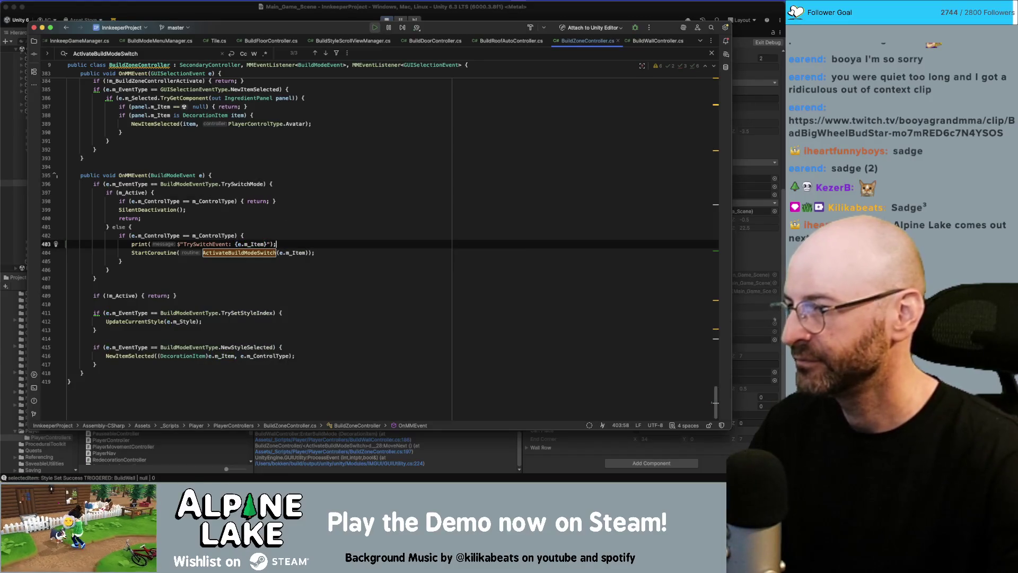
- Step through the ActivateBuildModeSwitch matches, then return to the Unity Editor
click(296, 233)
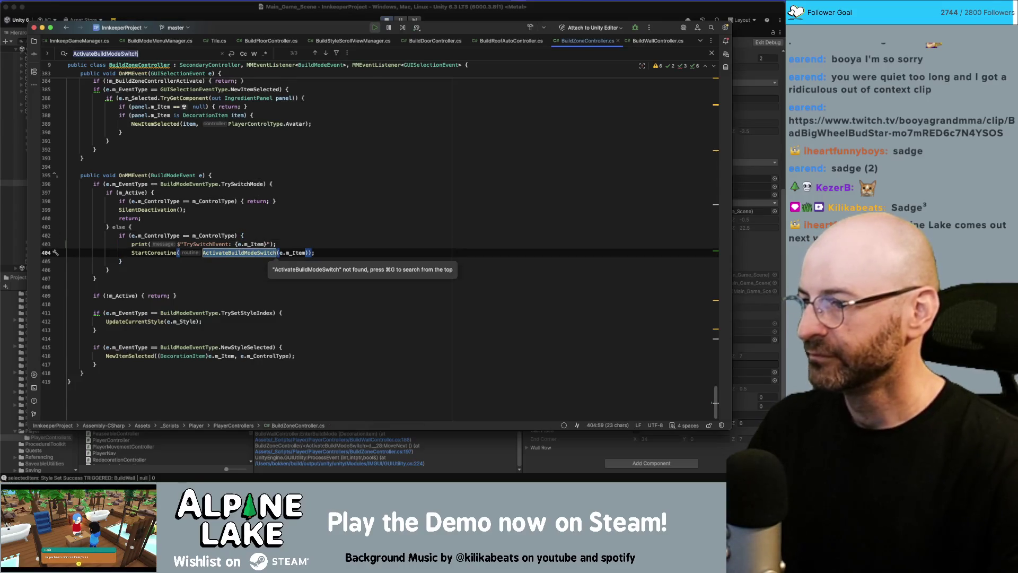
super+click(240, 253)
key(super+g)
key(super+g)
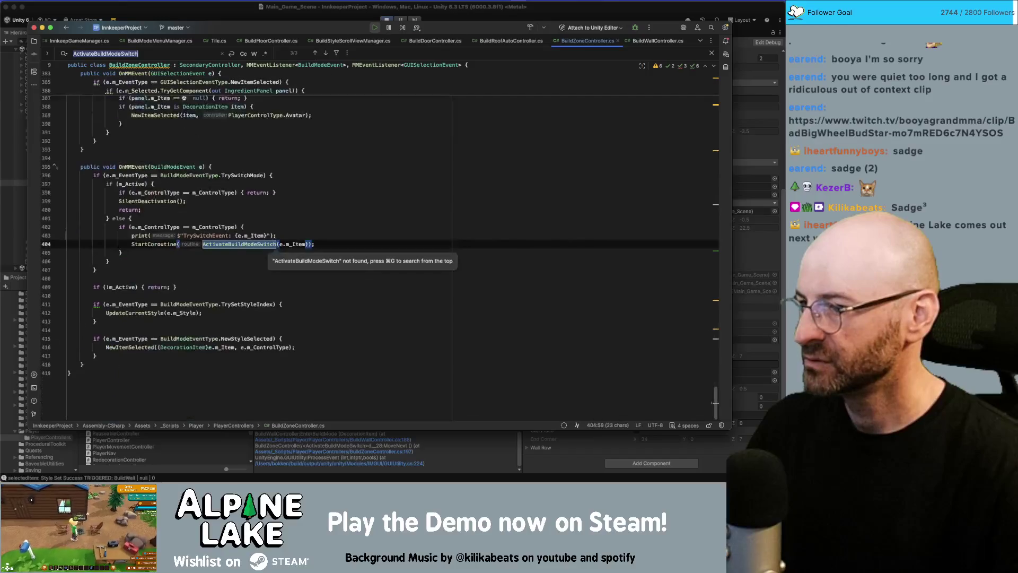
key(super+Tab)
click(388, 21)
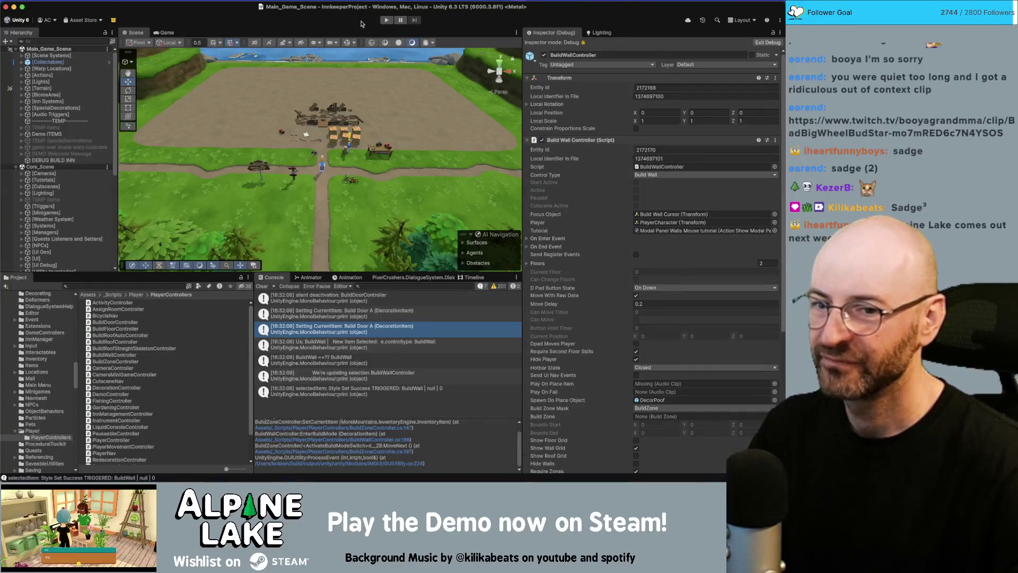
- Start Play mode and walk the character north and east toward the bedrooms
click(799, 304)
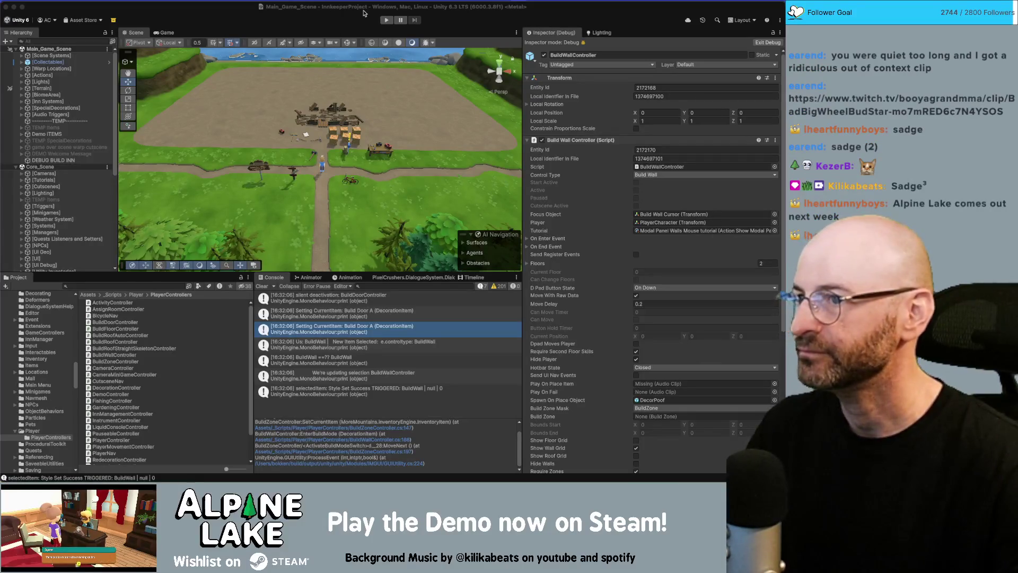
click(386, 21)
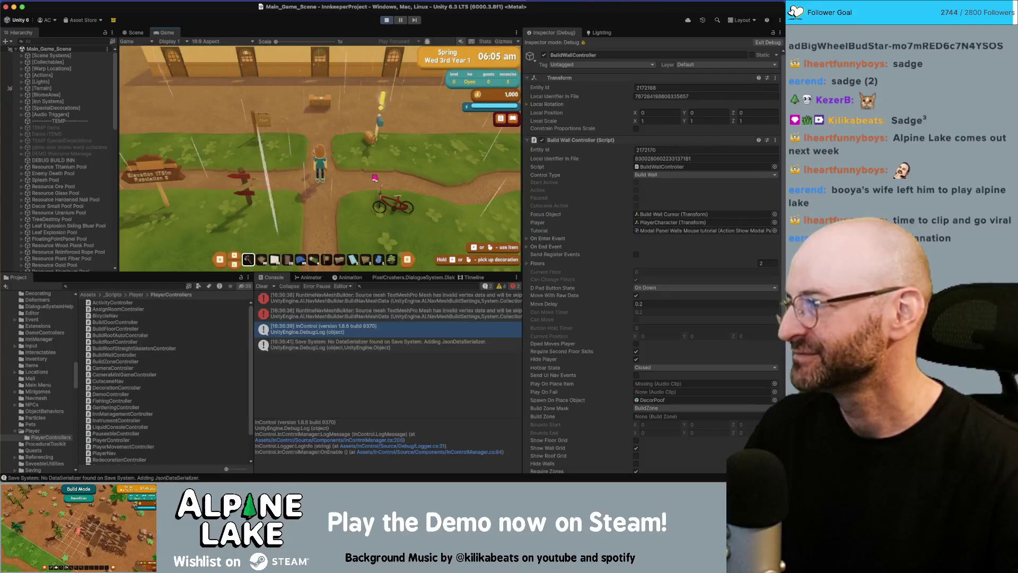
key(w)
key(w)
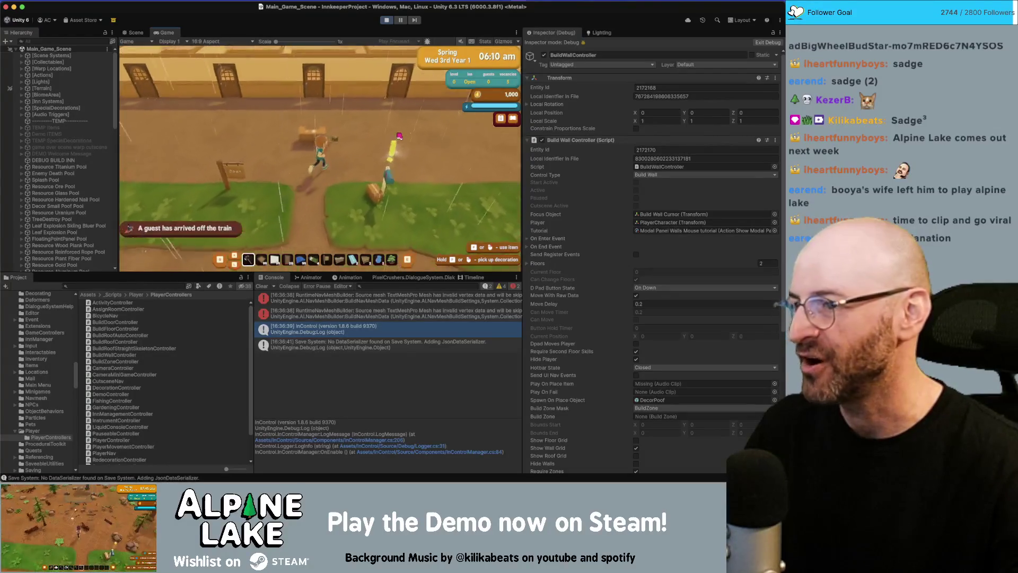
scroll(382, 134, down, 2)
key(w)
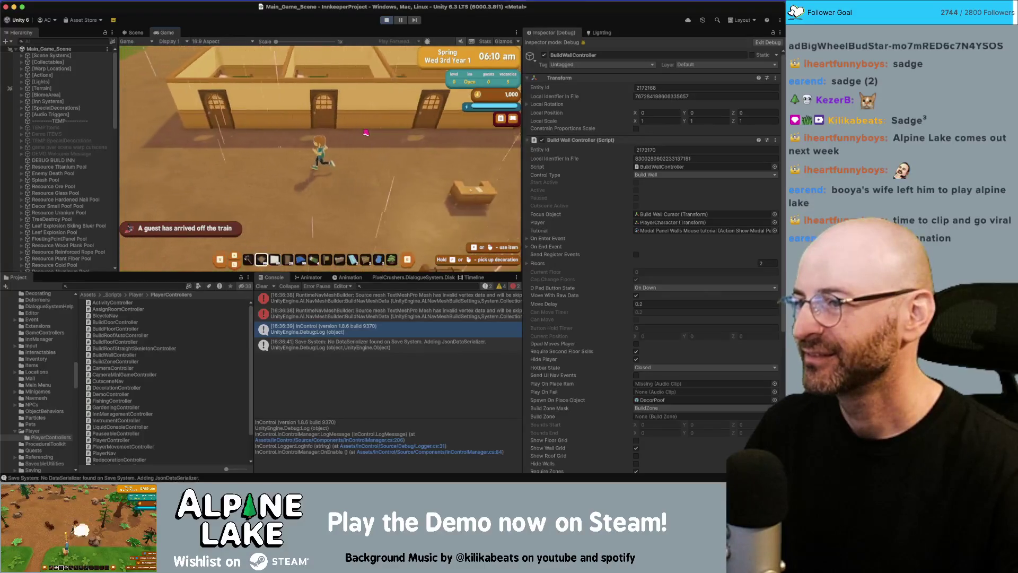
scroll(365, 132, up, 1)
key(d)
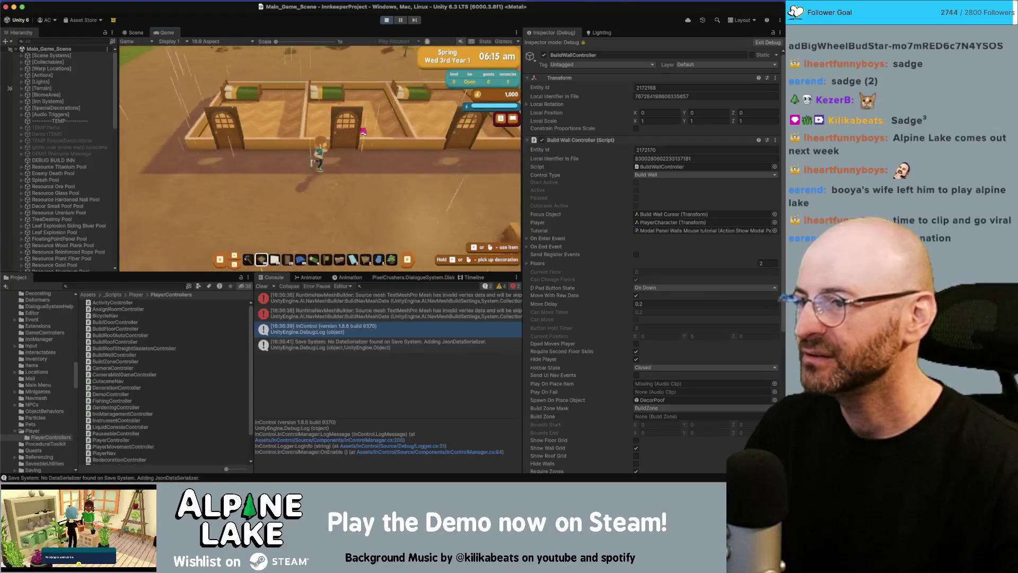
key(d)
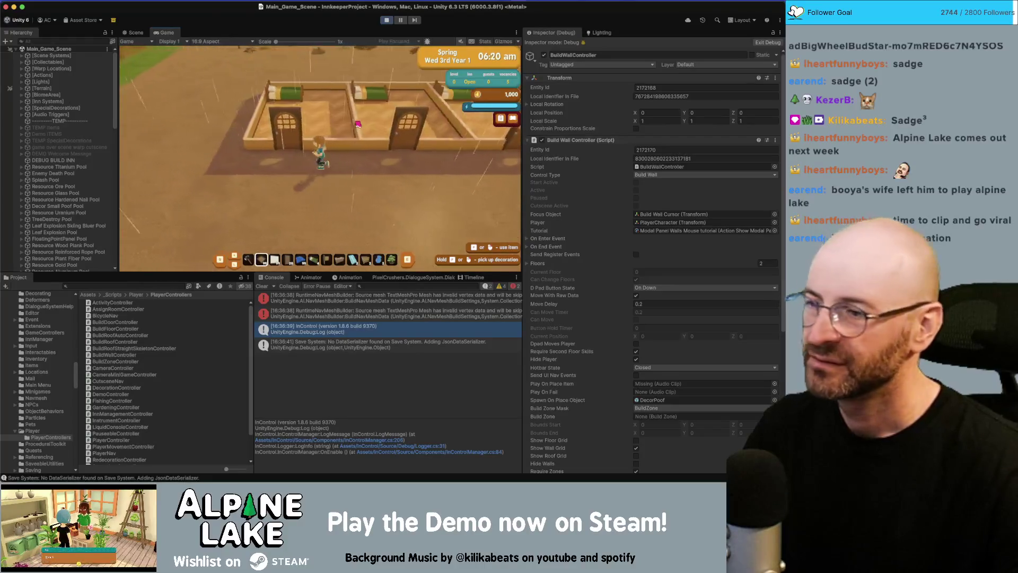
key(w)
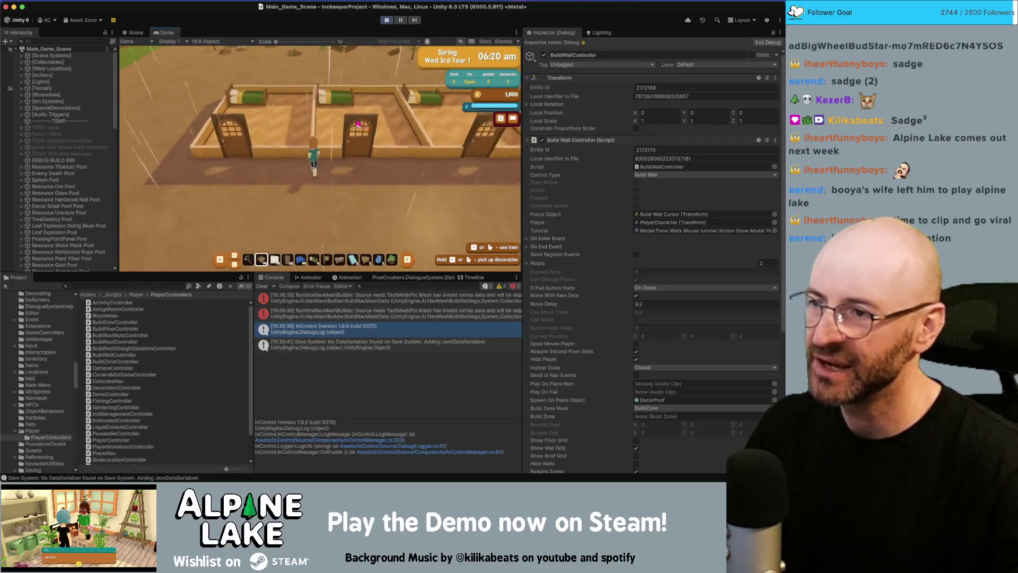
- Walk around the desk and through the bedroom doorways, then enter build mode with B
key(s)
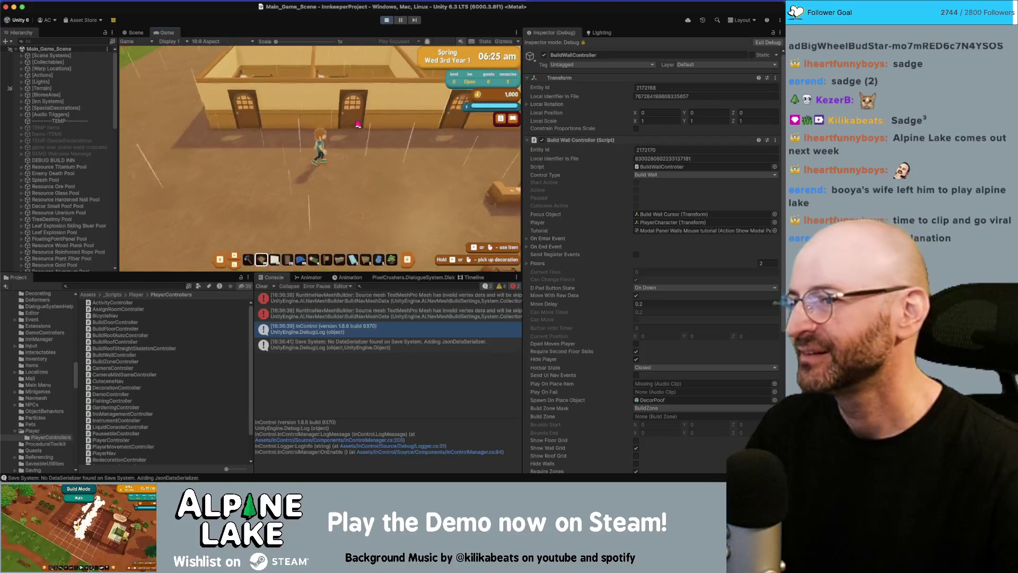
key(d)
key(a)
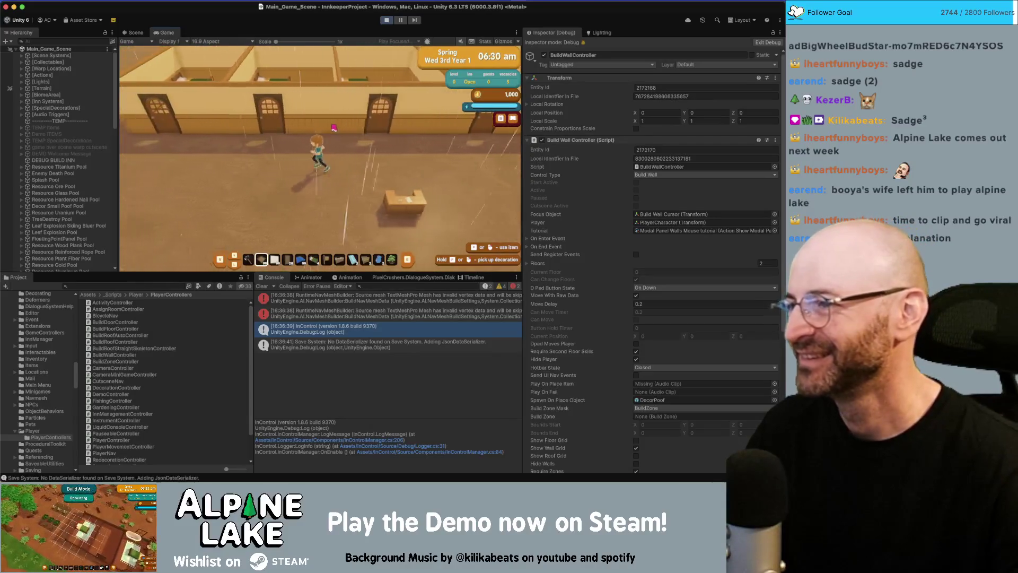
key(d)
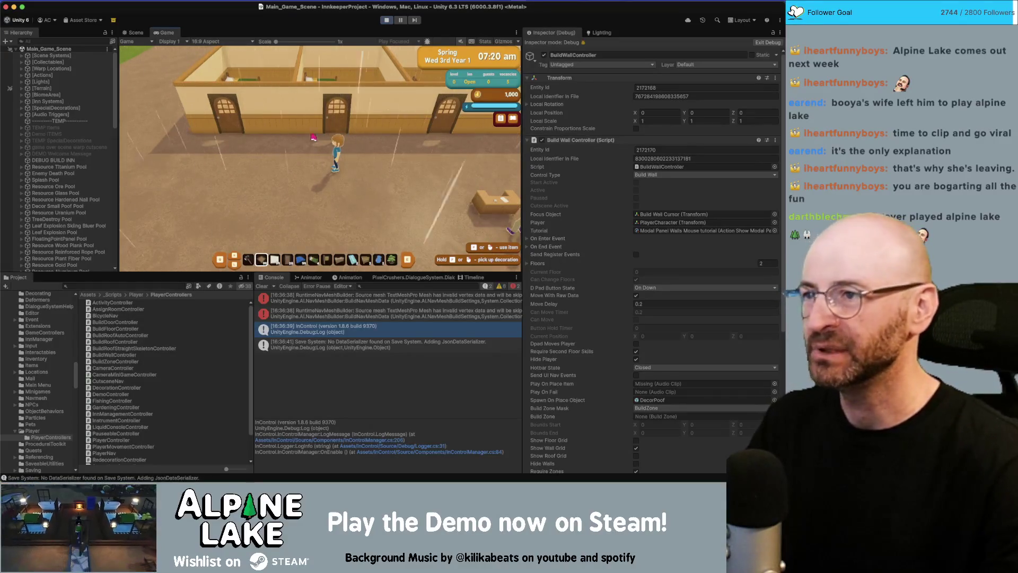
key(a)
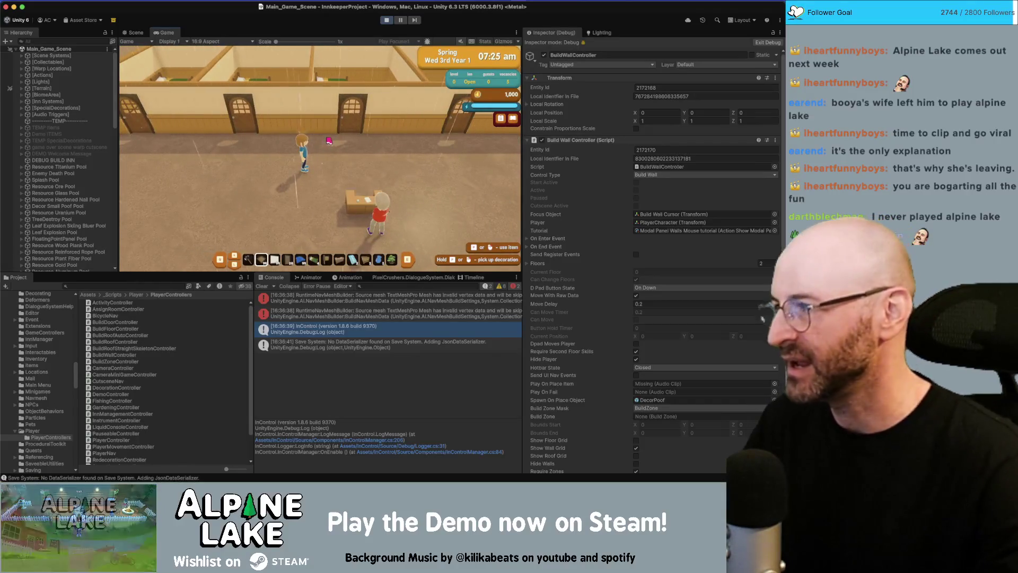
key(w)
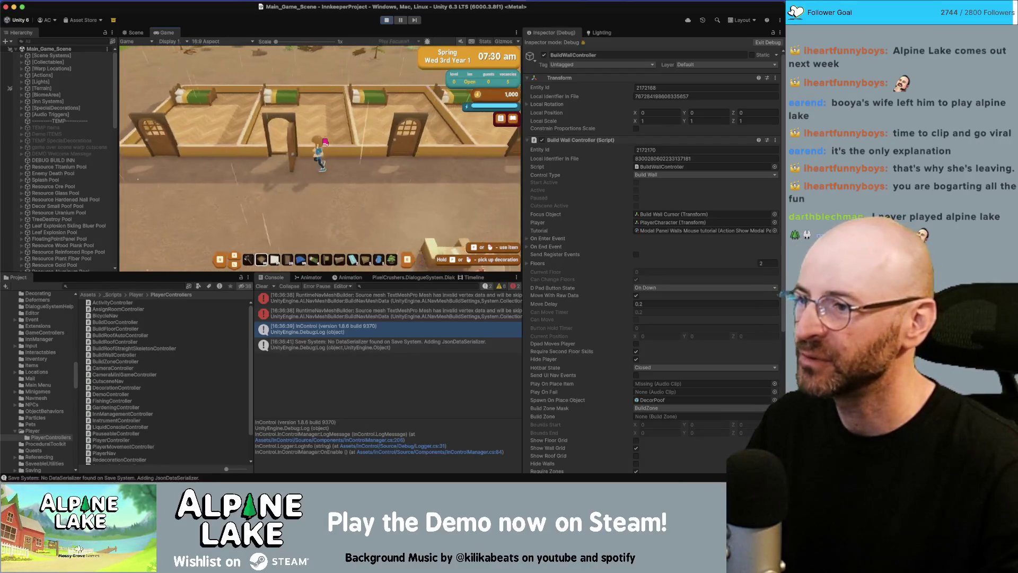
key(w)
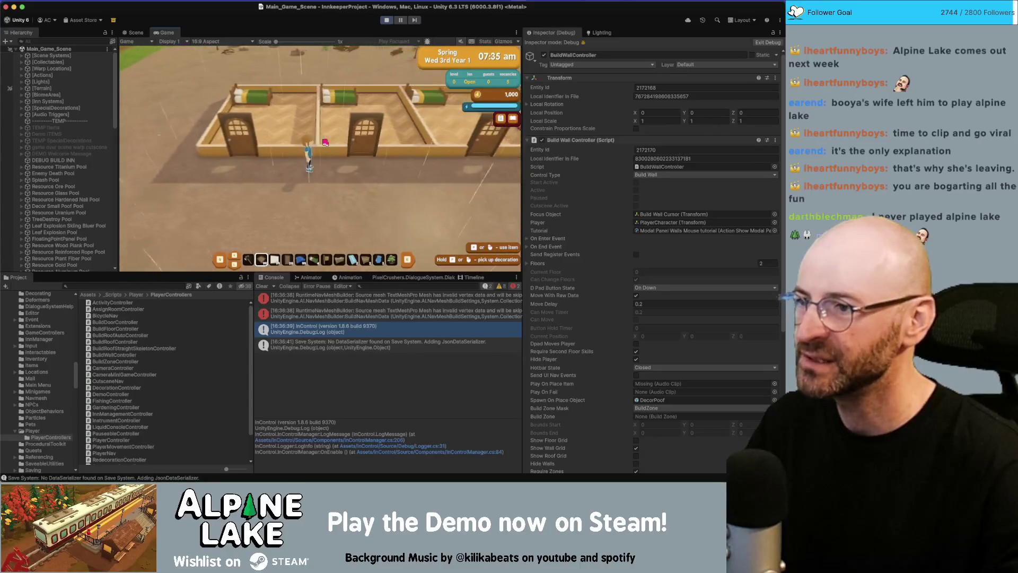
key(s)
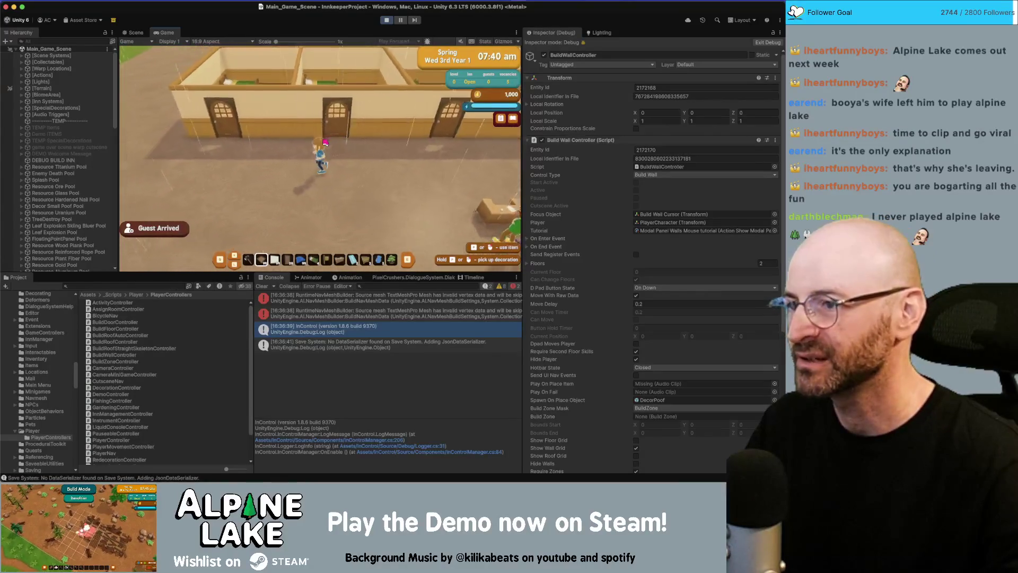
key(w)
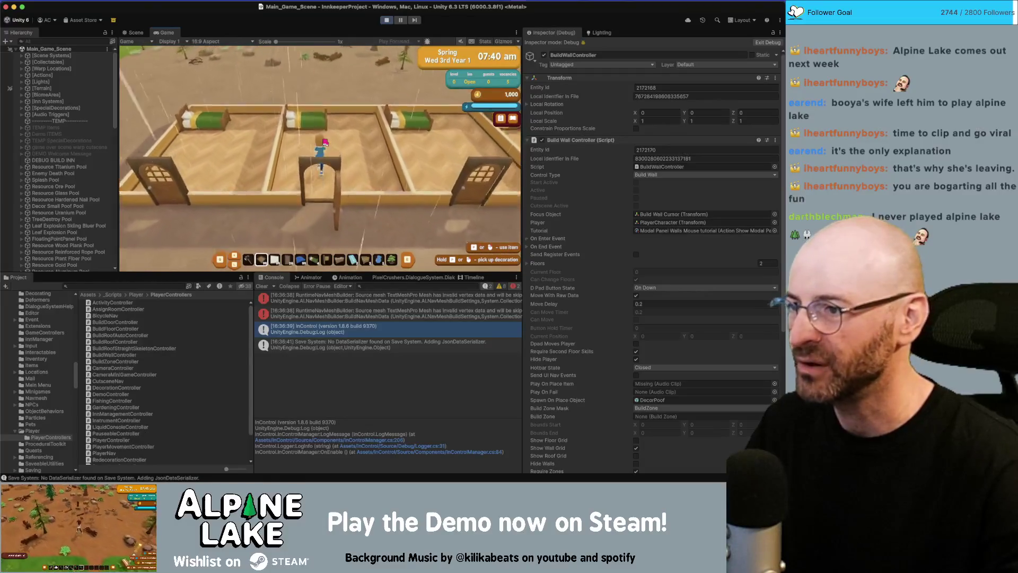
key(s)
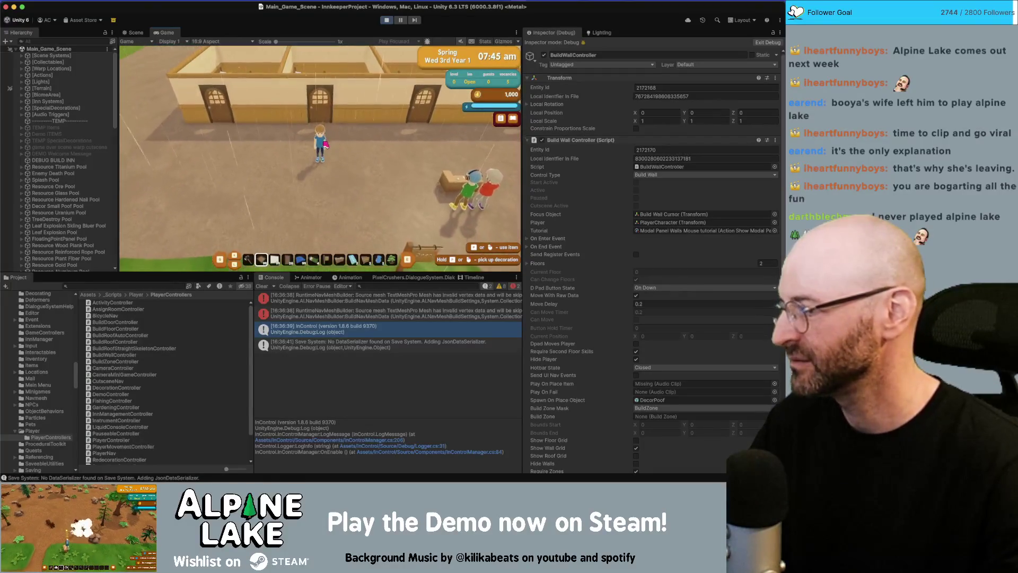
key(a)
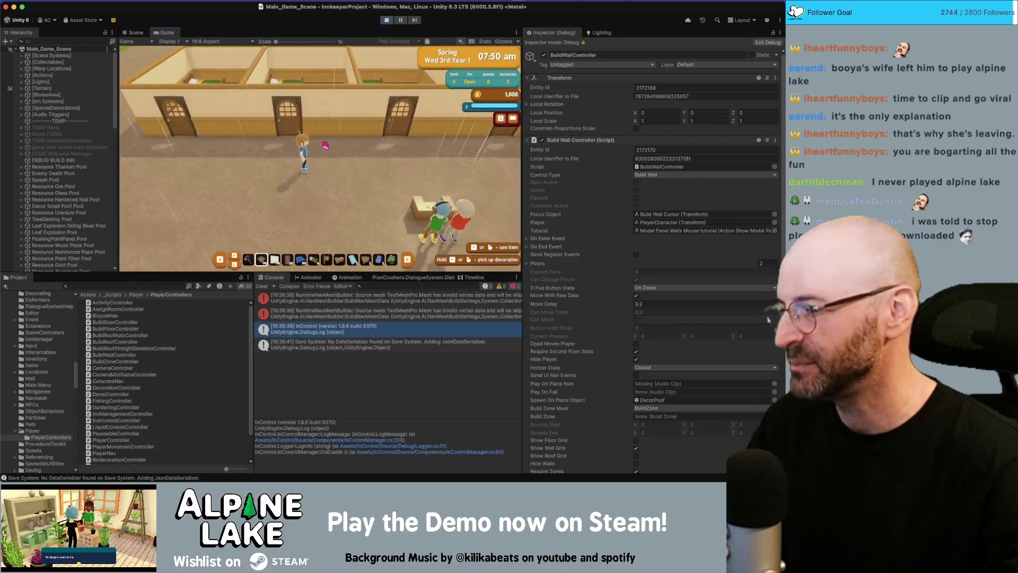
key(d)
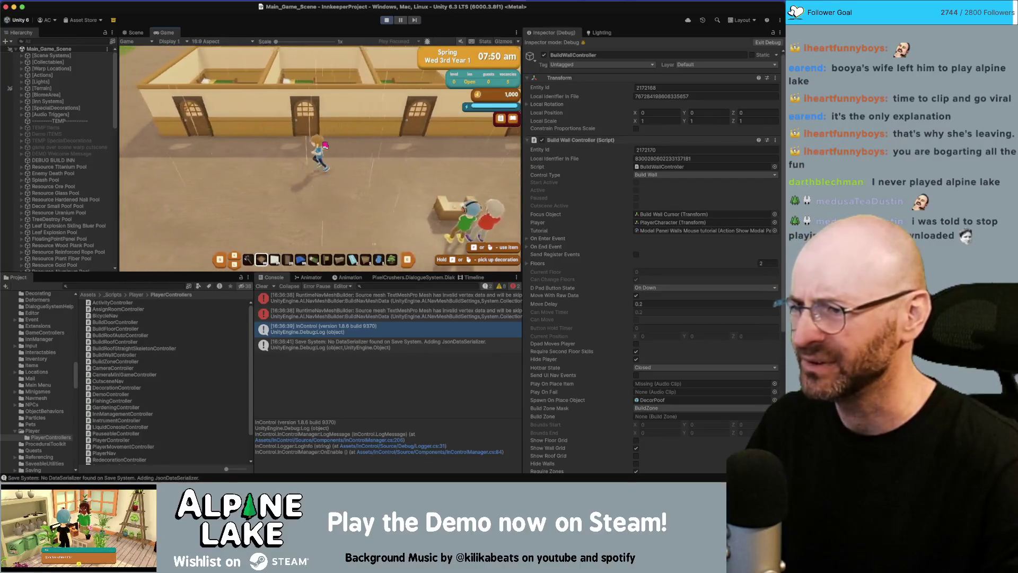
key(a)
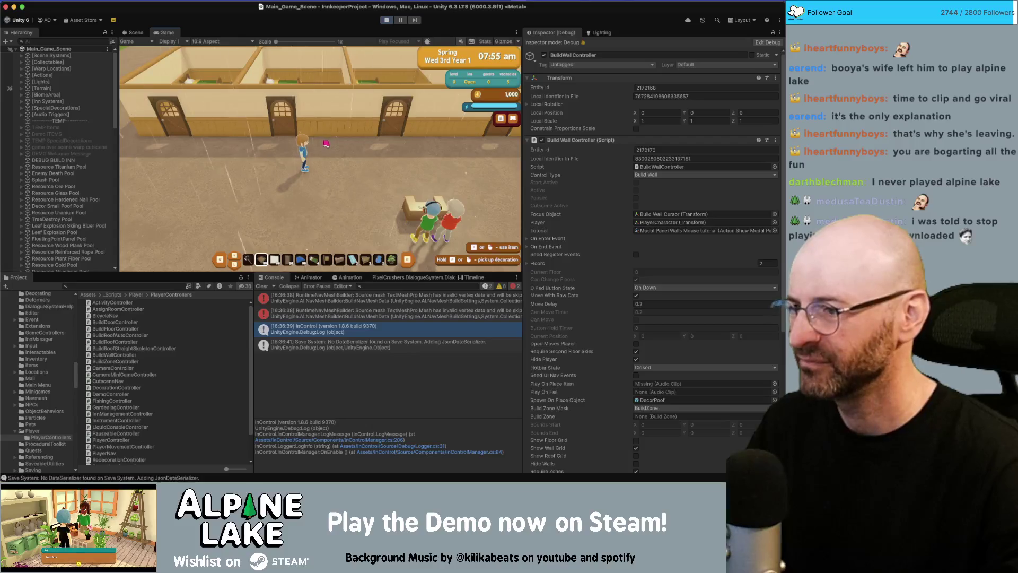
key(b)
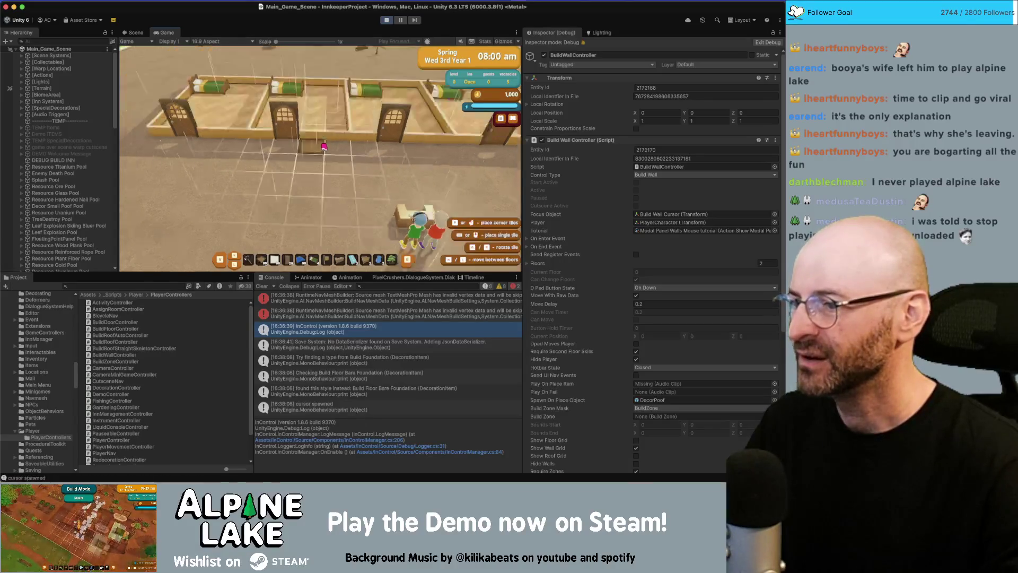
- Clear the console, switch to Walls, and open BuildModeMenuManager.cs:94 from the TrySwitchEvent trace
click(262, 285)
click(138, 183)
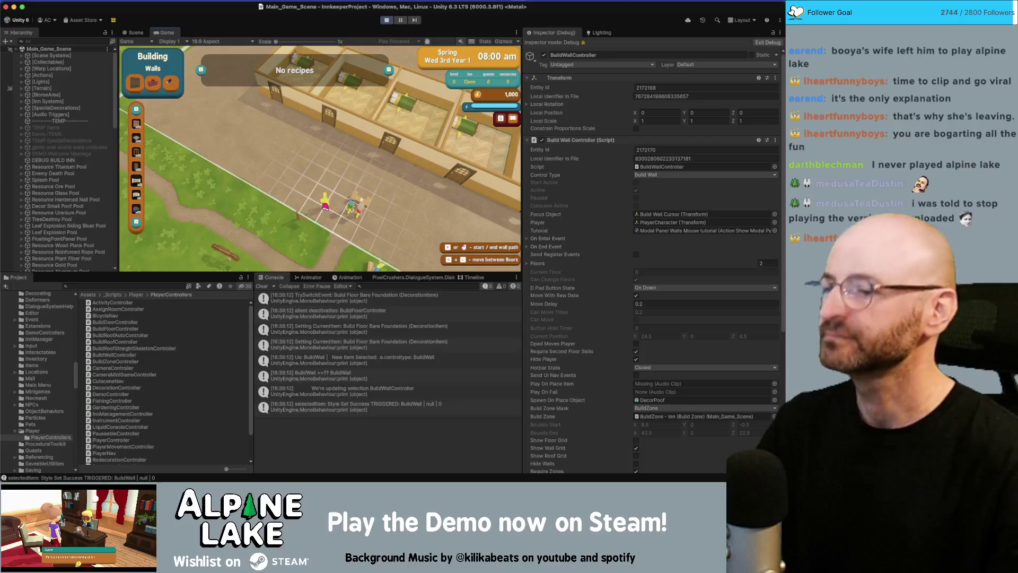
click(353, 300)
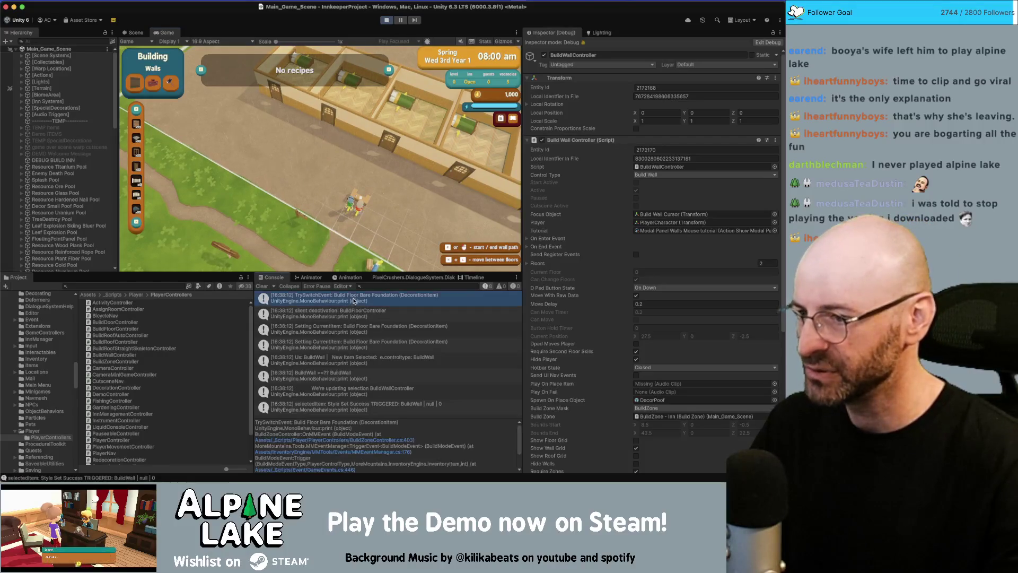
scroll(373, 444, down, 3)
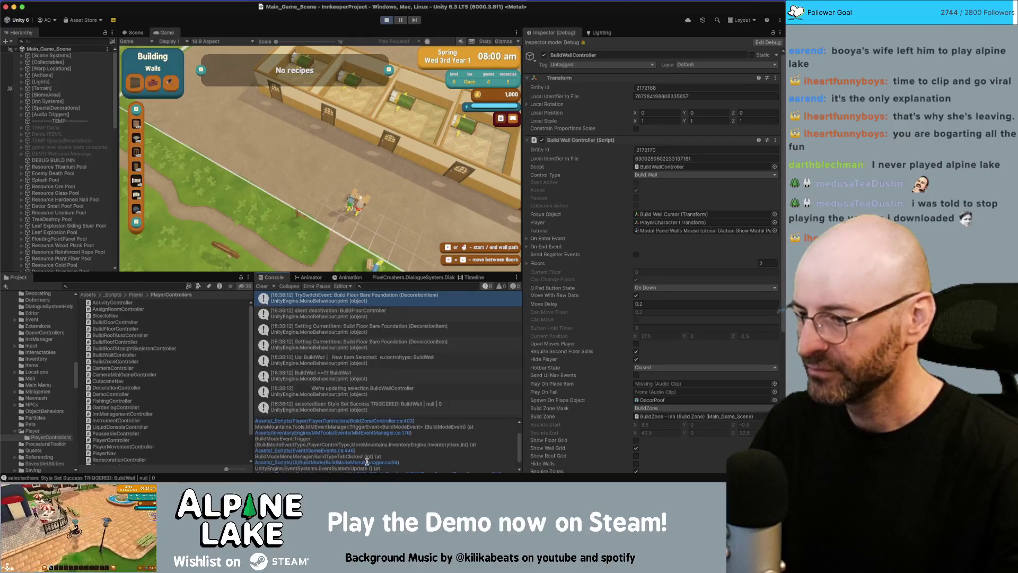
drag(255, 460, 362, 467)
click(362, 464)
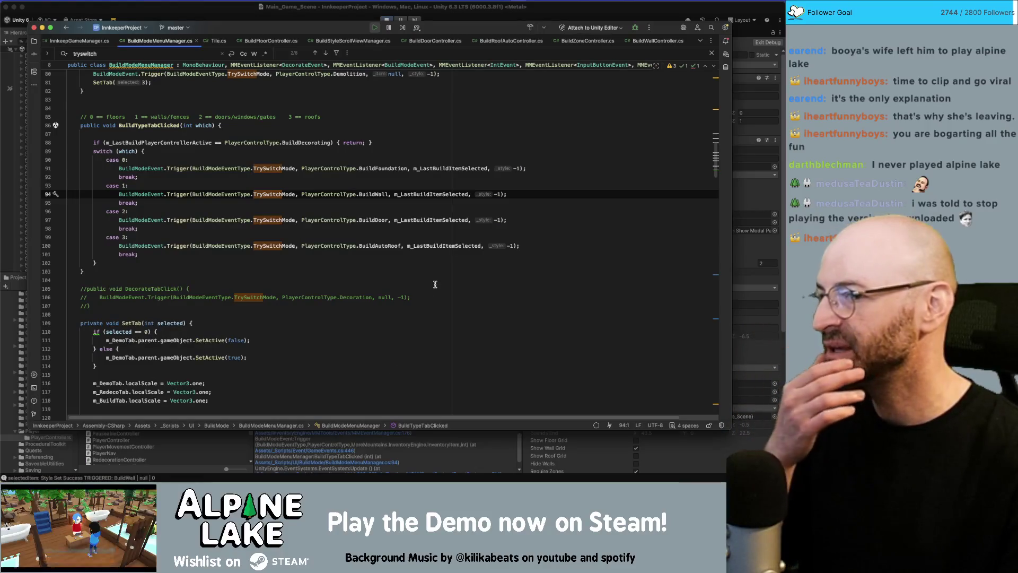
- Replace the m_LastBuildItemSelected argument on line 91 with null
double_click(434, 194)
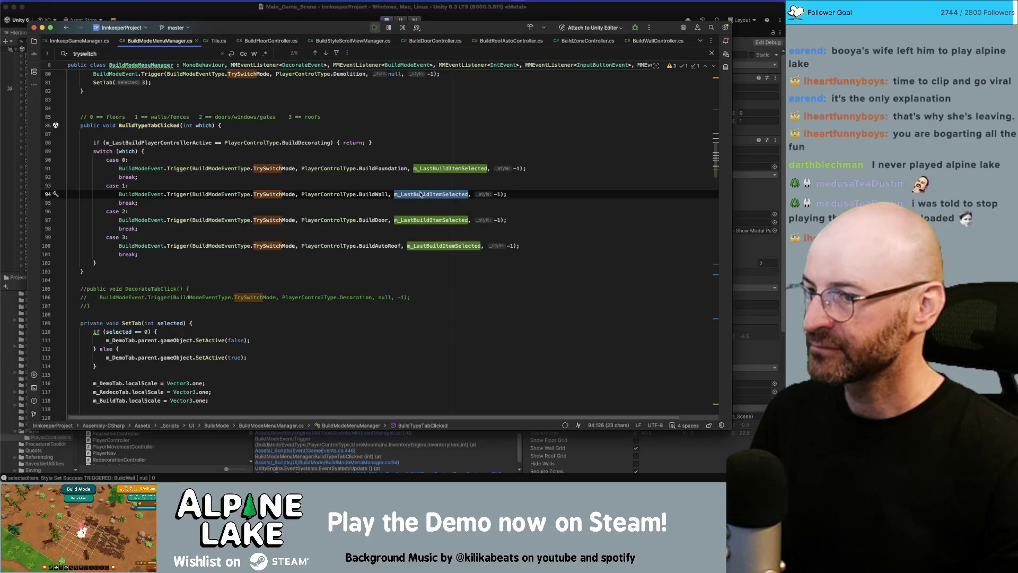
mouse_move(420, 194)
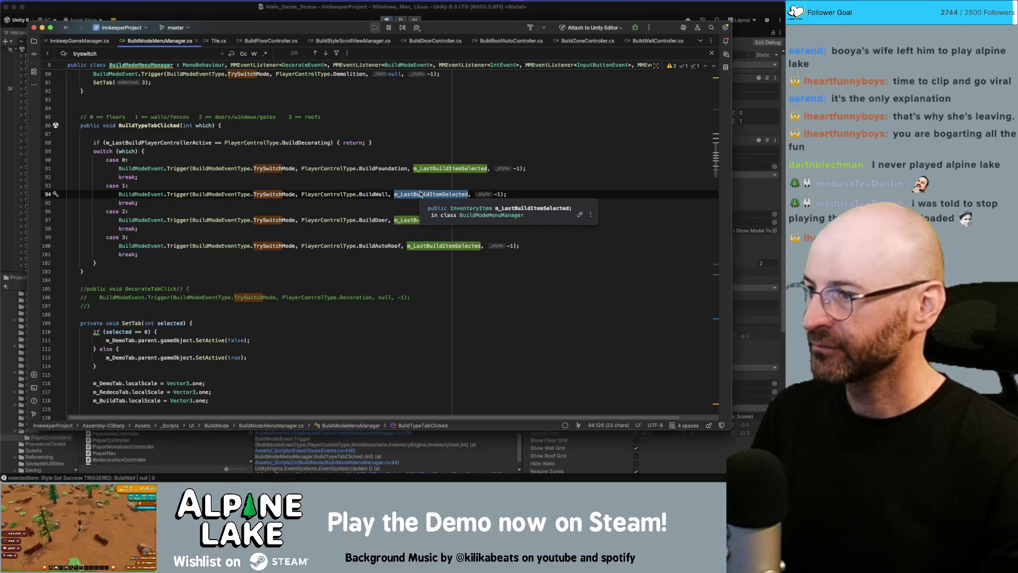
double_click(443, 169)
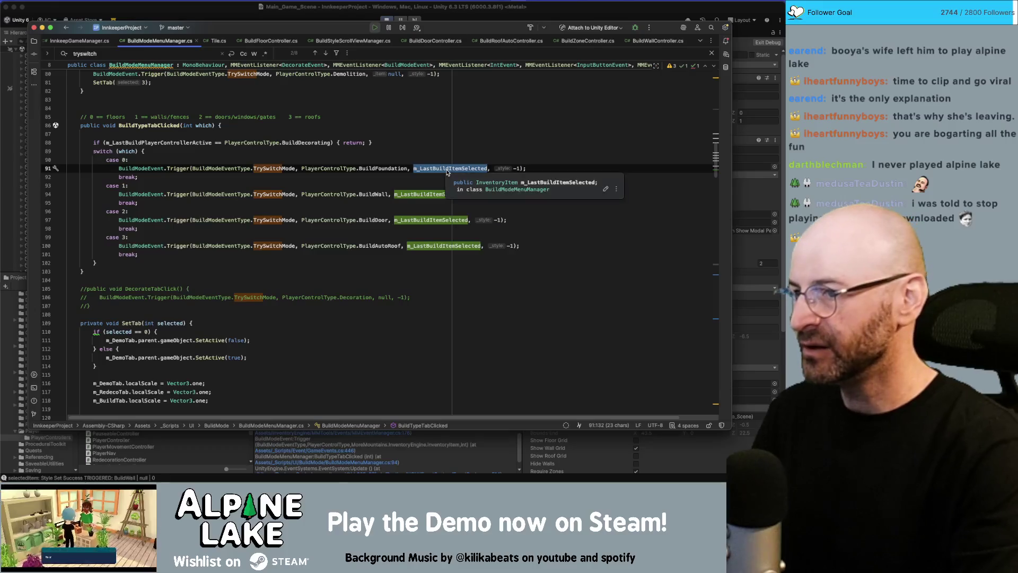
text(null)
key(Escape)
click(439, 168)
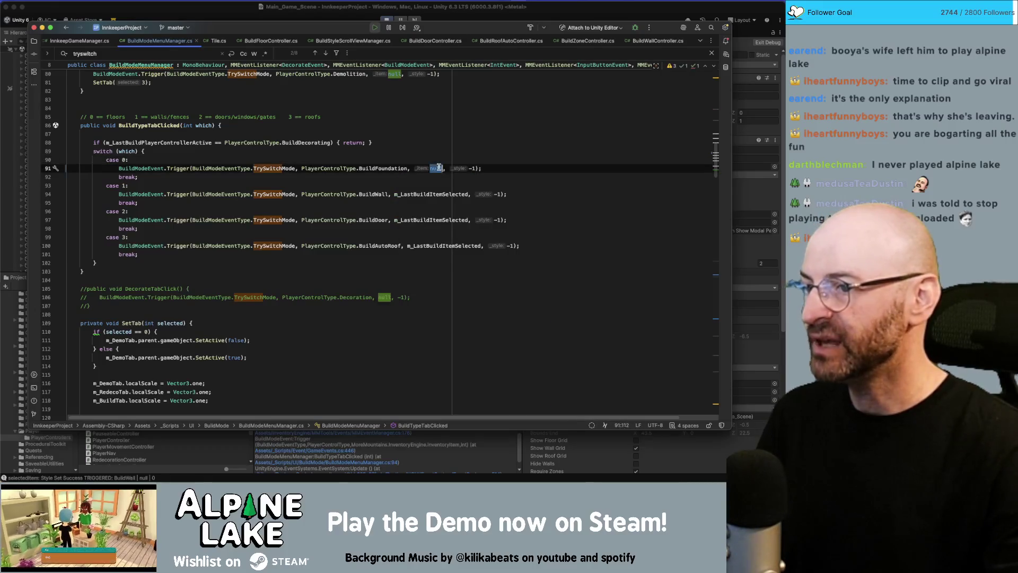
- Paste null over the same argument on lines 94, 97 and 100, then return to Unity
double_click(435, 194)
text(null)
double_click(429, 219)
text(null)
double_click(426, 245)
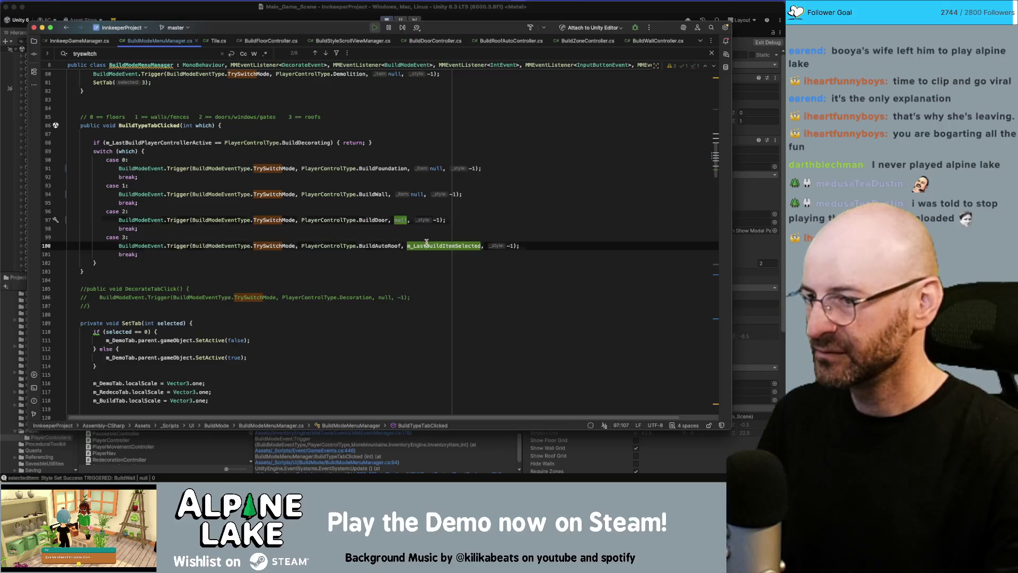
text(null)
click(360, 20)
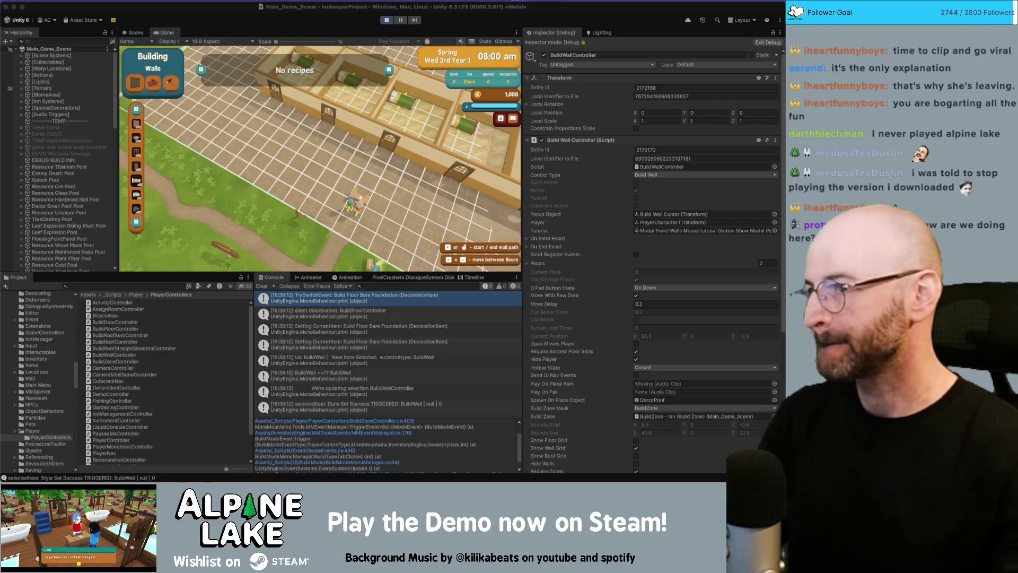
- Stop and restart Play mode so the null-argument edits recompile
click(386, 20)
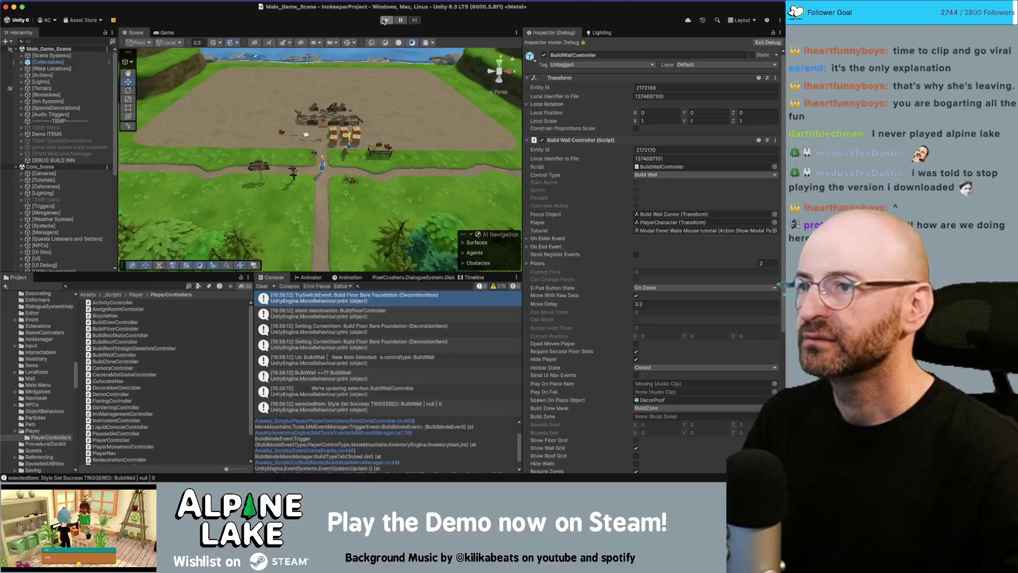
click(386, 20)
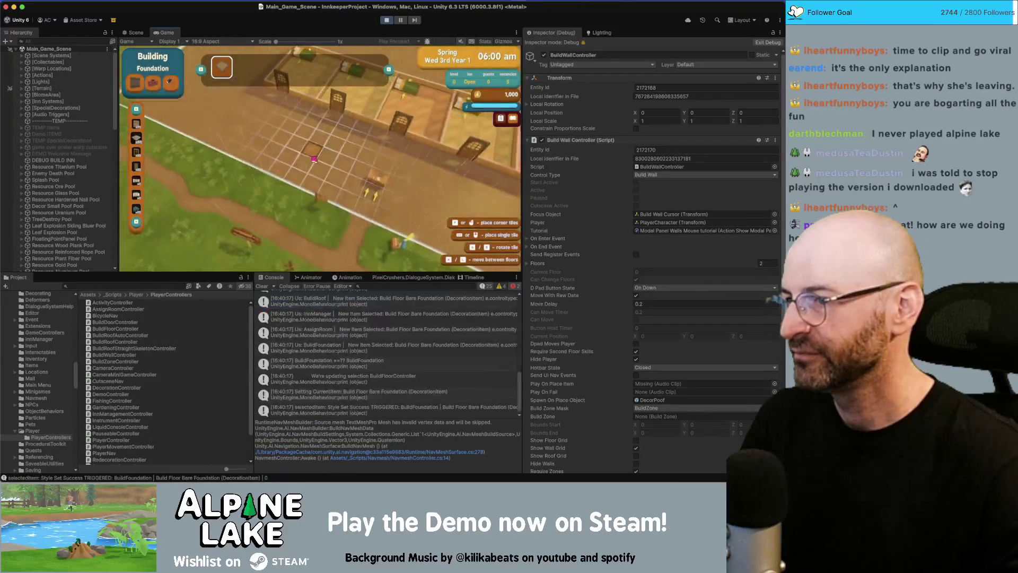
- Switch the build menu to Walls then Doors, try the door styles, back out, and stop the game
click(139, 181)
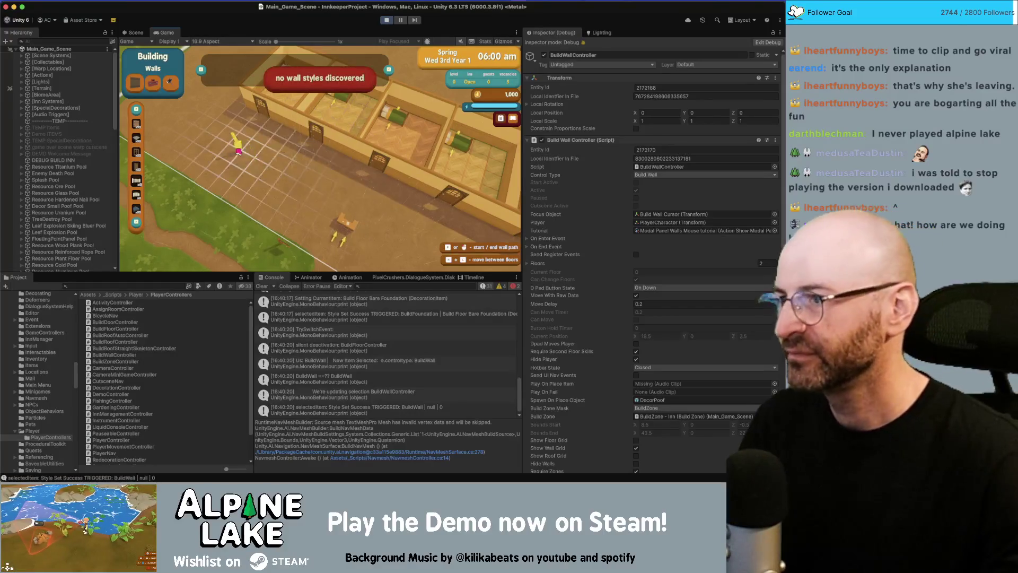
click(139, 195)
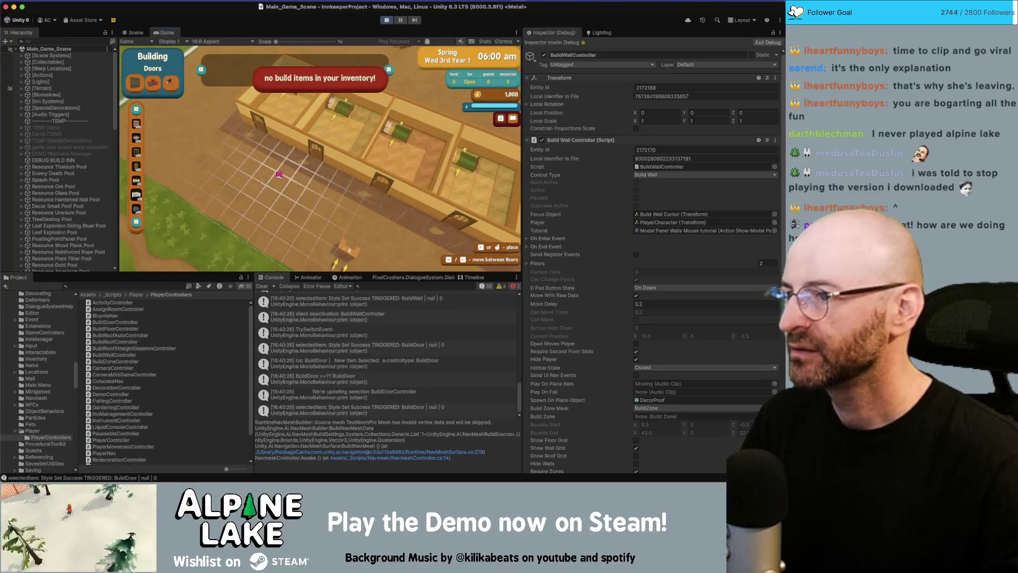
click(379, 202)
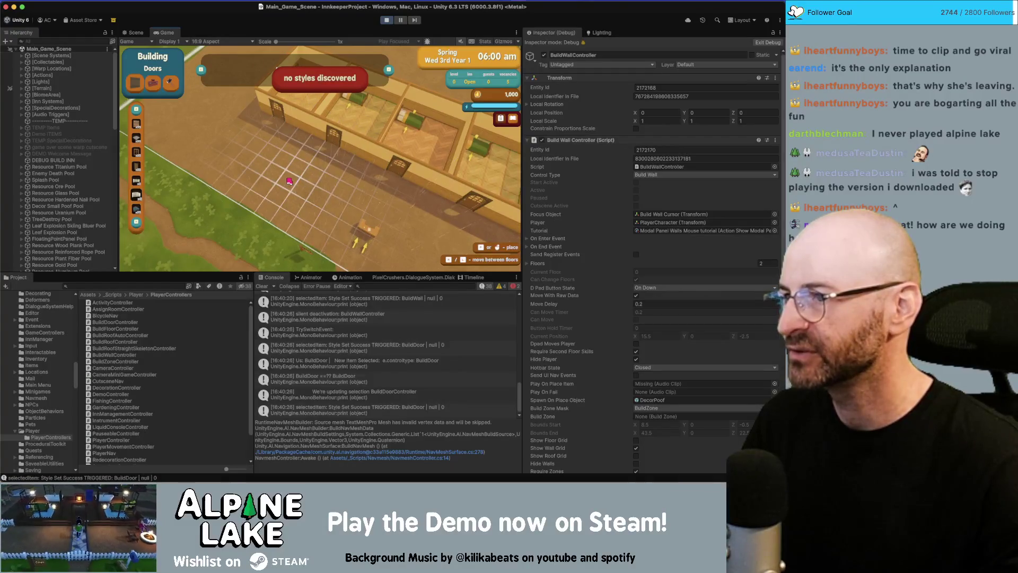
right_click(291, 192)
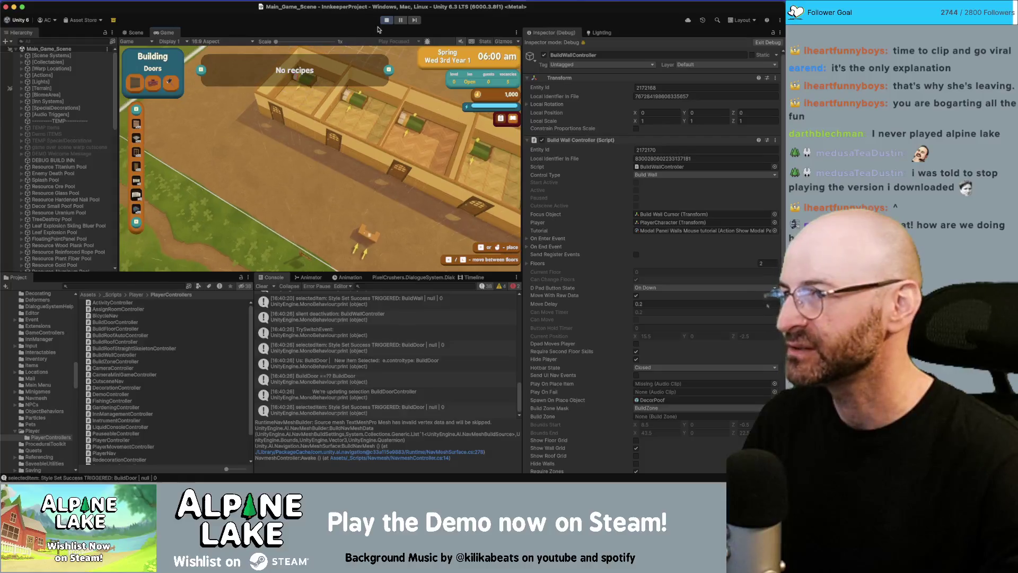
click(387, 21)
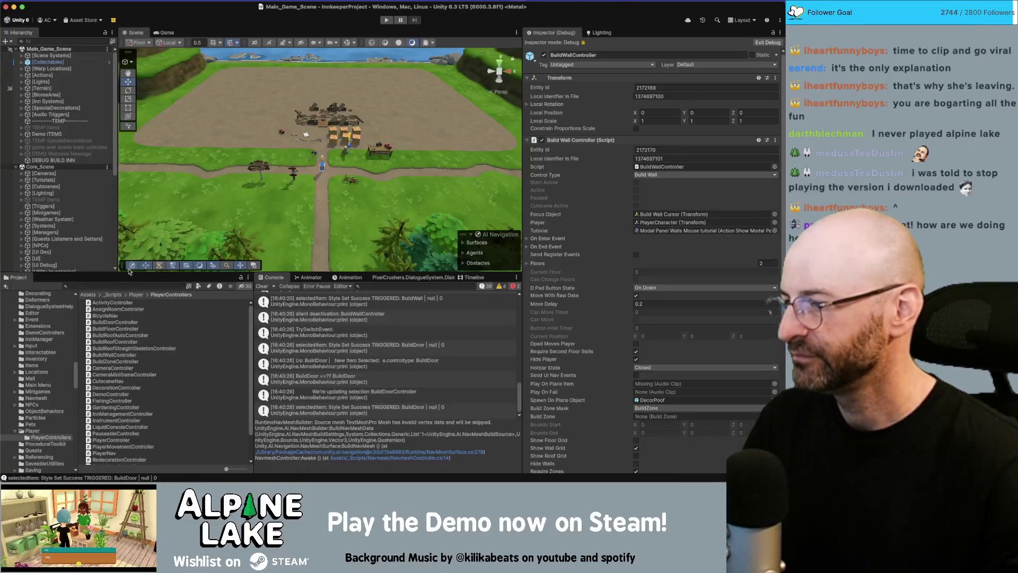
- Expand the [UI] branch, select Wall Redecoration Panel, and open the Redecoration Panel prefab
scroll(86, 231, down, 5)
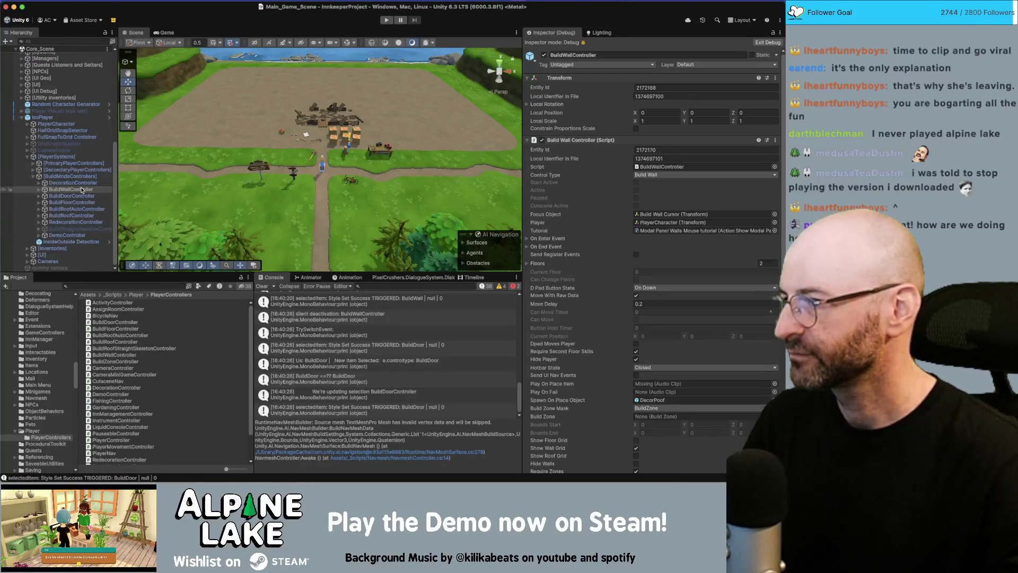
click(64, 183)
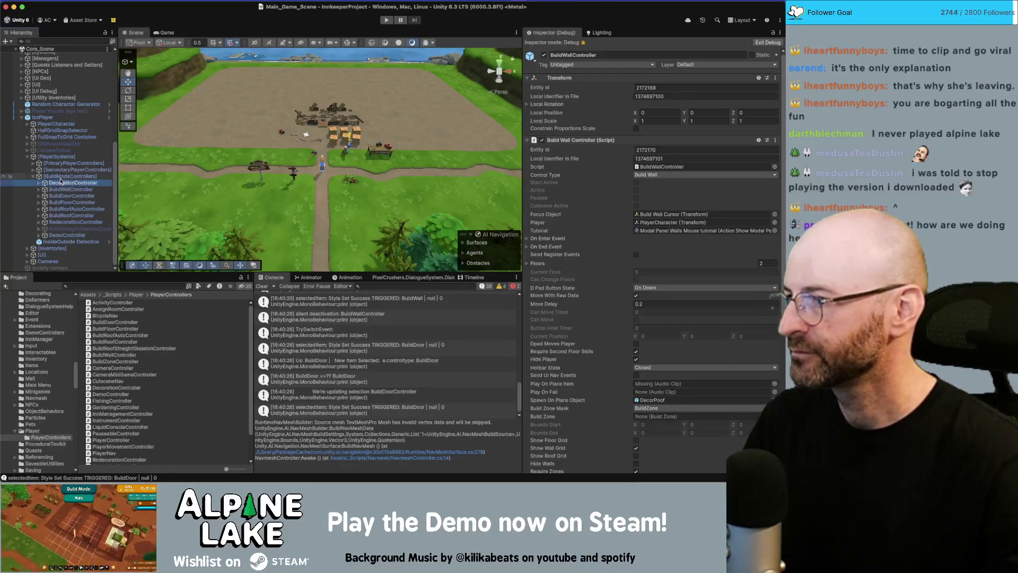
click(22, 86)
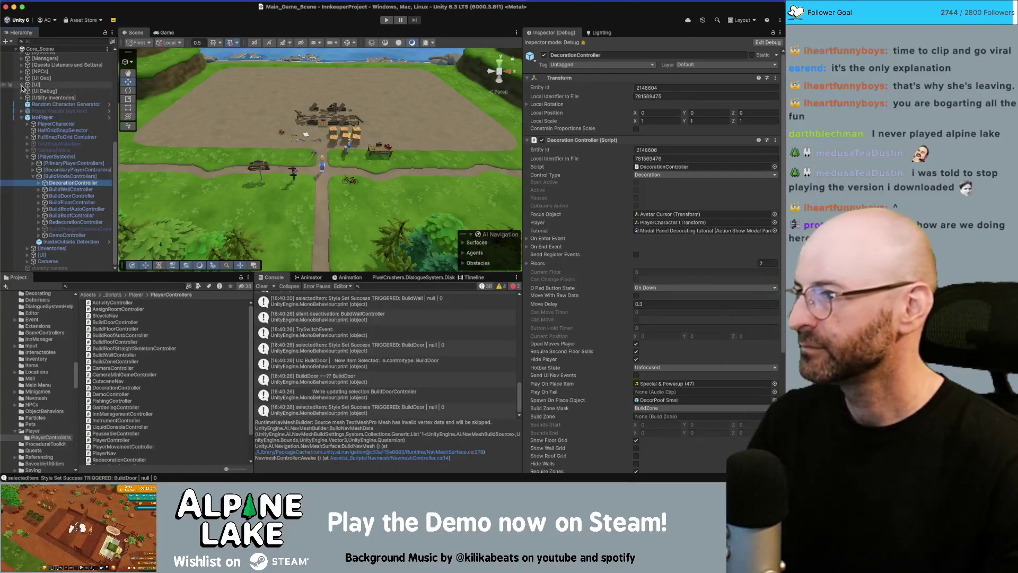
scroll(65, 184, down, 5)
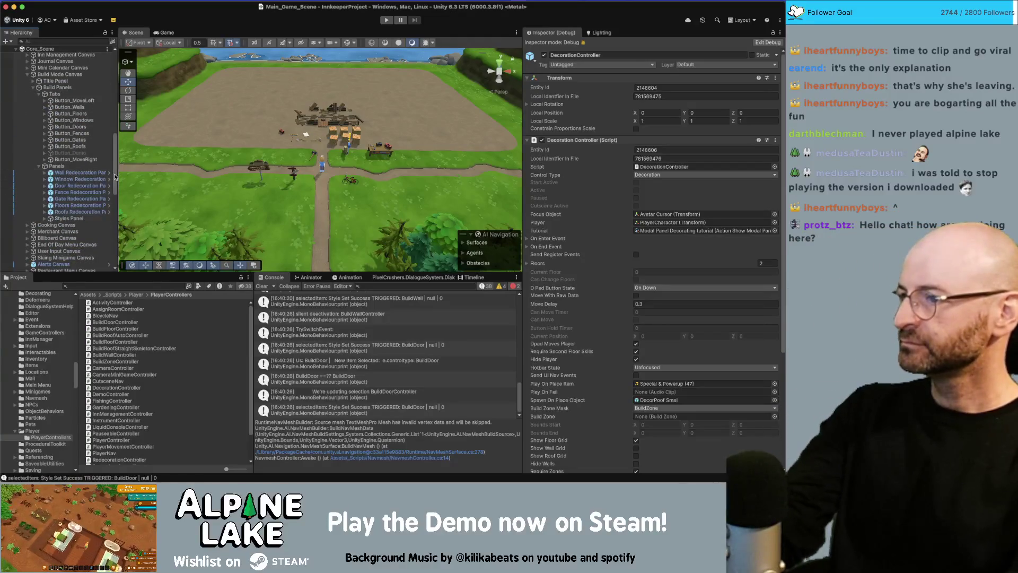
click(46, 174)
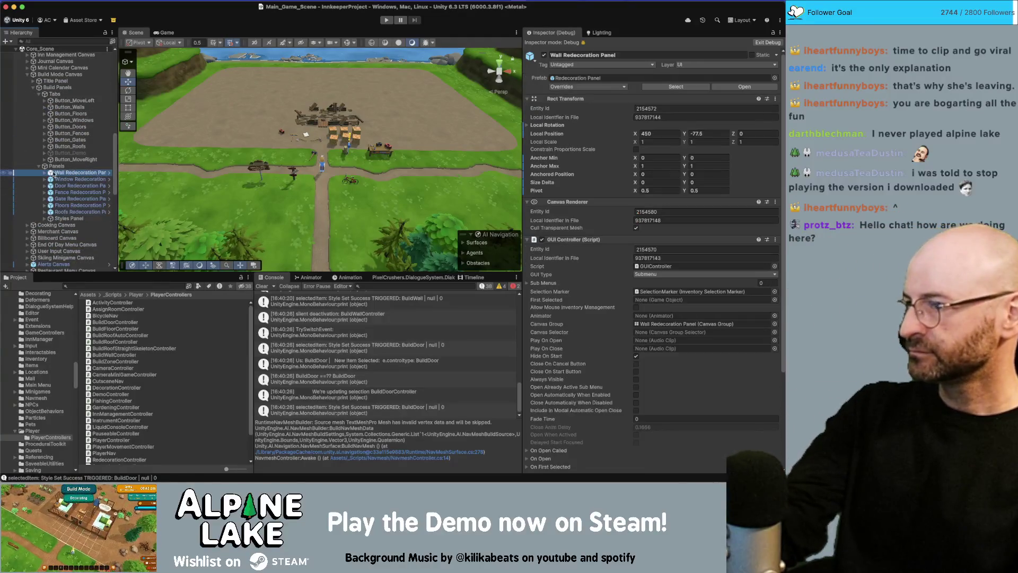
click(109, 172)
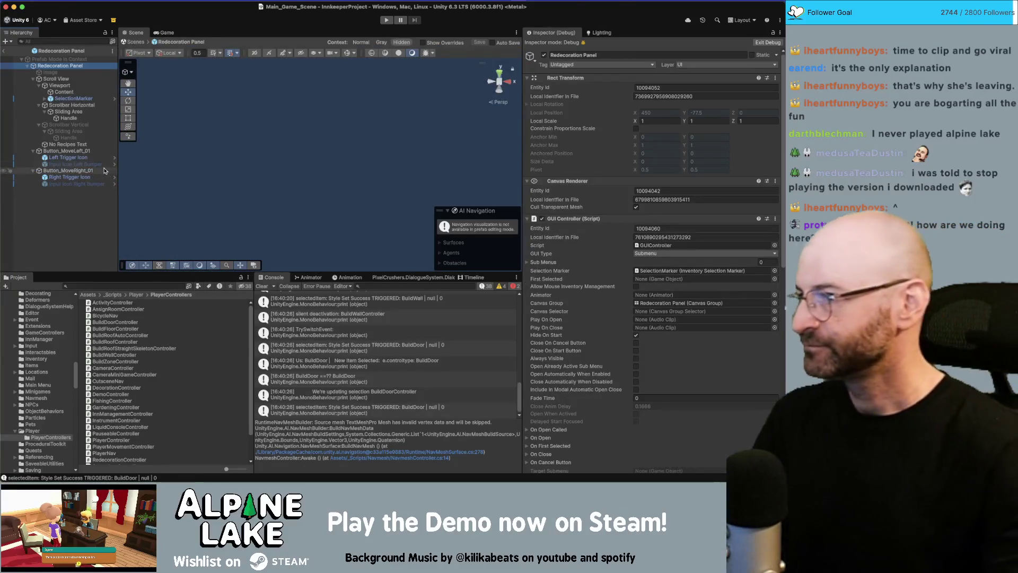
- Rename the No Recipes Text object to 'No styles Text'
click(80, 144)
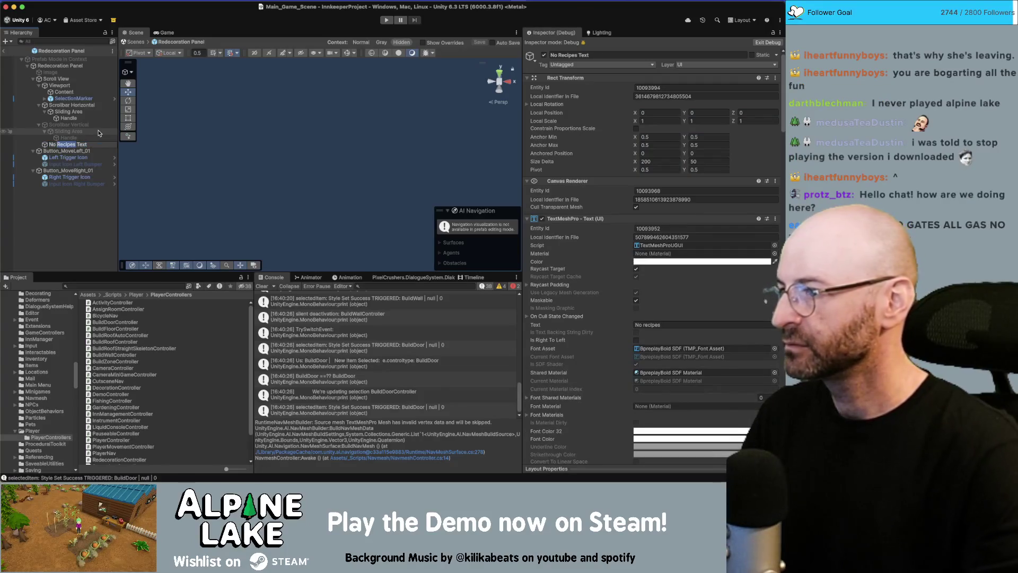
key(alt+shift+Right)
text(styles)
key(Return)
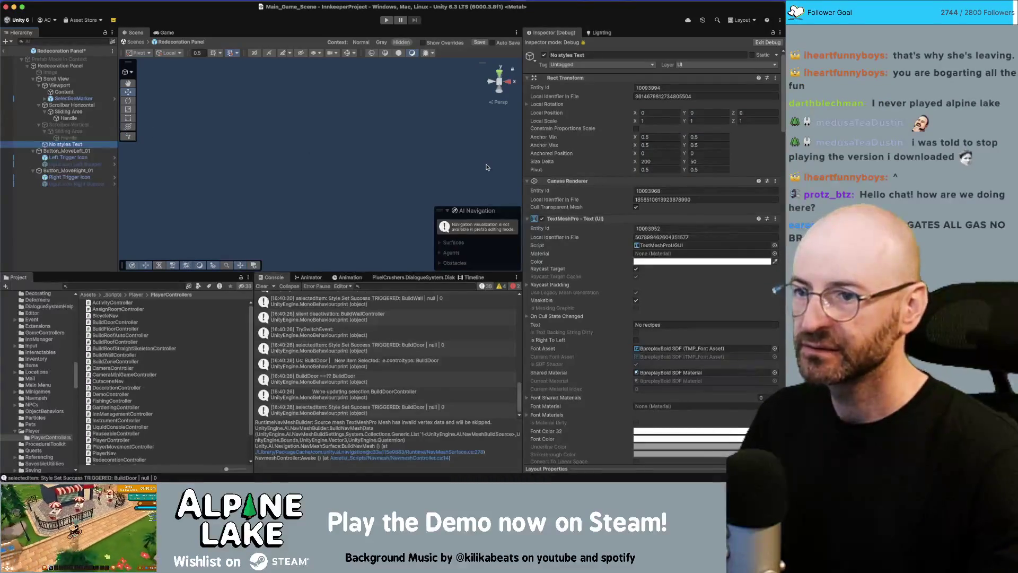
- Centre-align the label and widen its Rect Transform to a width of 706
click(770, 42)
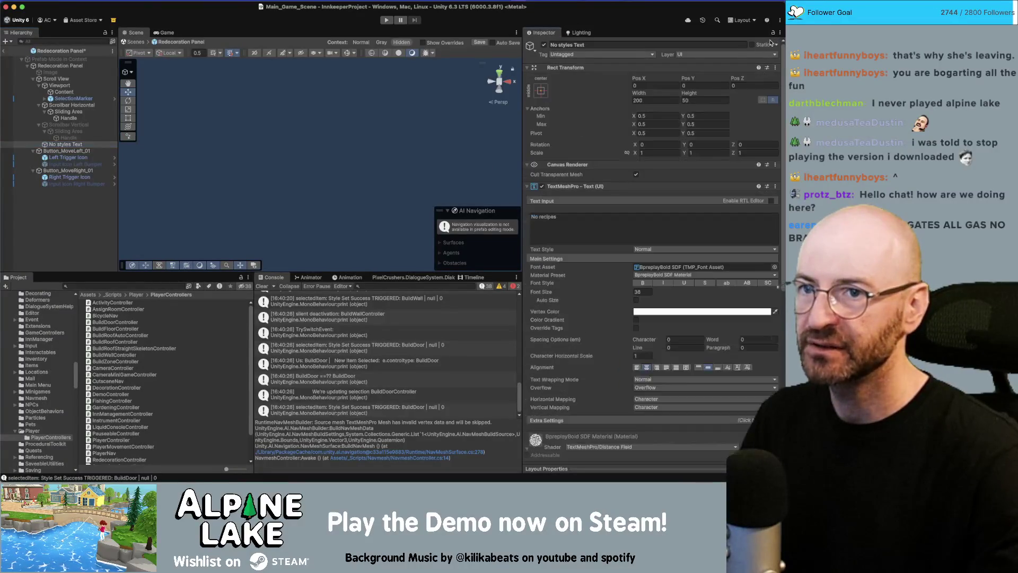
key(f)
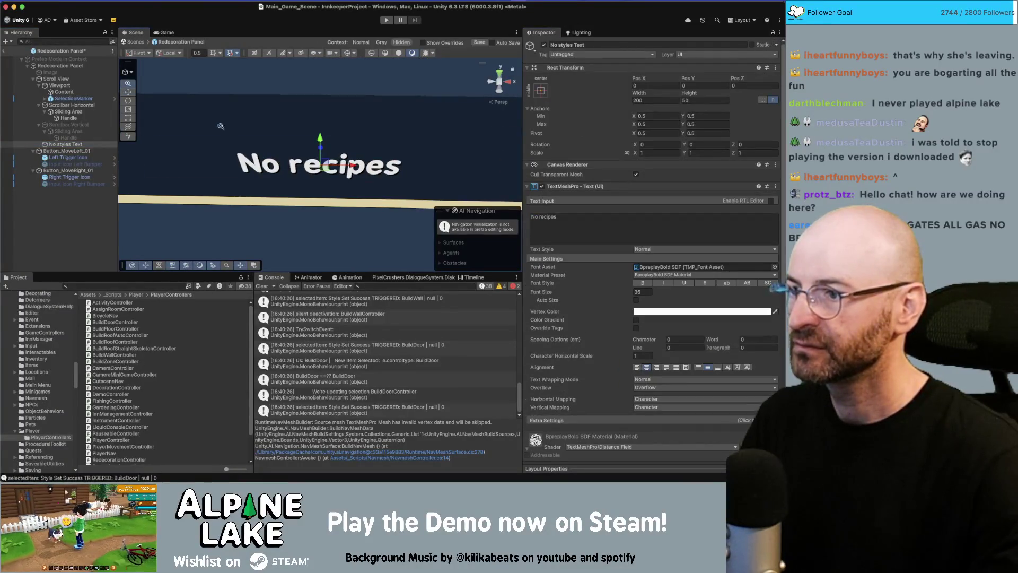
scroll(221, 126, down, 5)
scroll(284, 122, down, 3)
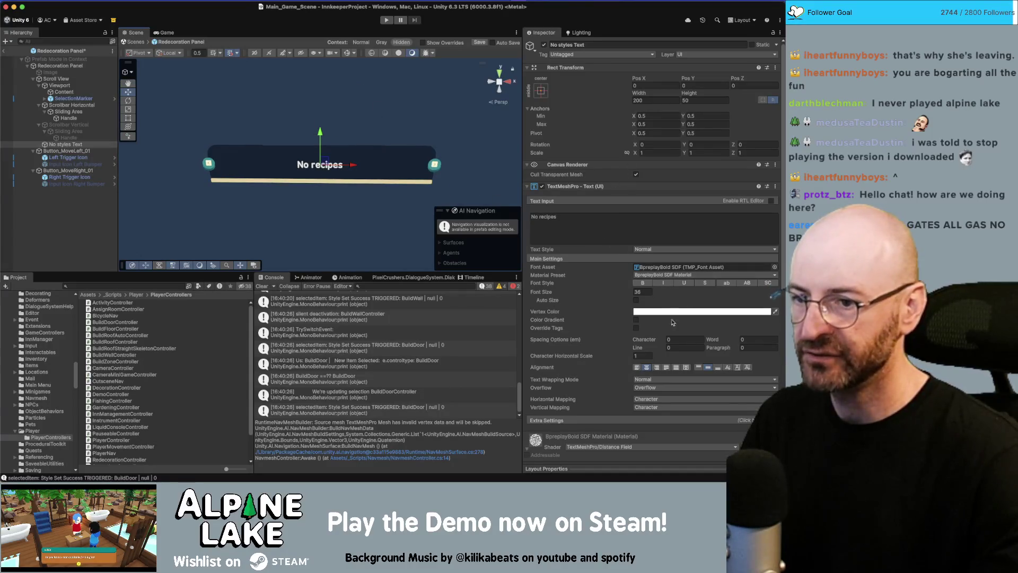
click(637, 368)
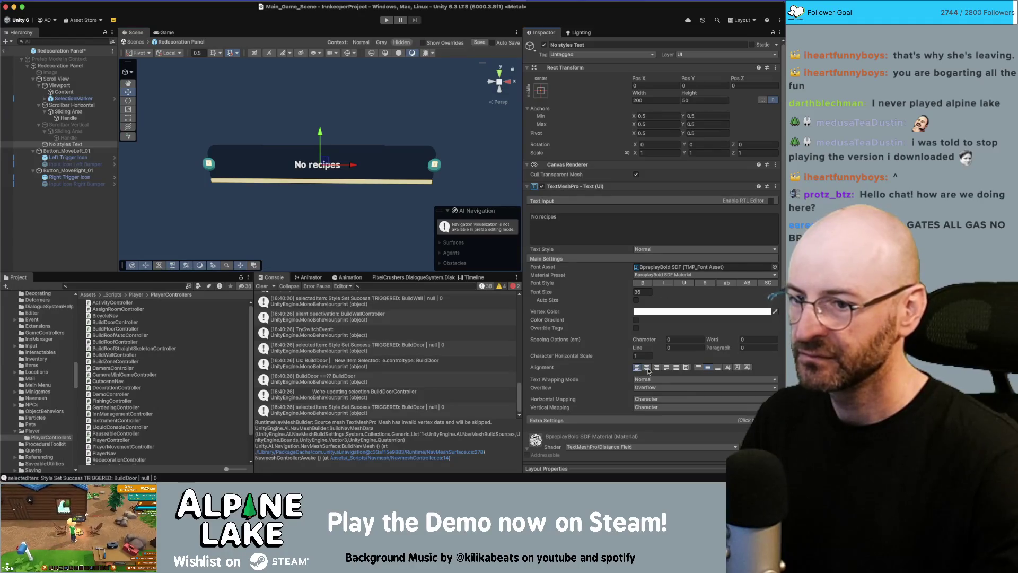
click(647, 369)
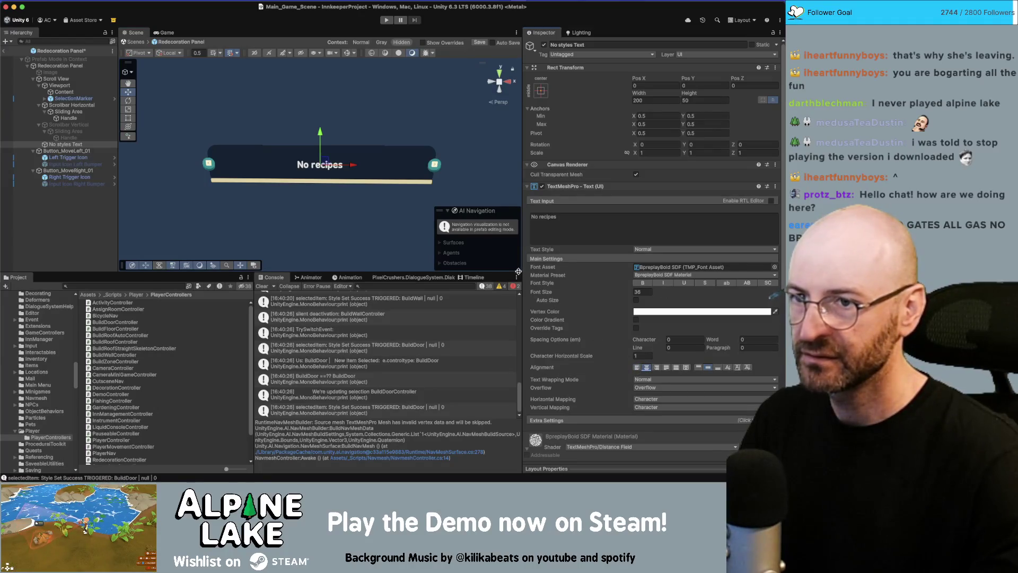
drag(638, 92, 646, 93)
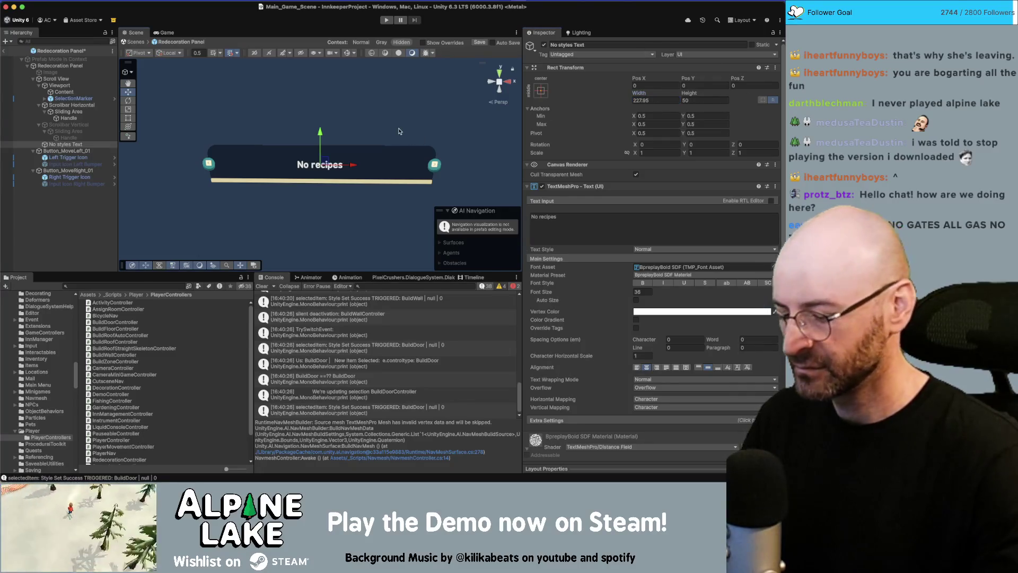
right_click(412, 139)
click(401, 116)
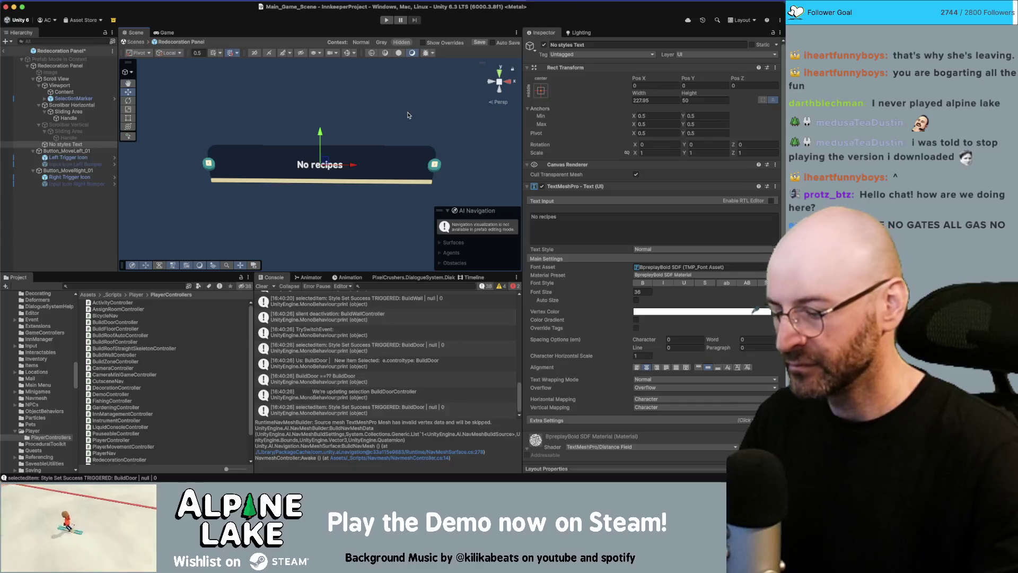
mouse_move(403, 115)
mouse_down()
mouse_move(426, 119)
mouse_move(414, 119)
mouse_up()
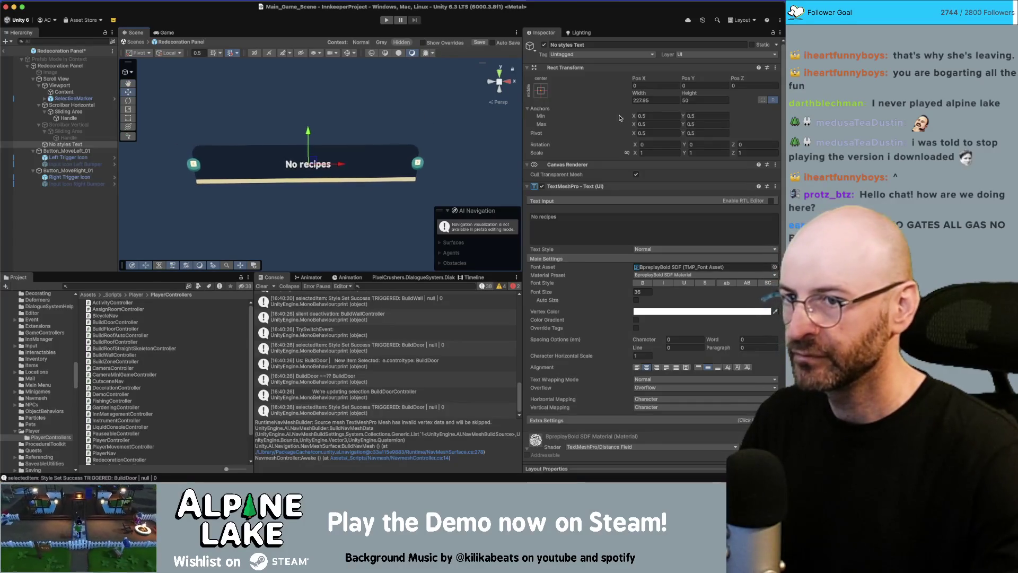
drag(630, 92, 704, 94)
drag(772, 125, 780, 126)
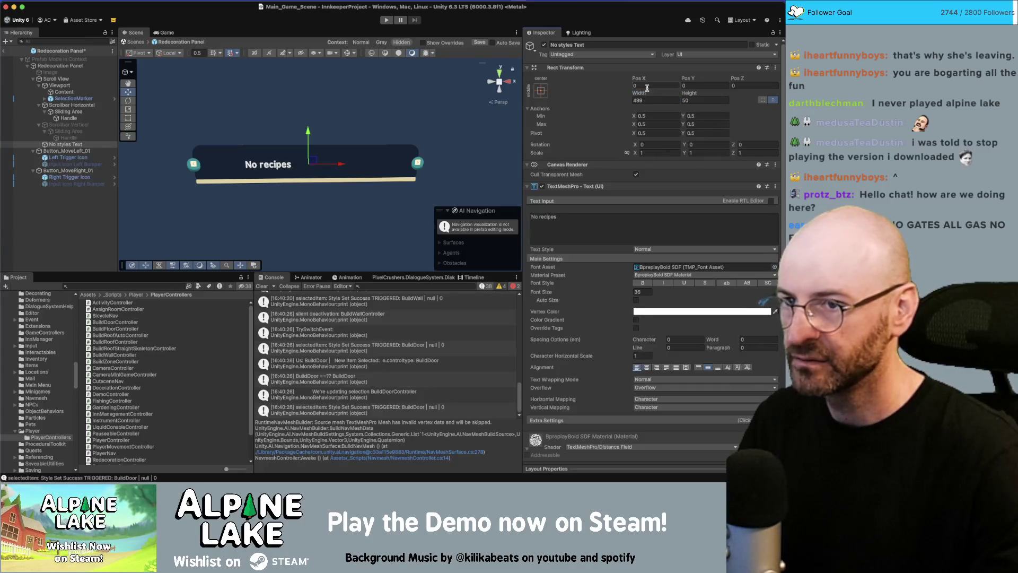
drag(638, 93, 768, 96)
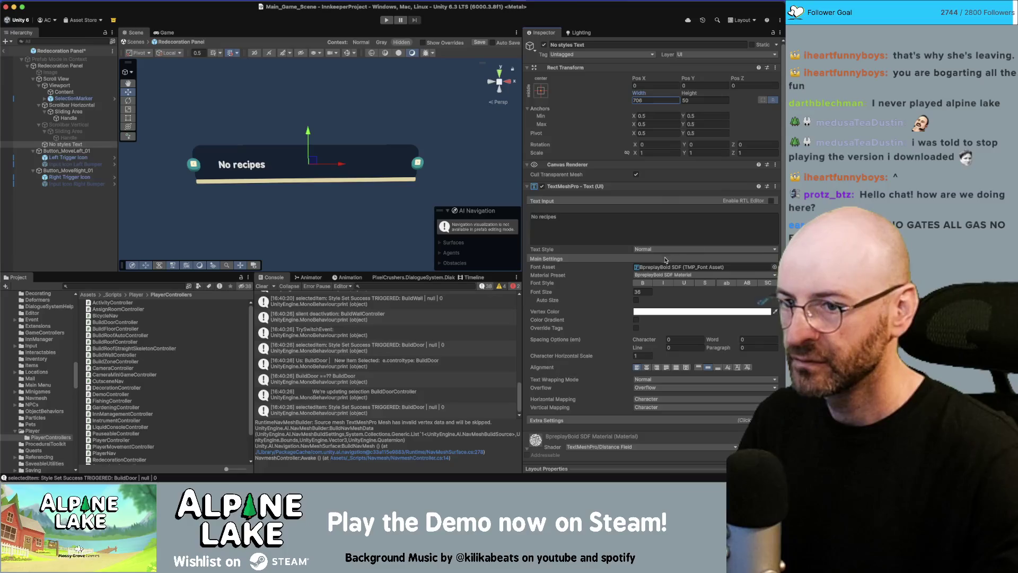
- Set the label's font size to 45 and its text to 'No Styles Discovered'
click(630, 291)
text(45)
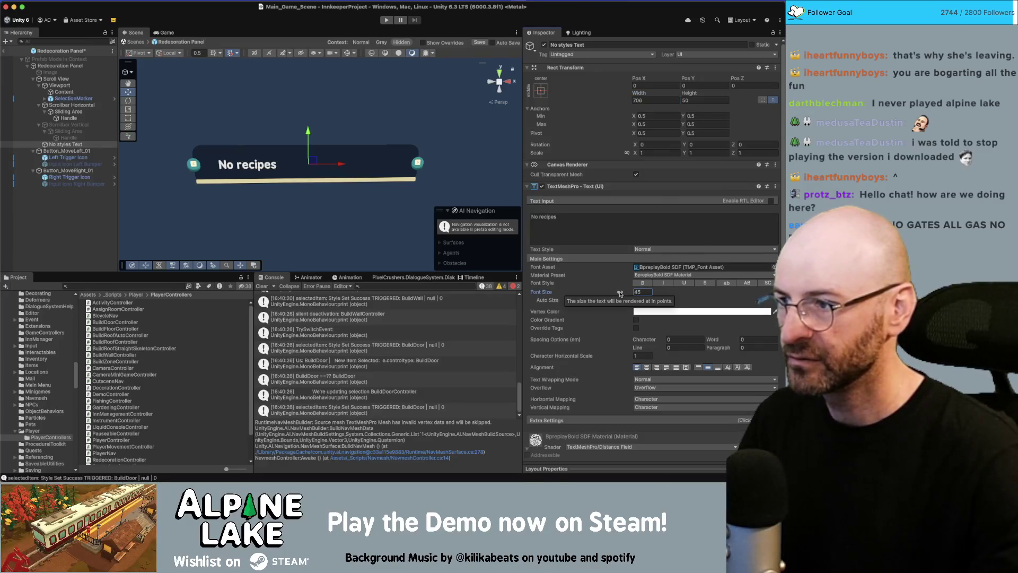
click(603, 213)
key(BackSpace)
key(BackSpace)
key(BackSpace)
text(S)
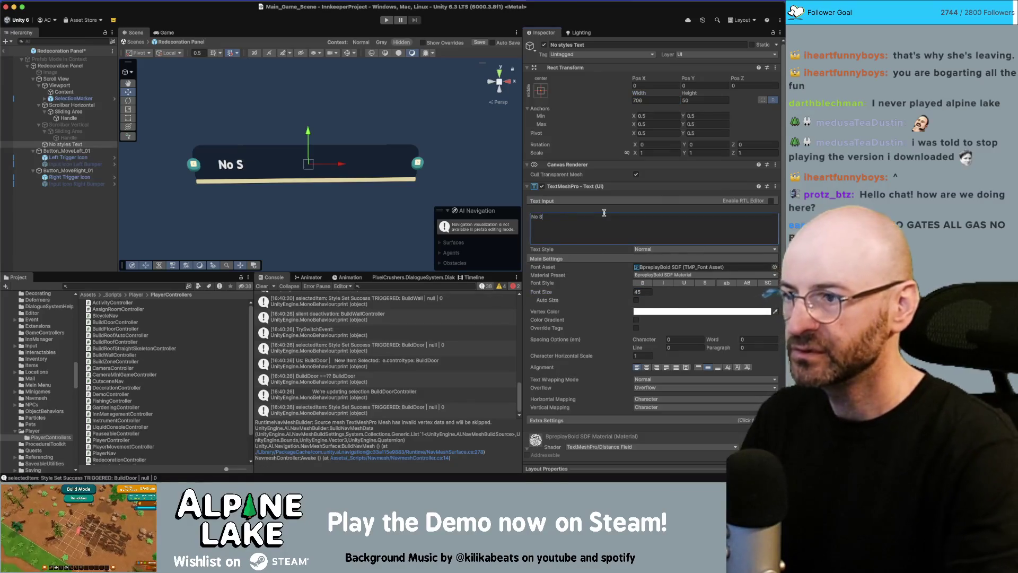
text(tyles Disc)
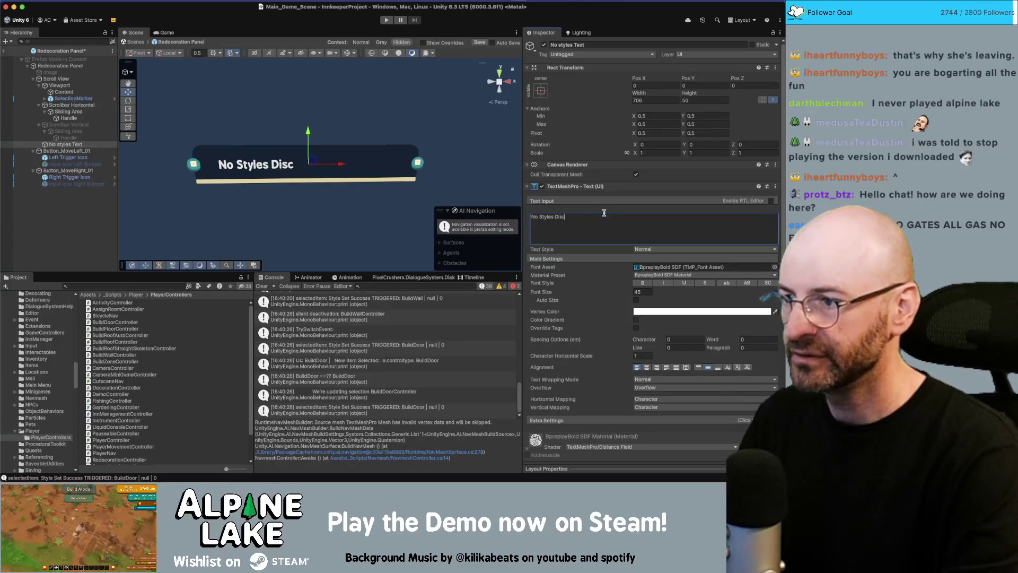
text(overed)
drag(581, 218, 519, 216)
text(No)
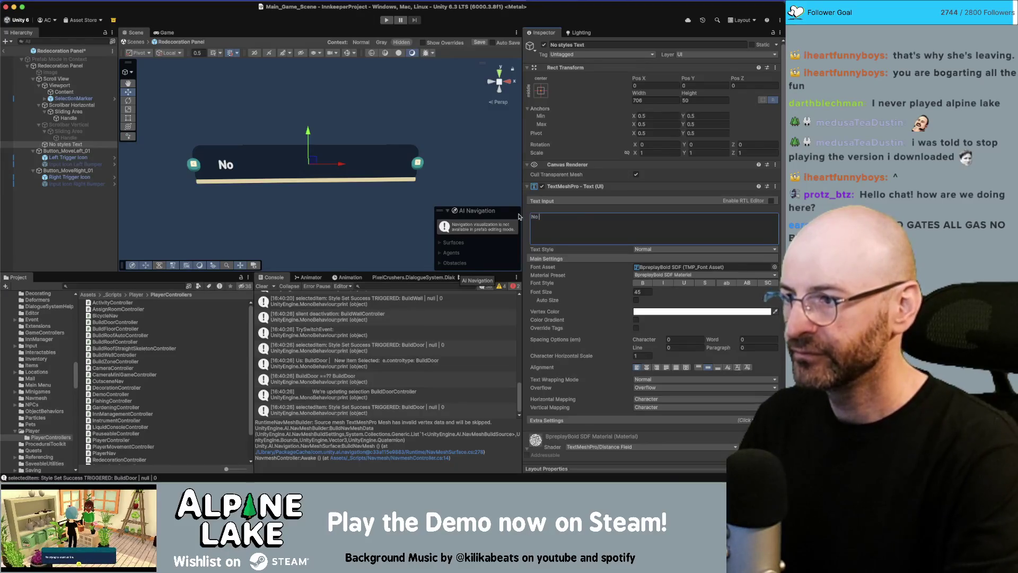
text( Styles )
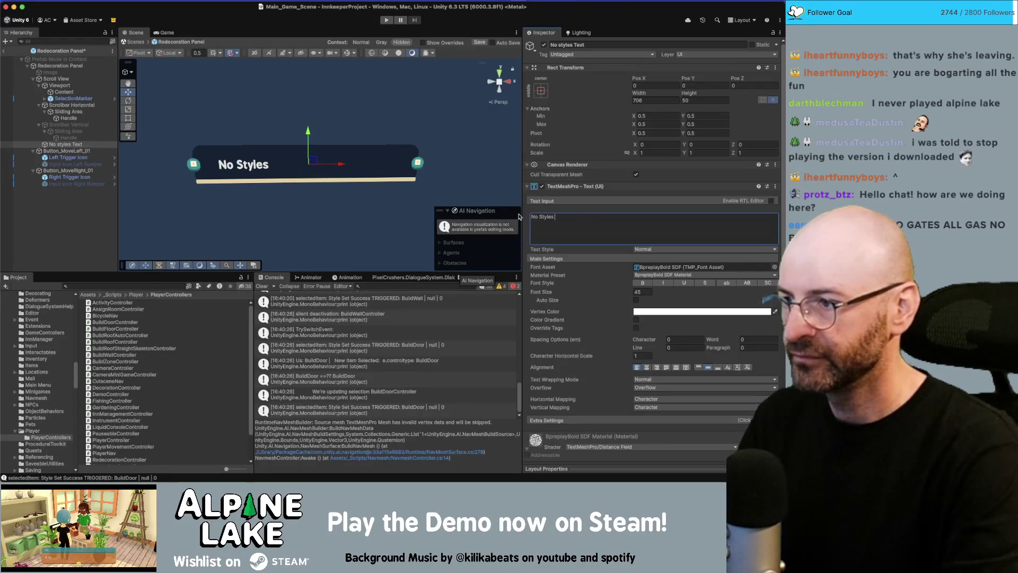
text(Discovered )
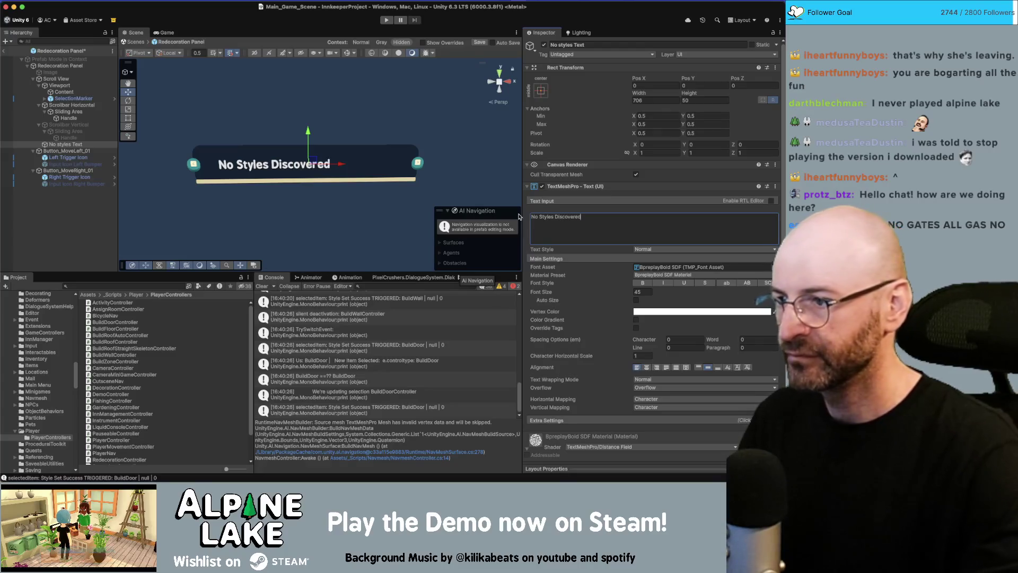
text(Yet)
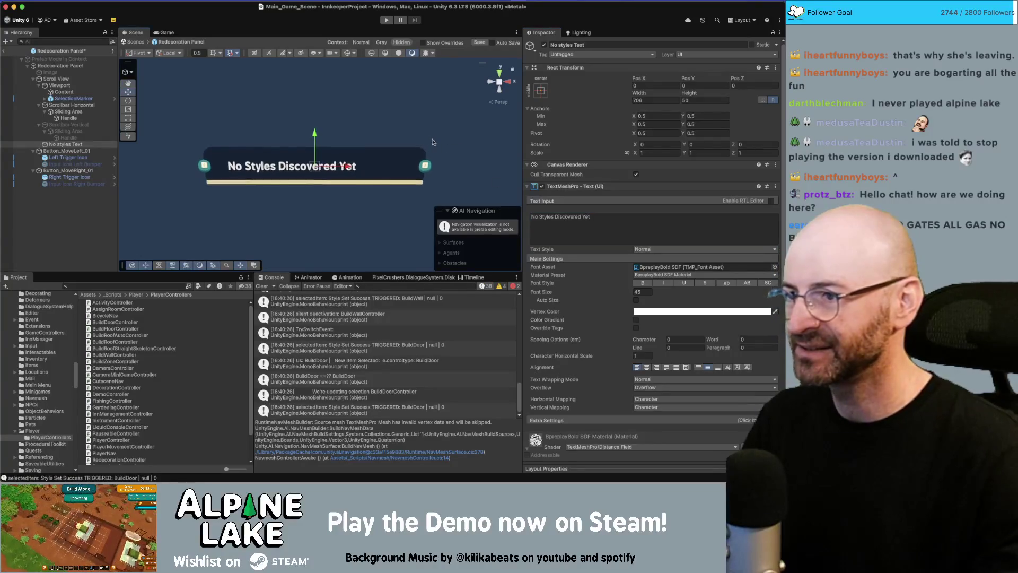
click(613, 217)
click(613, 217)
key(BackSpace)
key(BackSpace)
key(BackSpace)
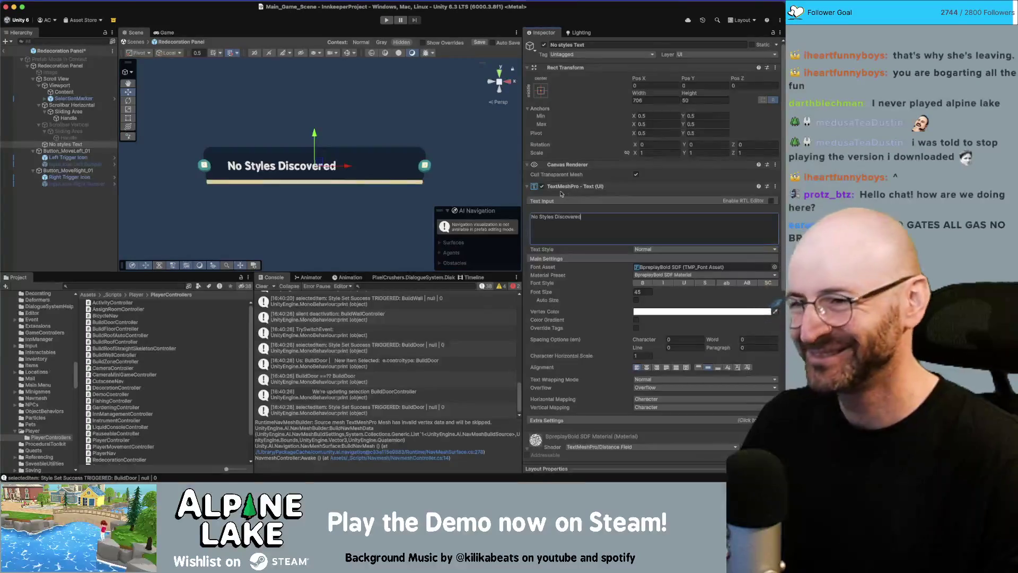
- Centre the label text and set its box to height 0 and width 658.2
drag(380, 115, 477, 159)
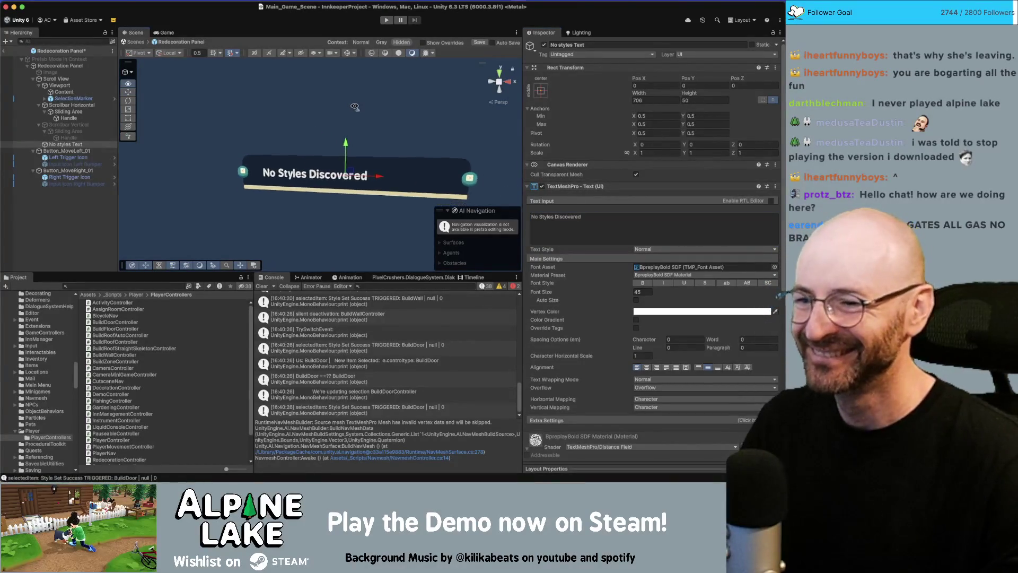
click(700, 368)
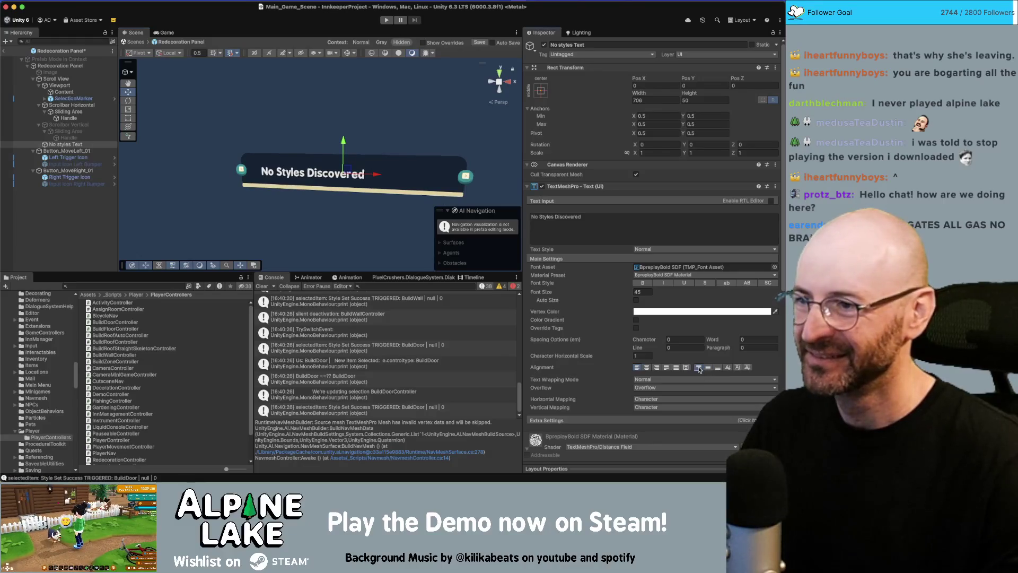
click(708, 369)
click(718, 368)
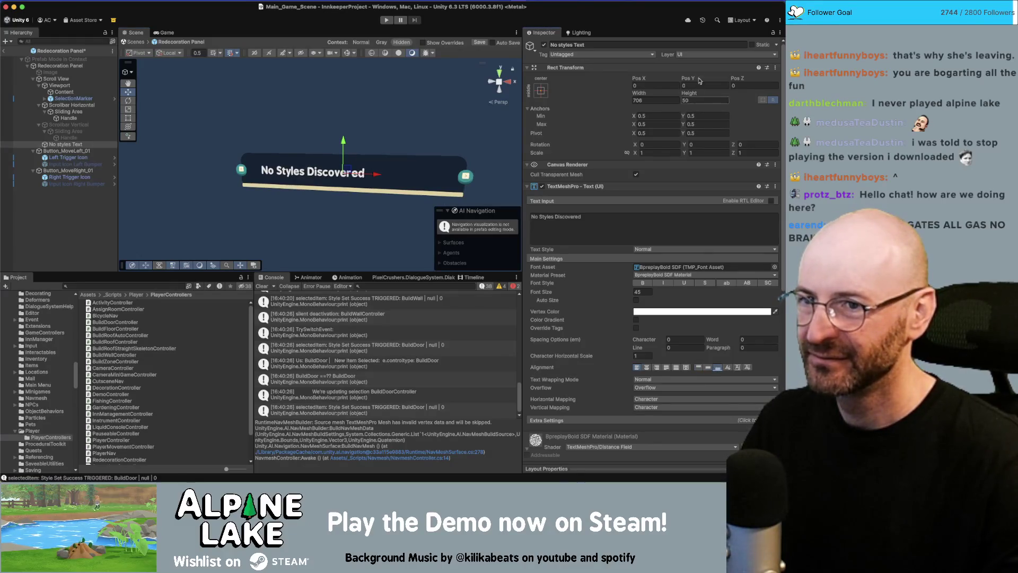
drag(695, 94, 780, 93)
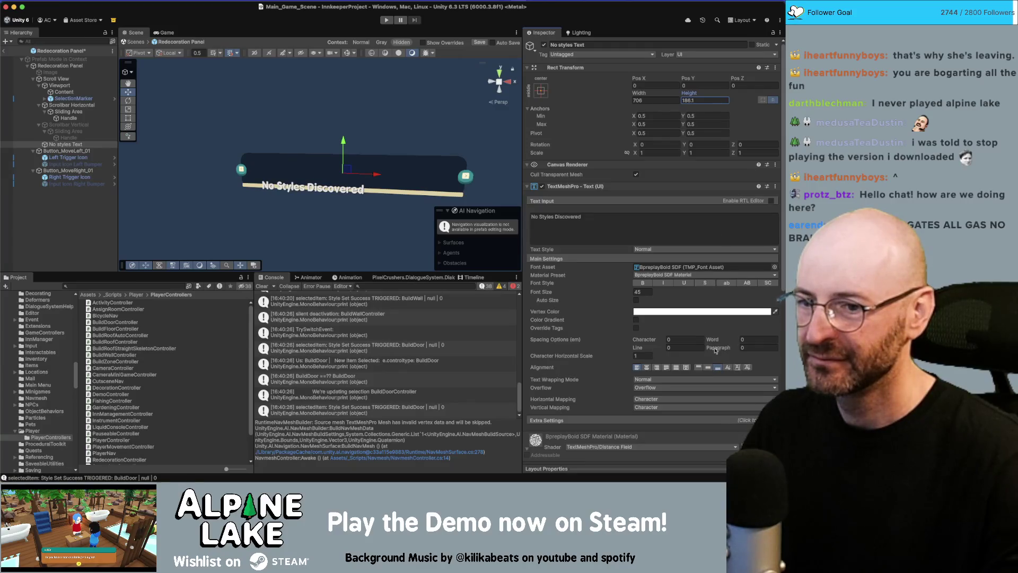
click(709, 368)
mouse_move(688, 96)
mouse_down()
mouse_move(631, 101)
mouse_move(653, 101)
mouse_up()
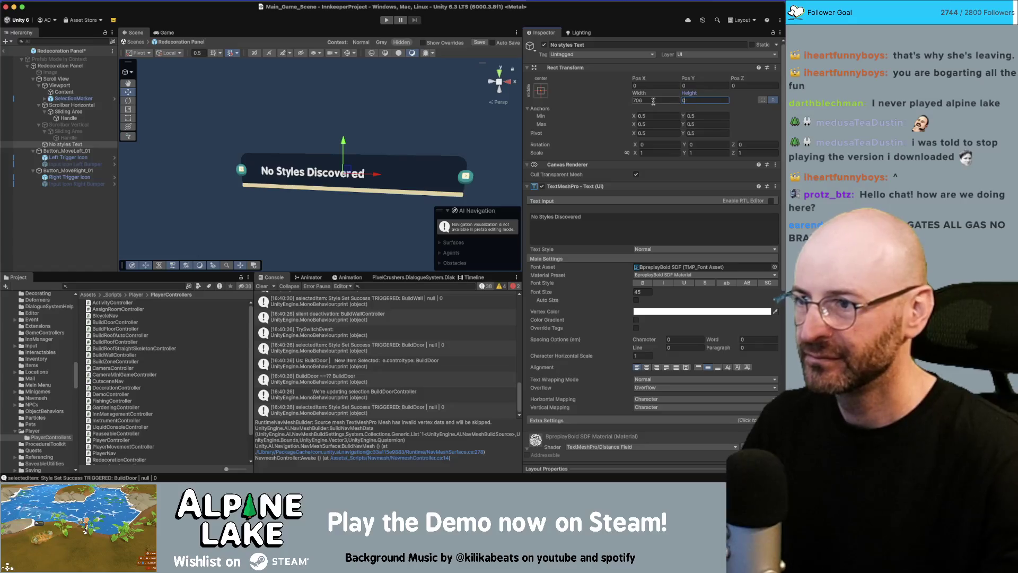
key(Return)
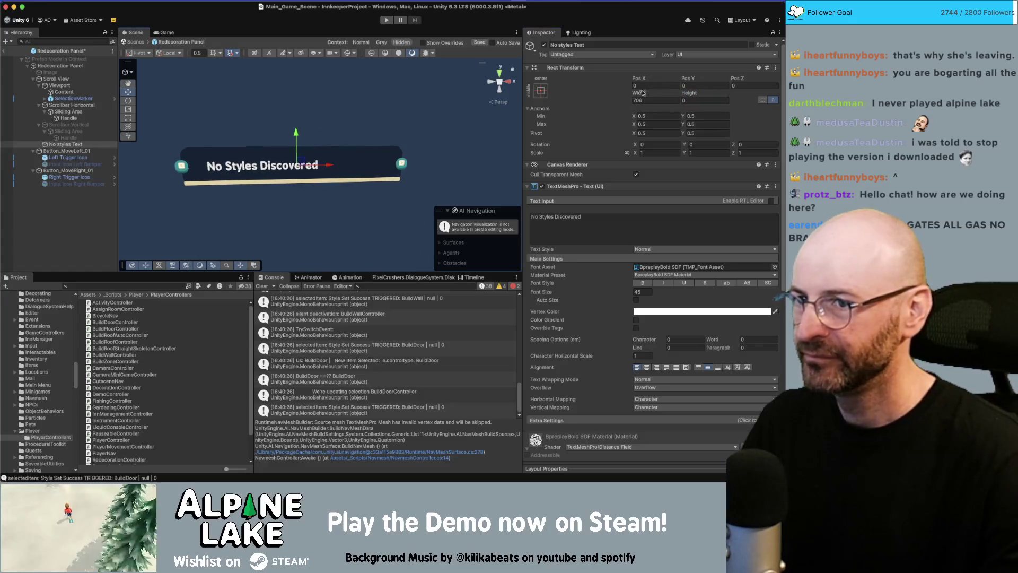
drag(643, 94, 596, 101)
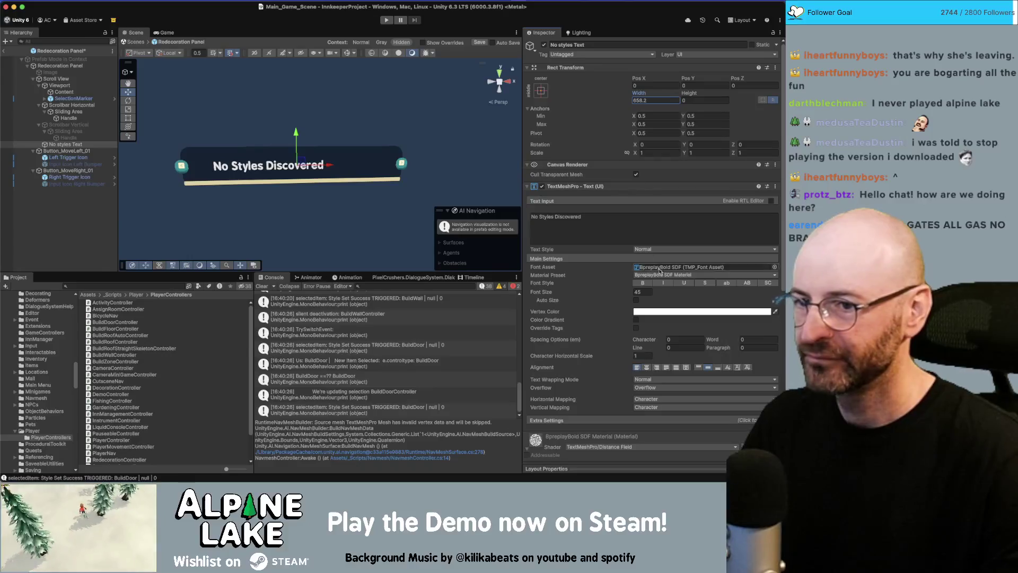
click(646, 367)
key(f)
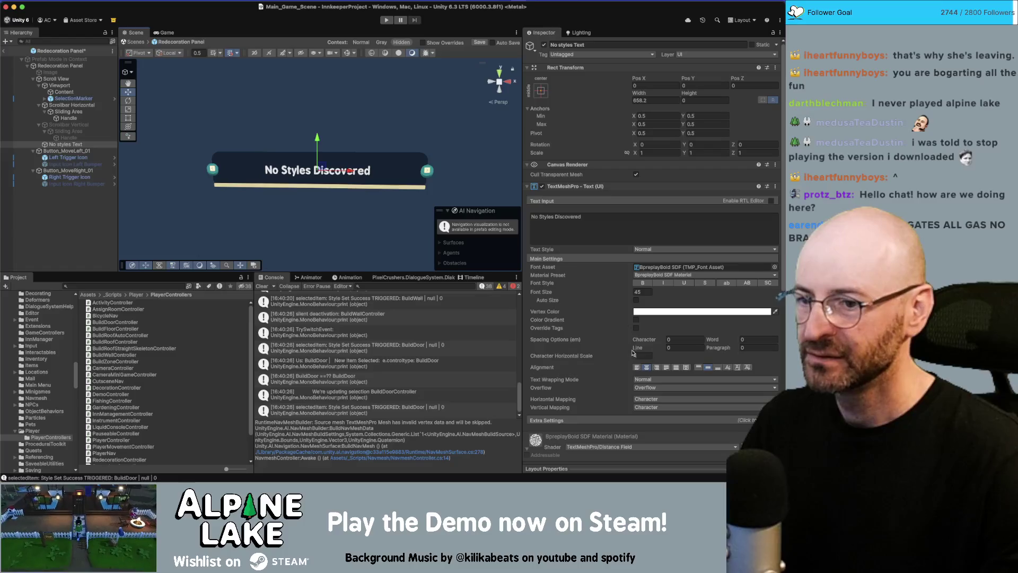
- Make the label italic at font size 48, save the prefab, and return to the scene
click(658, 283)
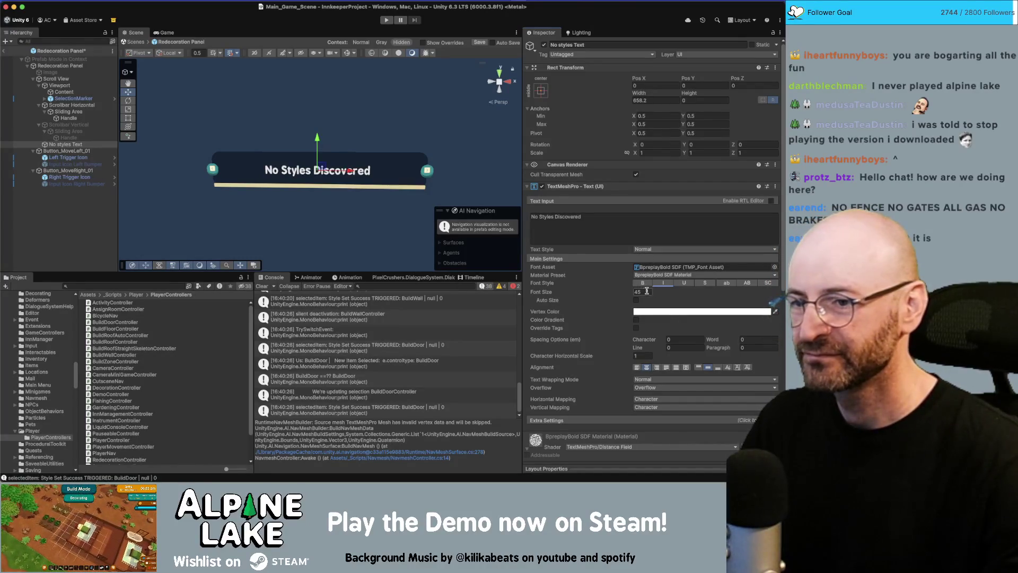
drag(618, 296, 624, 295)
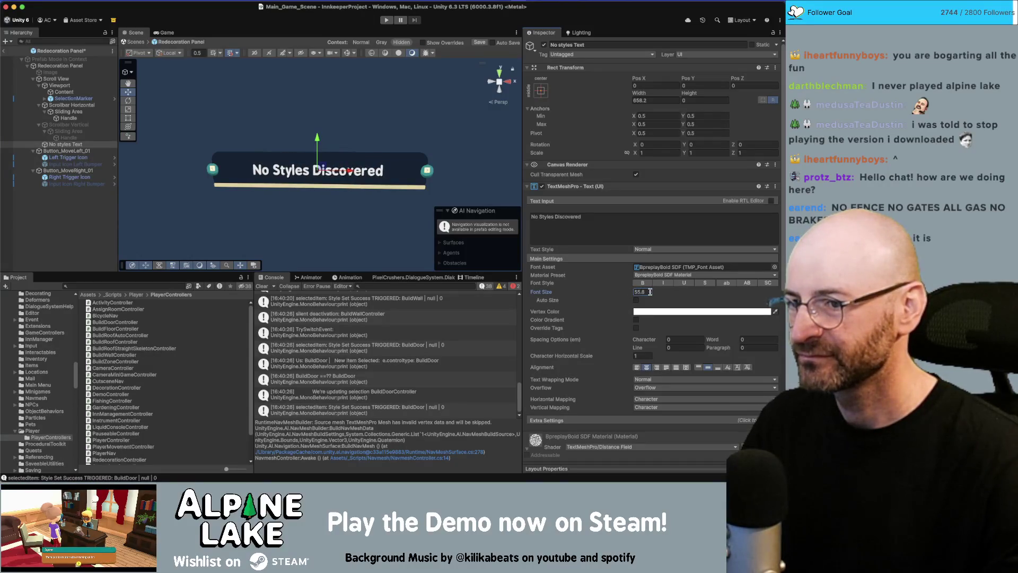
click(650, 291)
text(45)
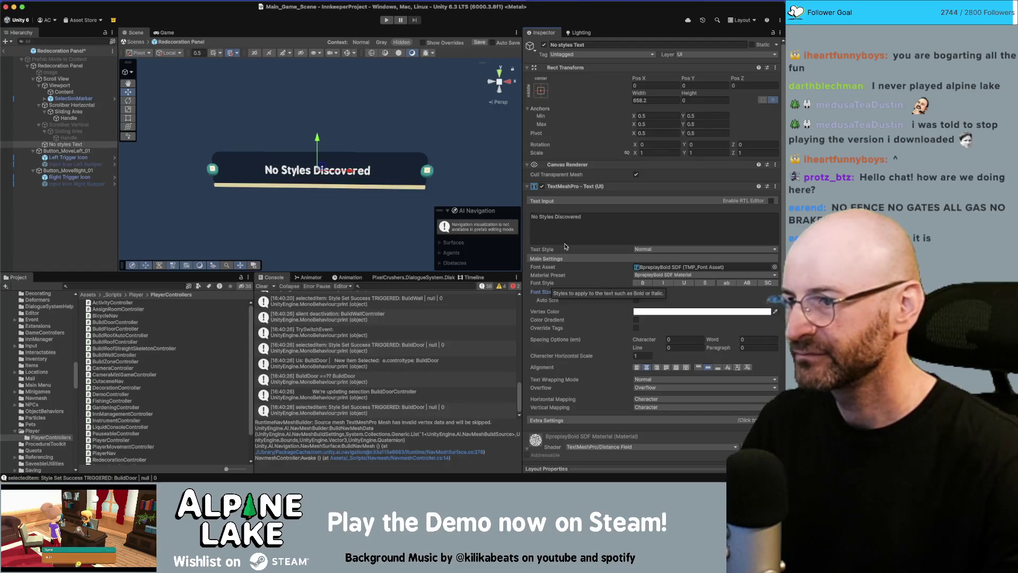
text(48)
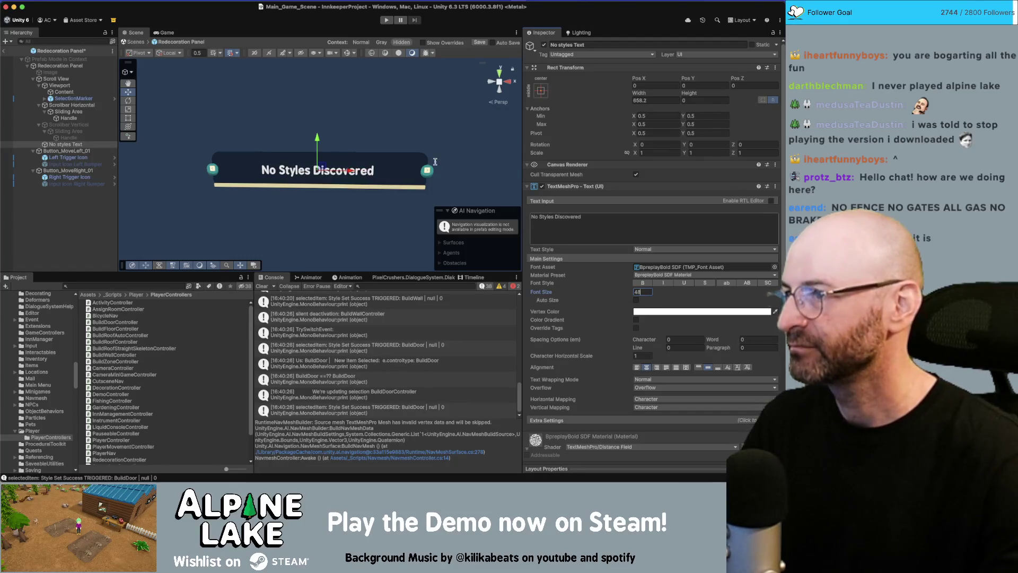
key(ctrl+s)
click(6, 51)
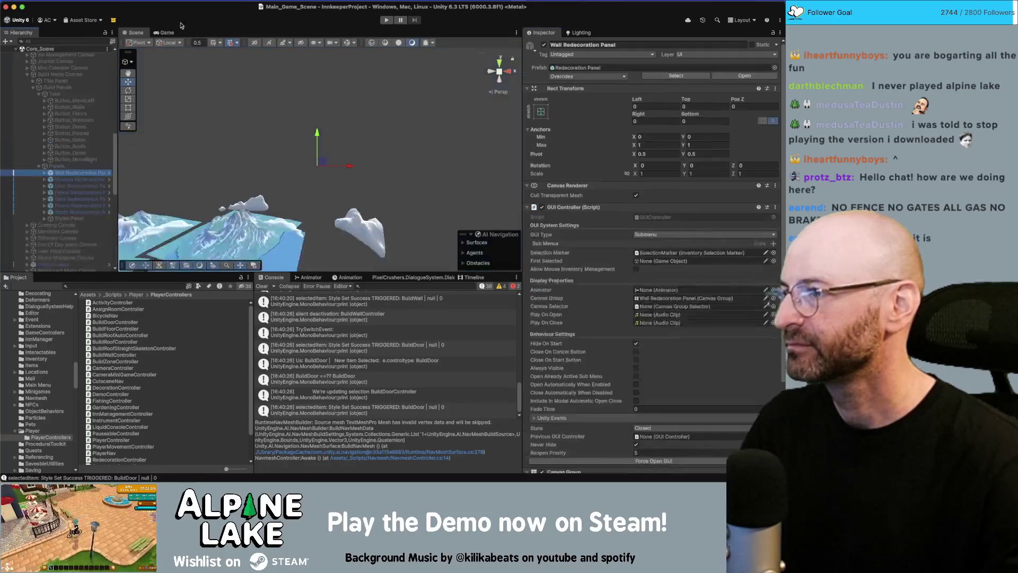
- Run the Innkeeper game in Play mode from the top toolbar
click(386, 20)
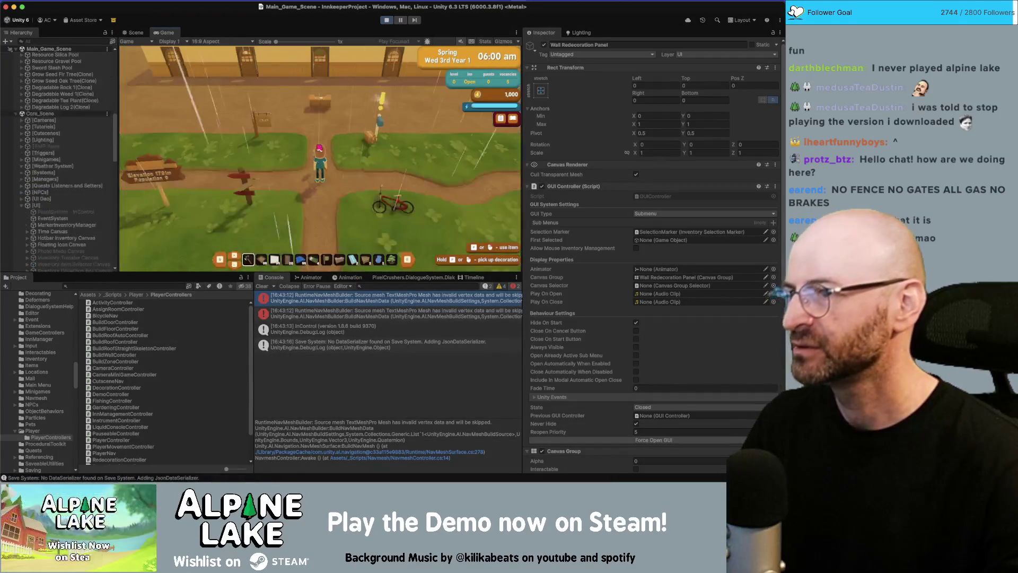
- Enter building mode in the game and place a 3x3 foundation
key(b)
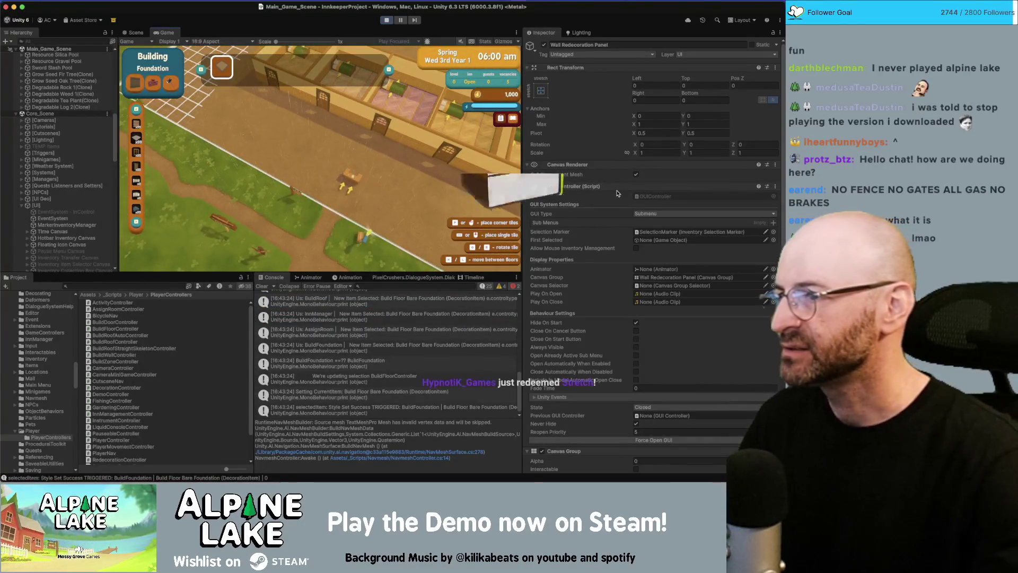
key(Escape)
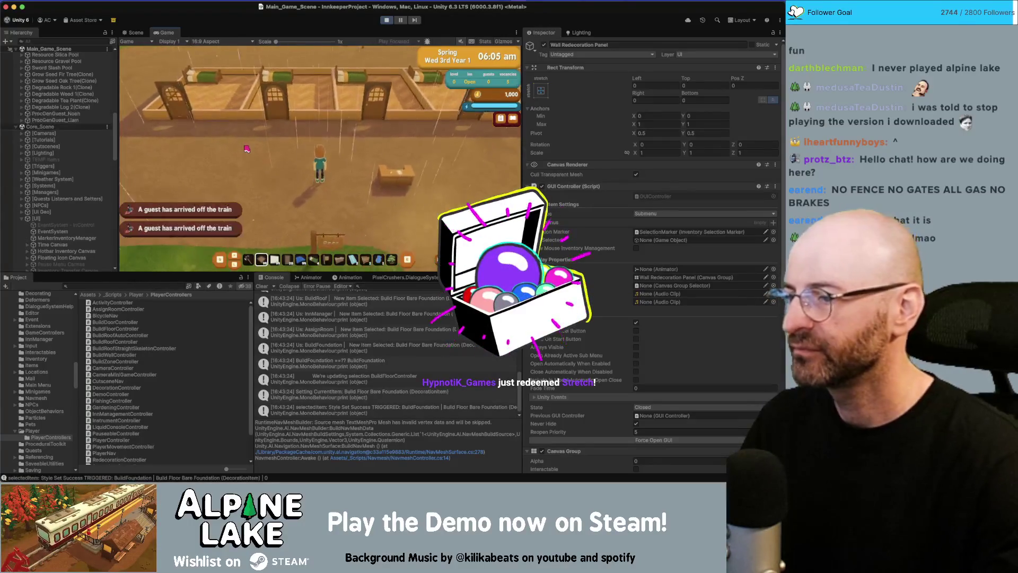
key(i)
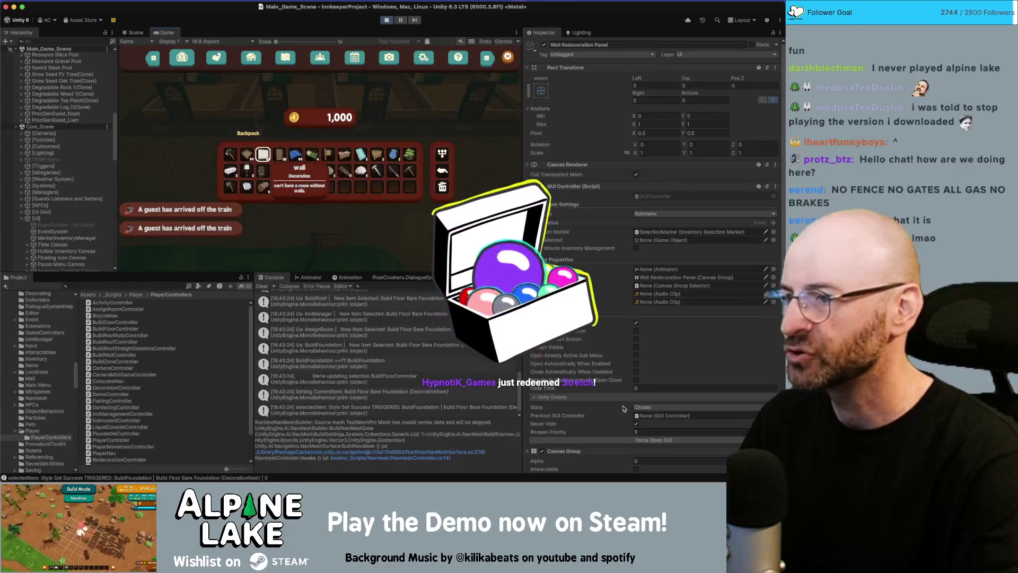
key(Escape)
key(b)
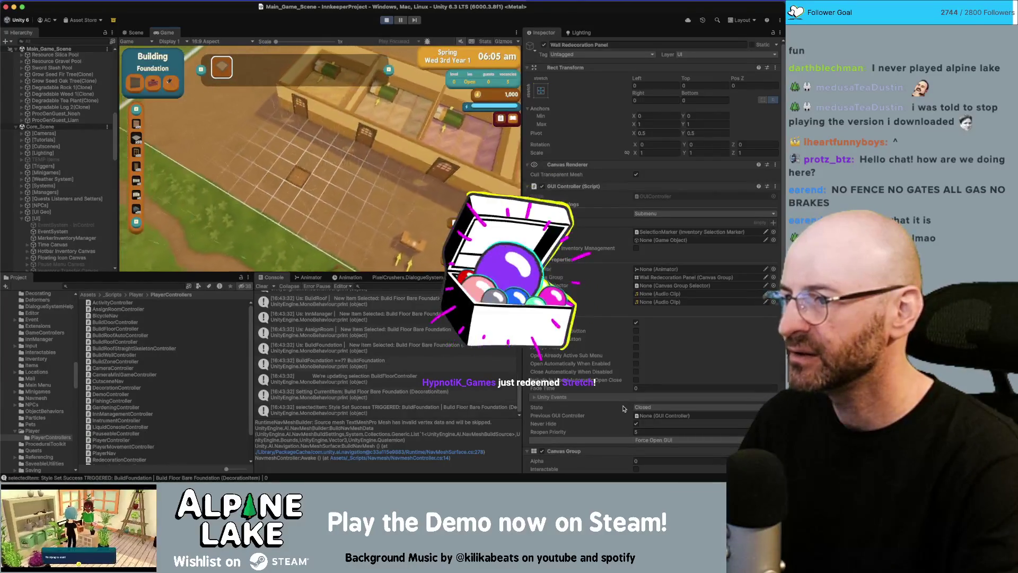
key(Return)
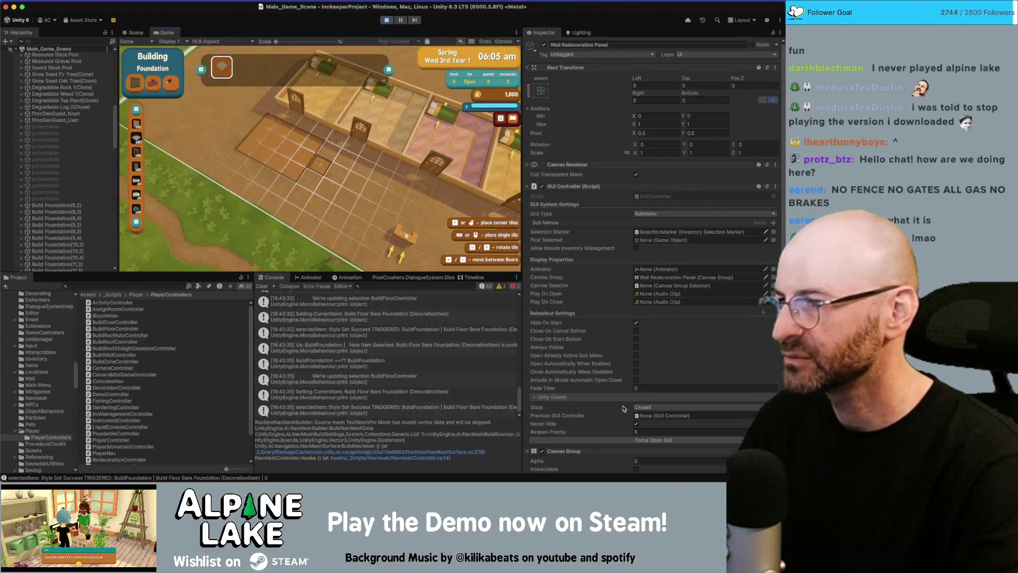
- Cycle the build menu through Windows, Doors and Roofing, then stop Play mode
key(Down)
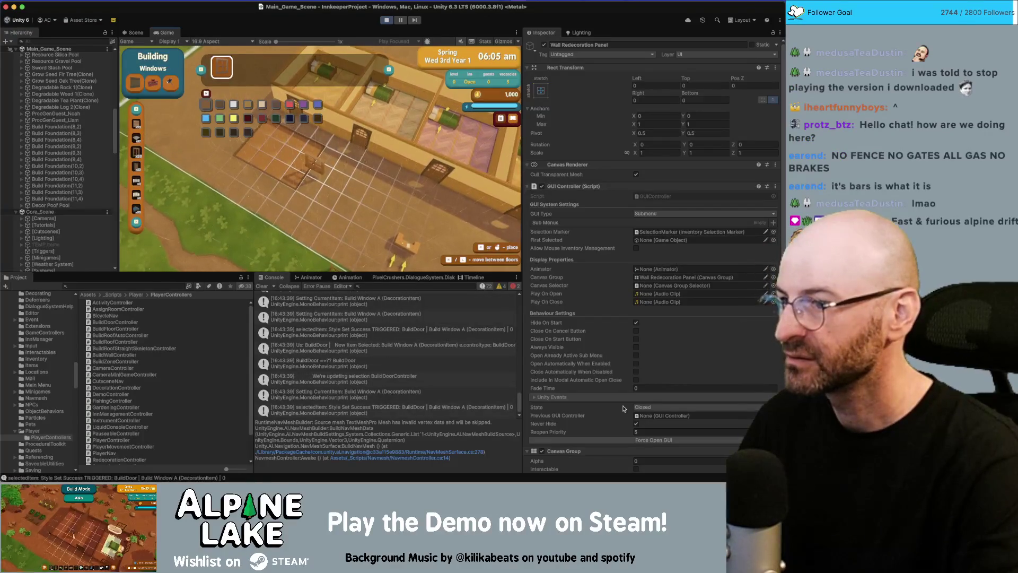
key(Down)
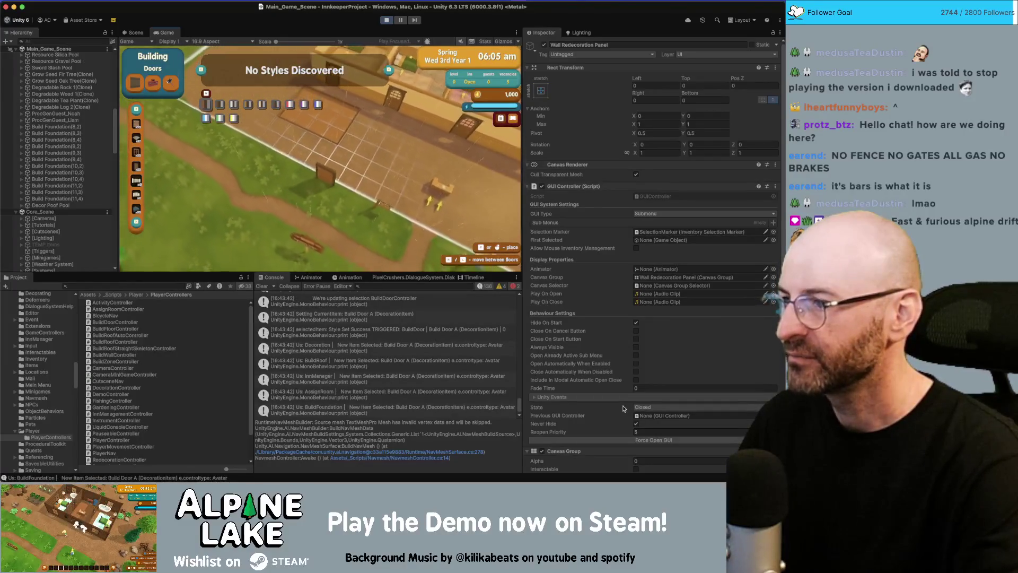
key(Down)
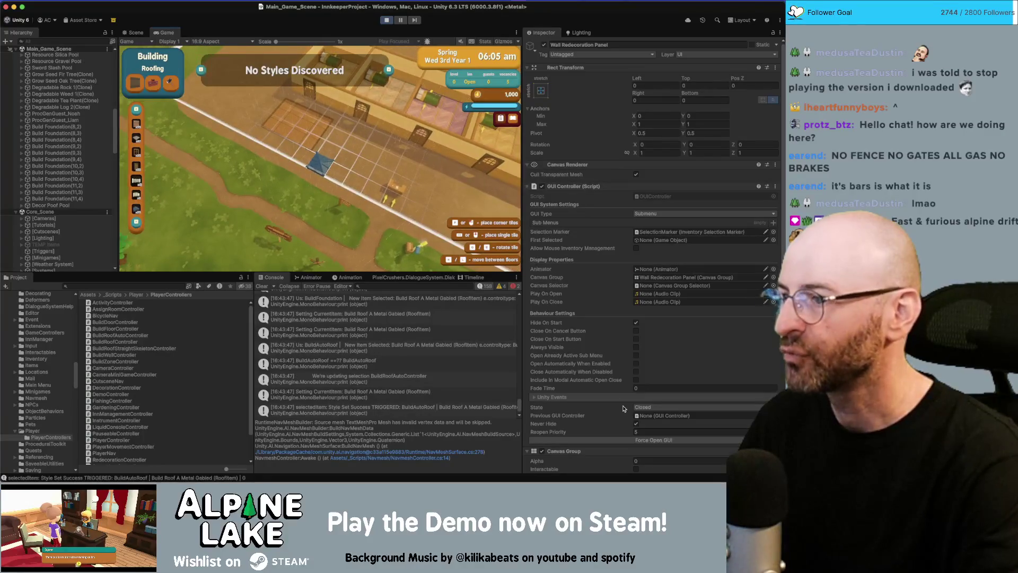
key(Up)
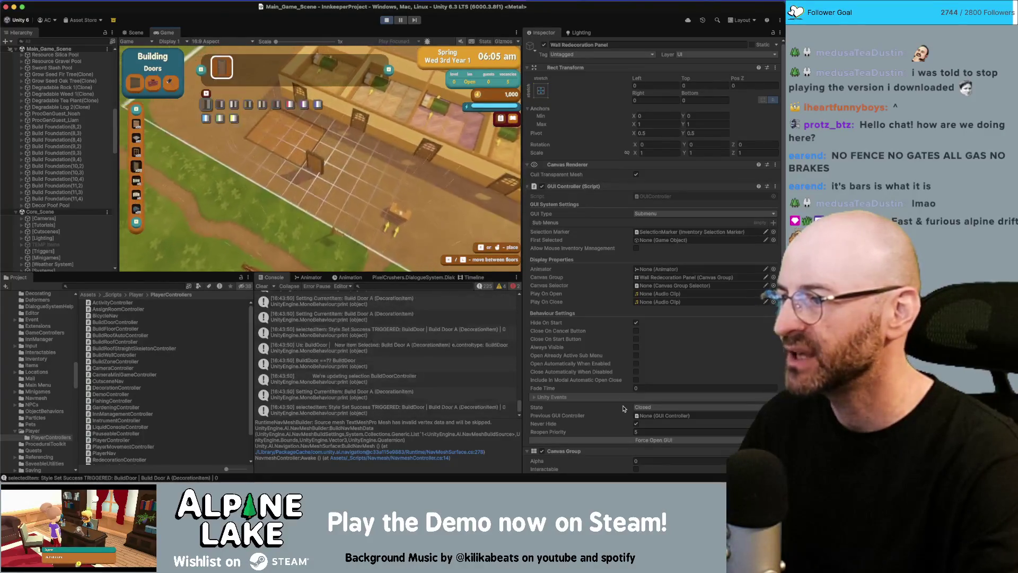
key(Down)
key(Up)
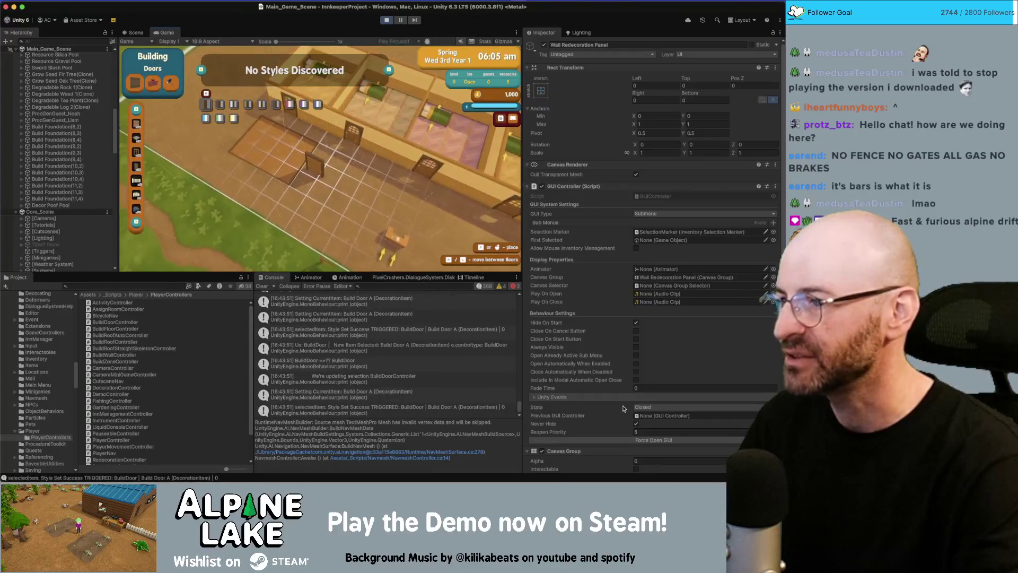
key(Up)
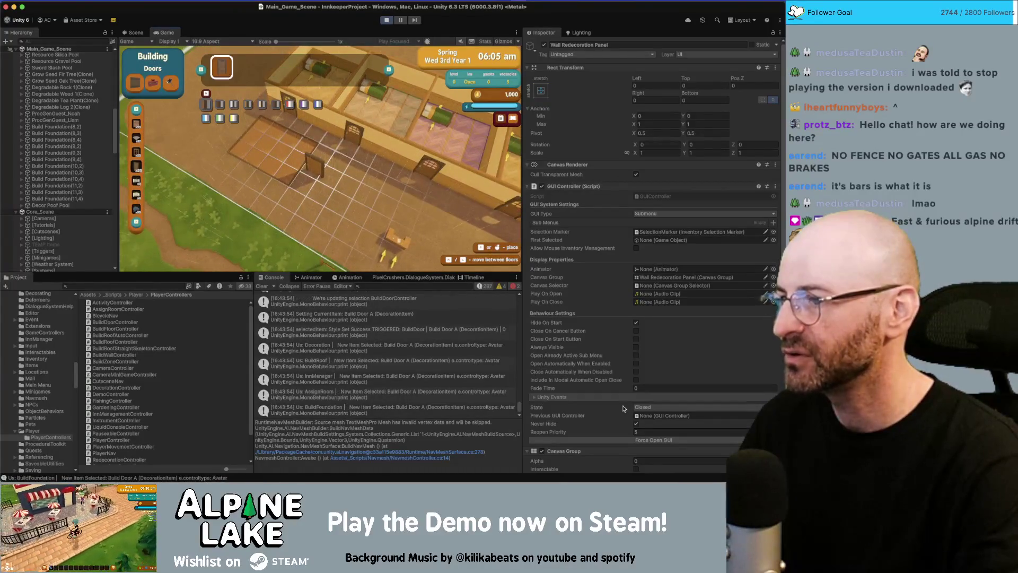
key(Down)
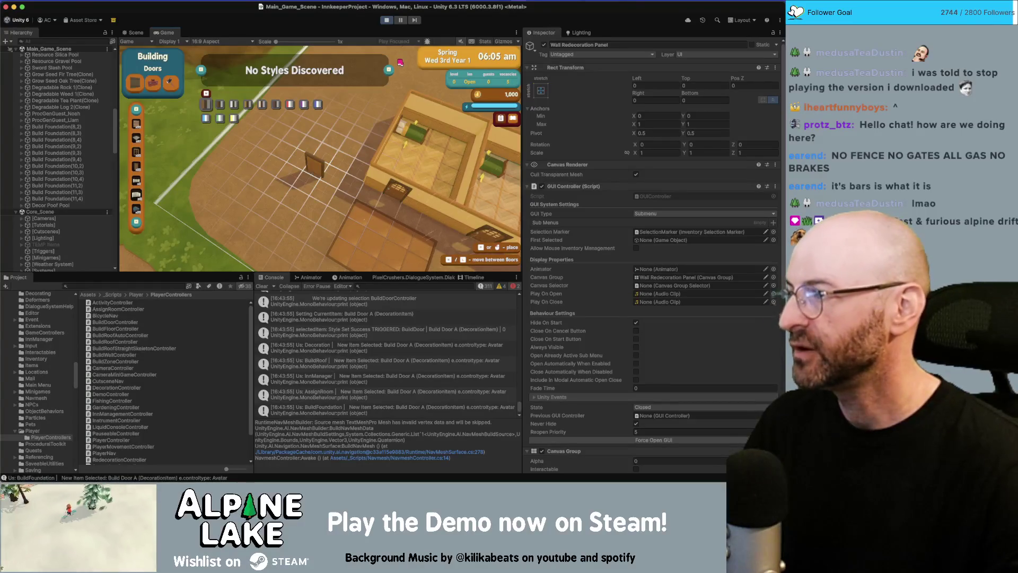
click(388, 20)
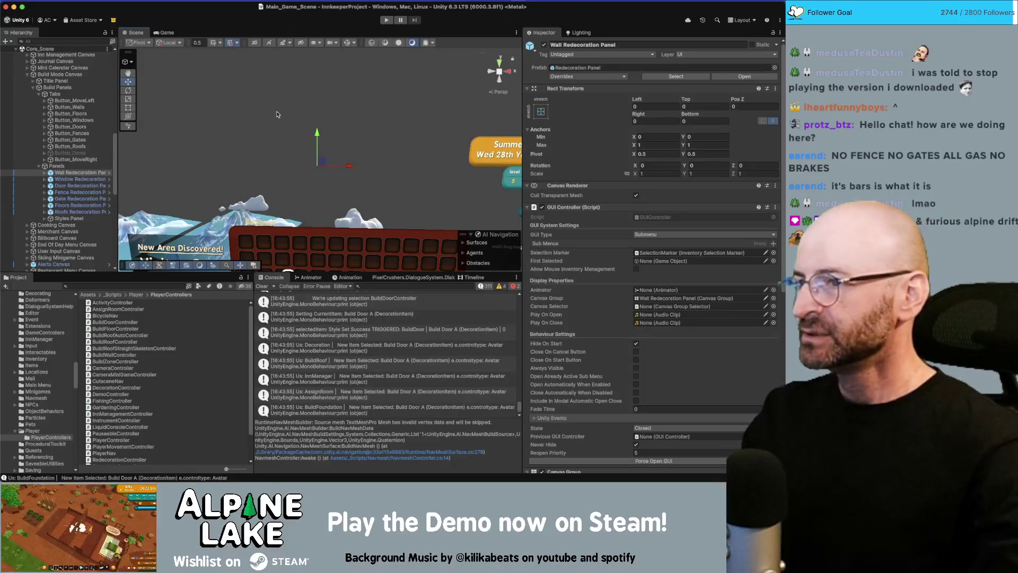
- Select the Tabs object and open its CanvasGroupSelector script in the code editor
drag(276, 115, 299, 167)
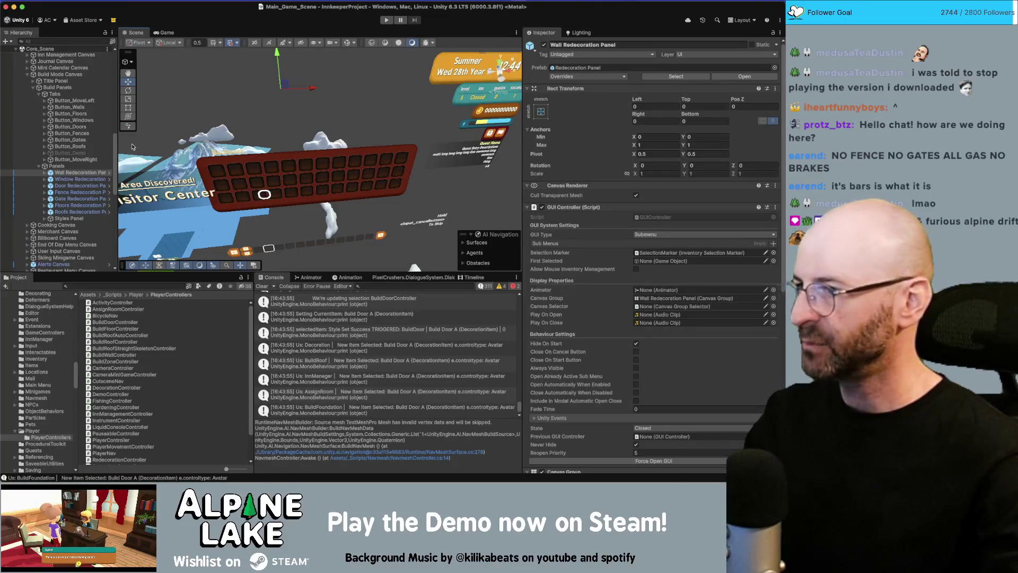
click(88, 94)
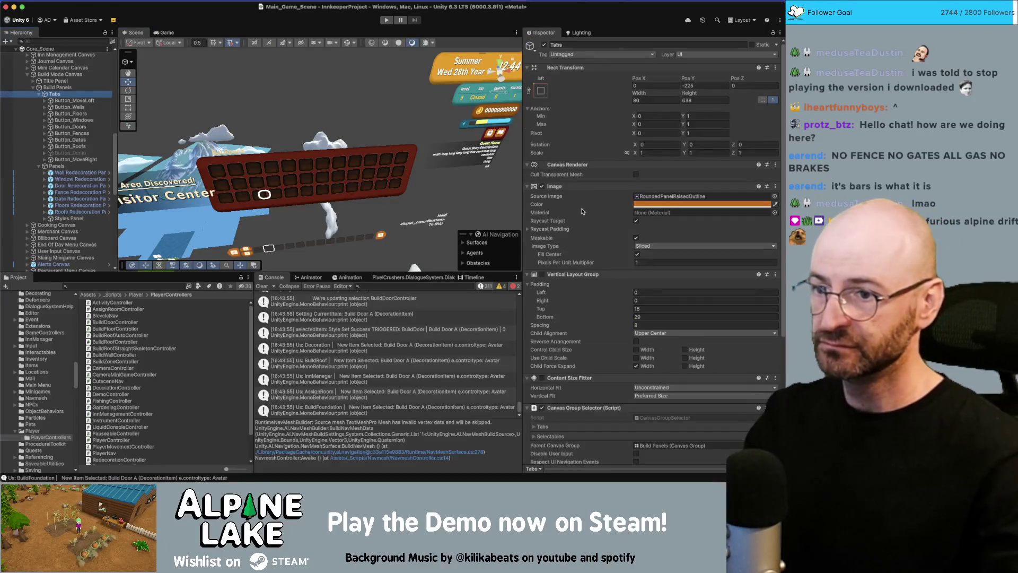
scroll(581, 211, down, 5)
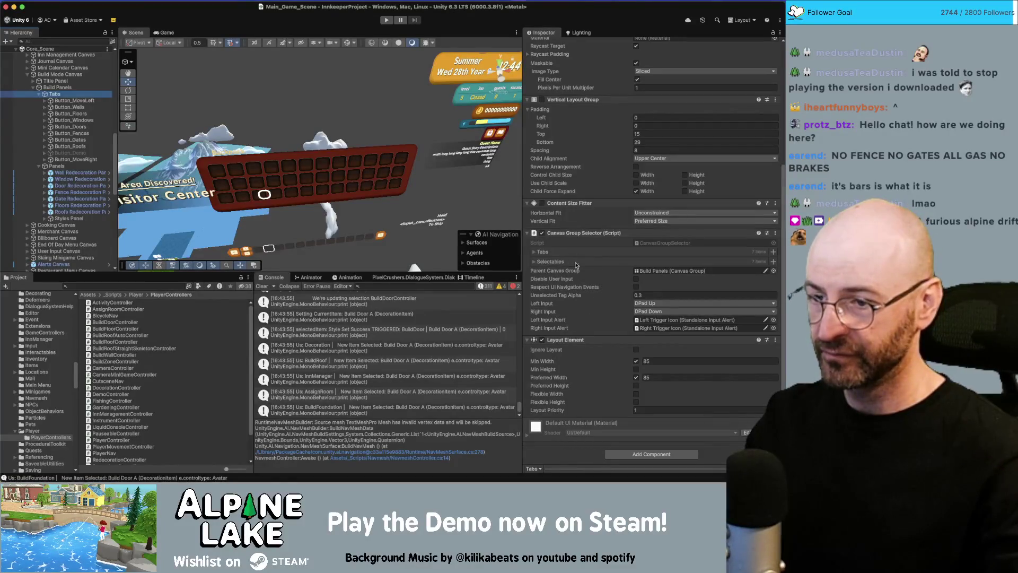
click(650, 243)
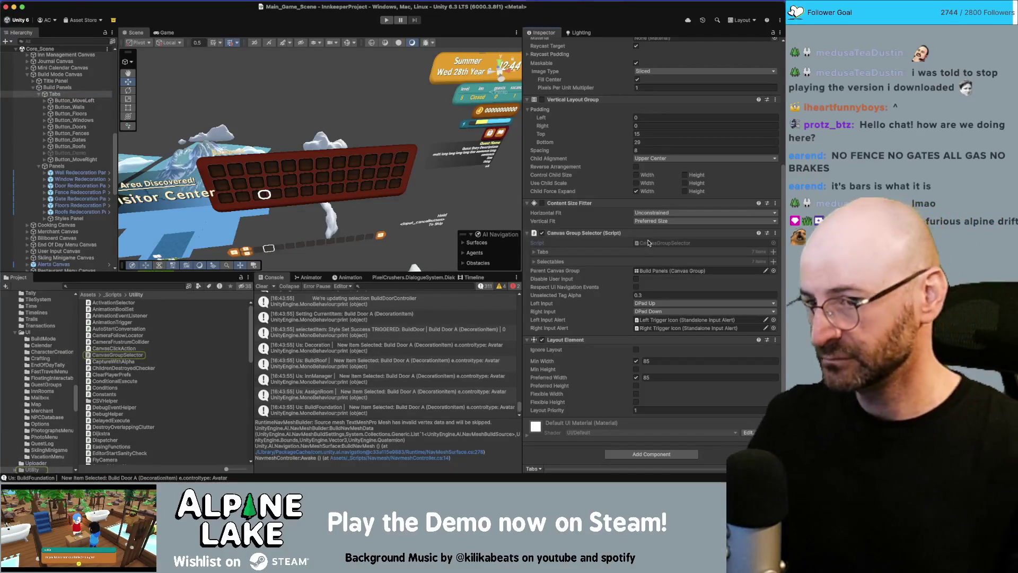
double_click(647, 243)
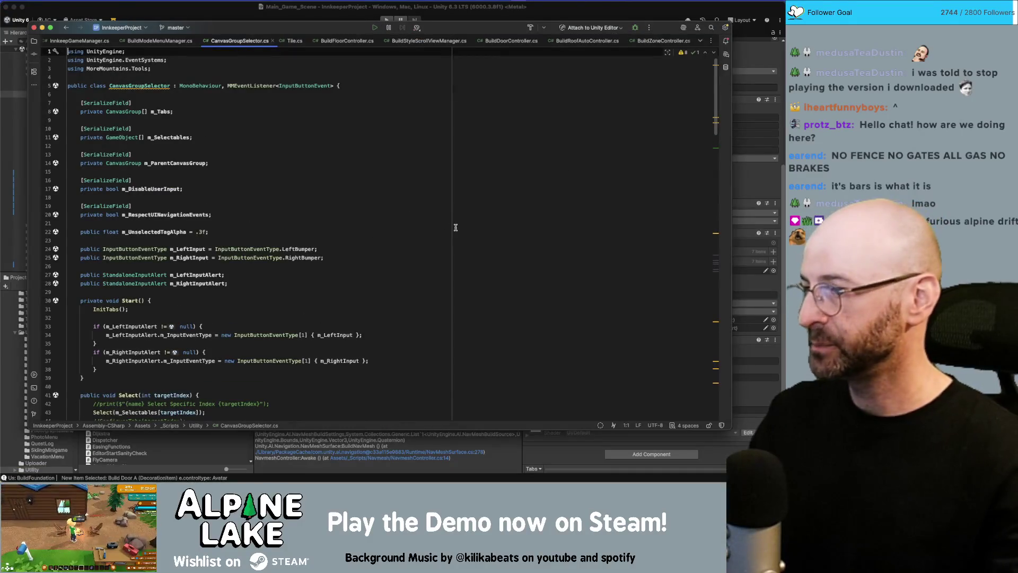
scroll(445, 232, down, 20)
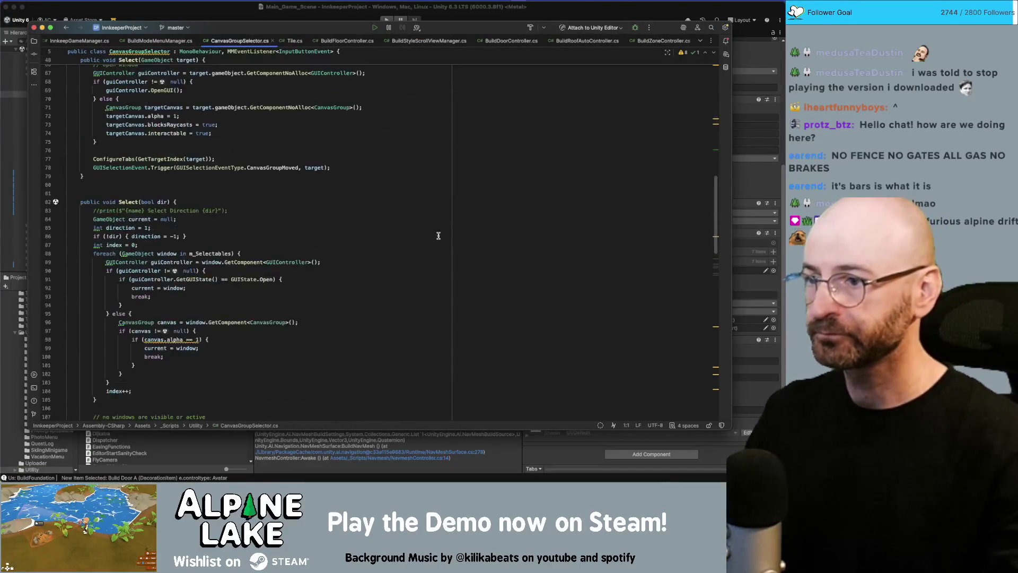
scroll(439, 235, down, 20)
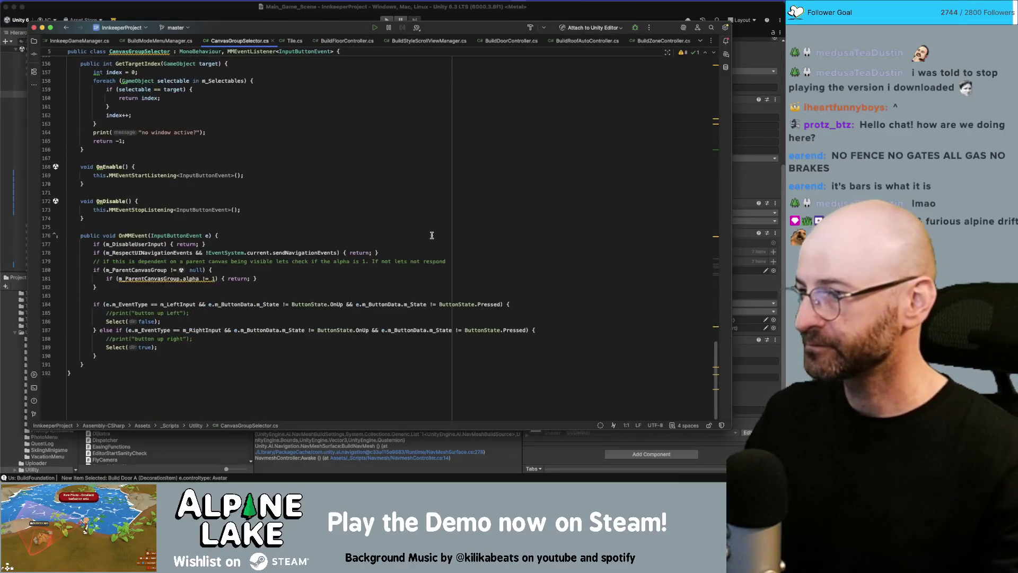
scroll(432, 235, up, 20)
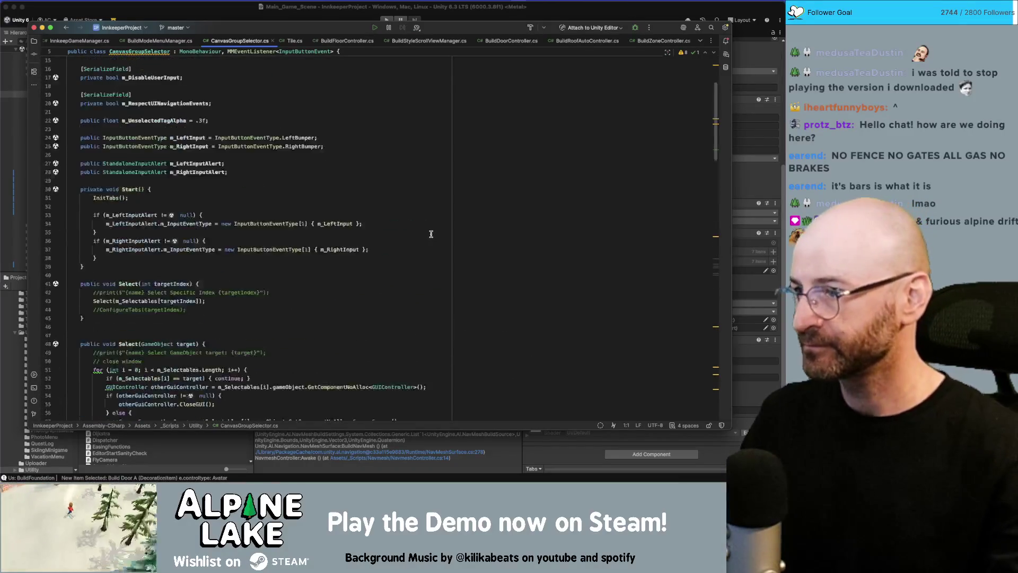
scroll(431, 233, up, 5)
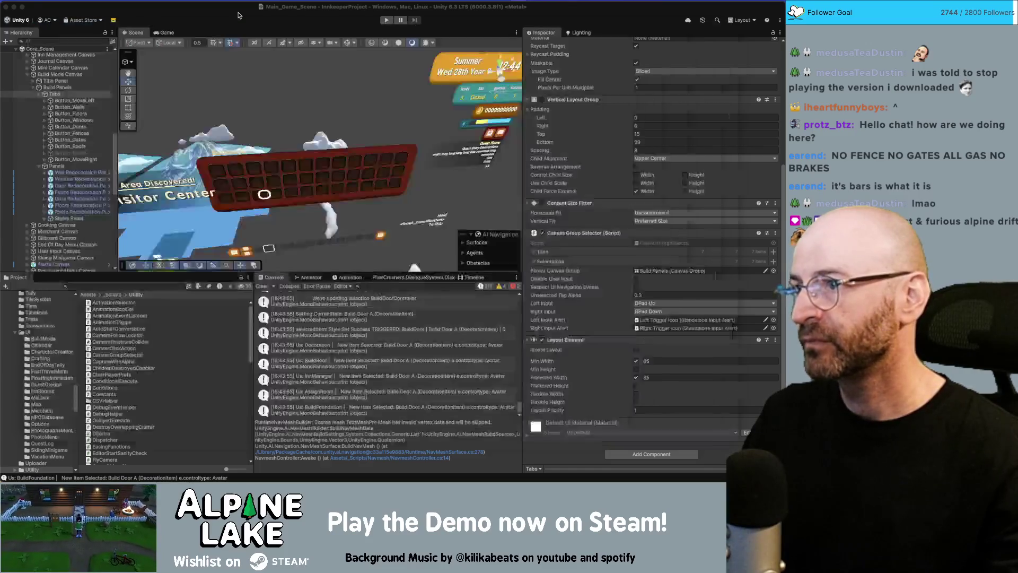
click(241, 18)
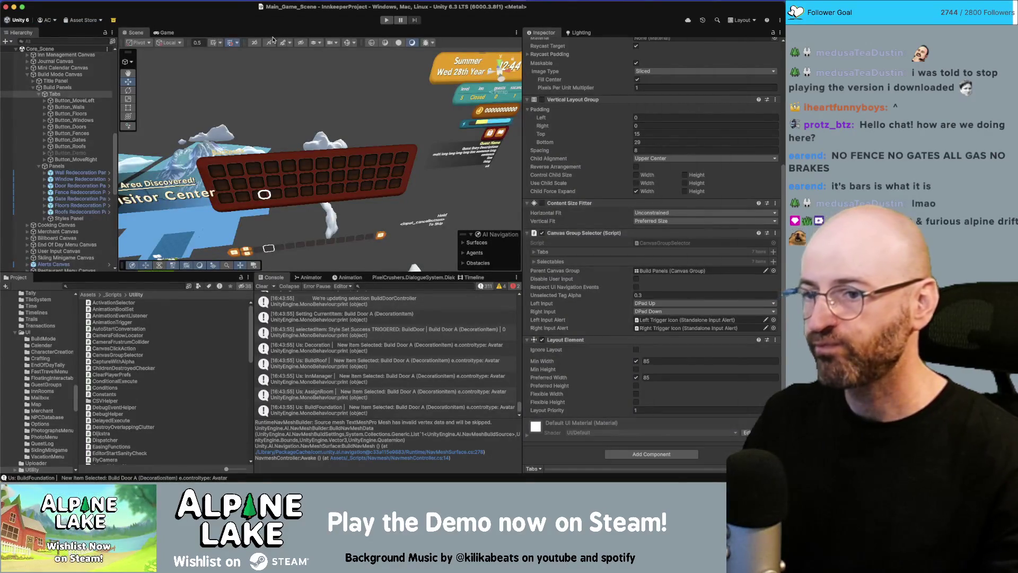
double_click(657, 242)
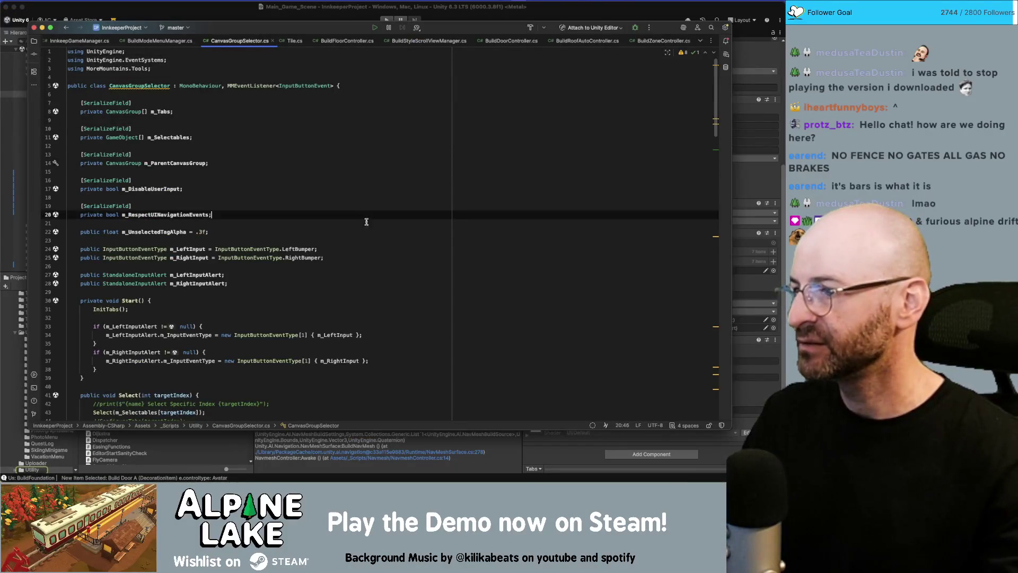
click(370, 221)
click(373, 215)
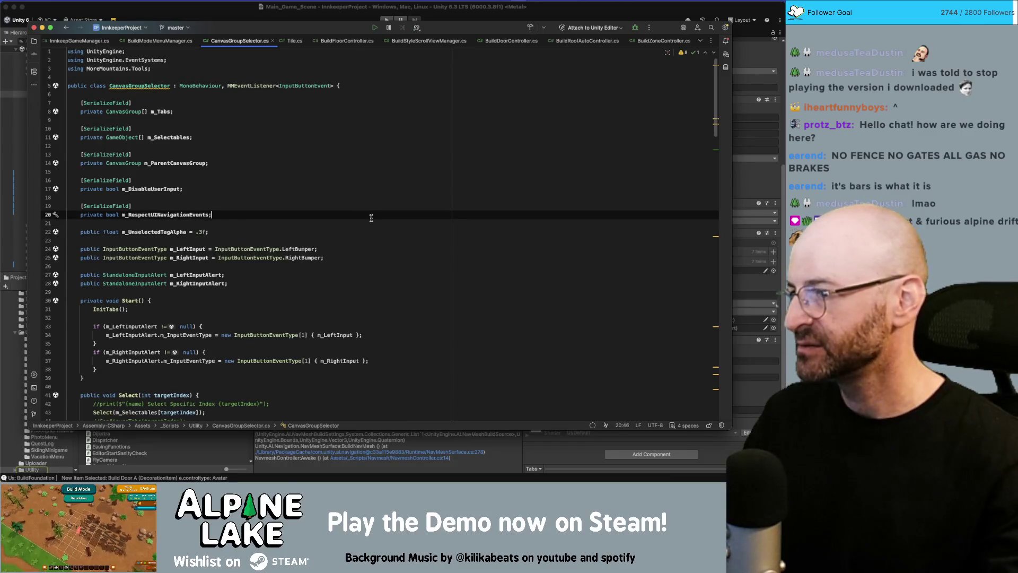
- Declare 'public UnityEventInt m_OnTabChange;' in the CanvasGroupSelector class
key(Return)
key(Return)
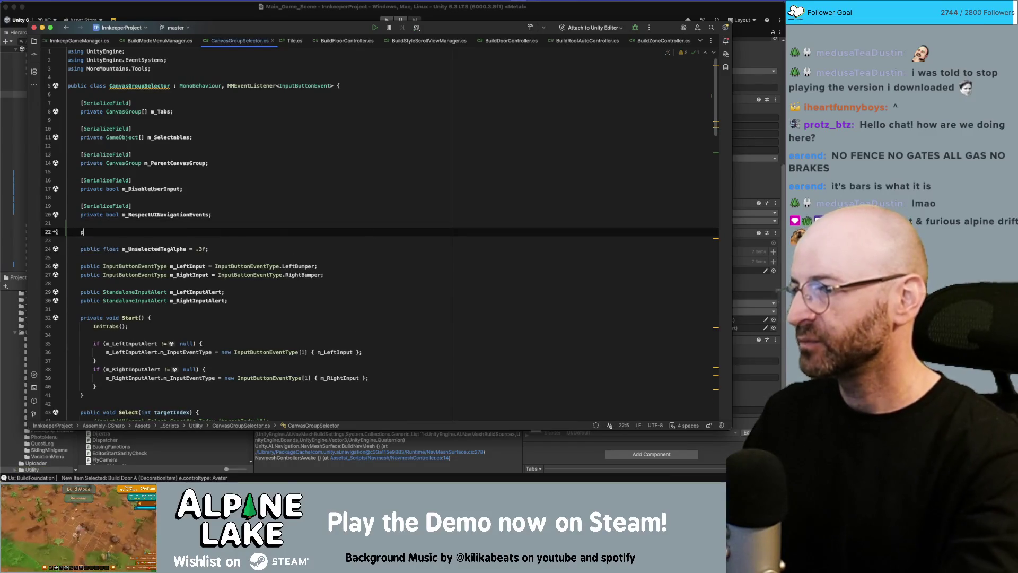
text(pr)
key(BackSpace)
text(ublic )
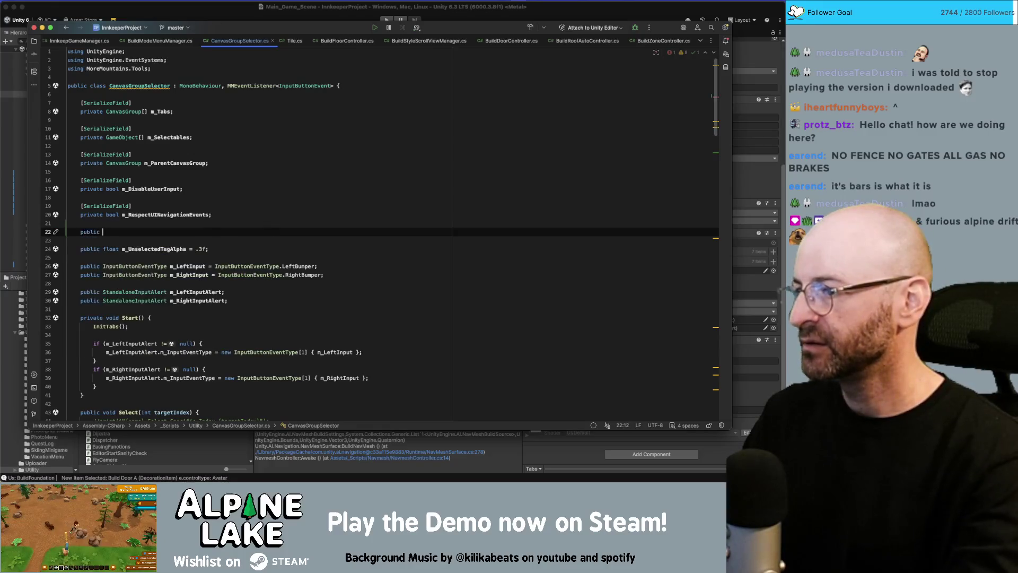
text(UnityInt)
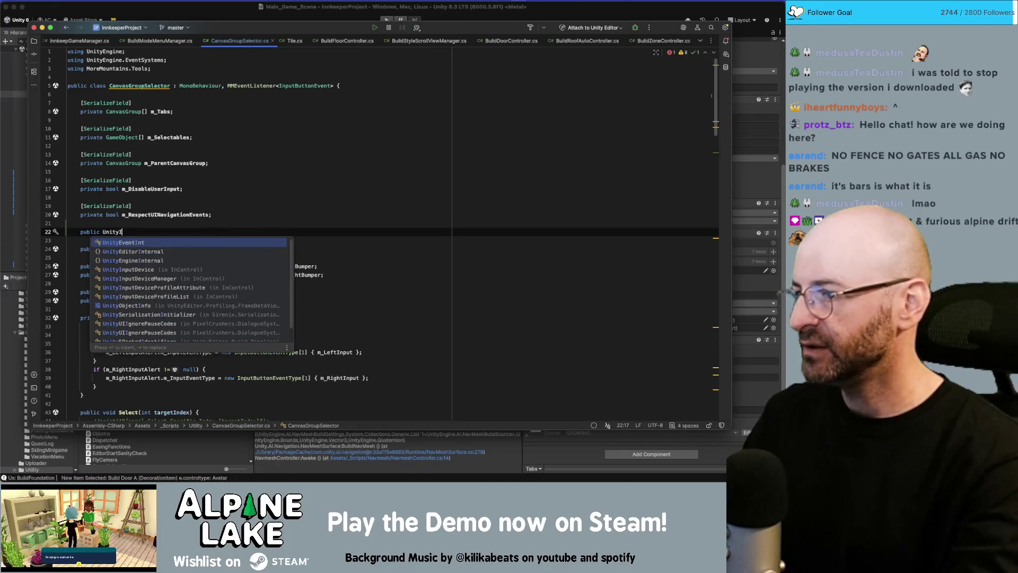
key(Return)
text(m)
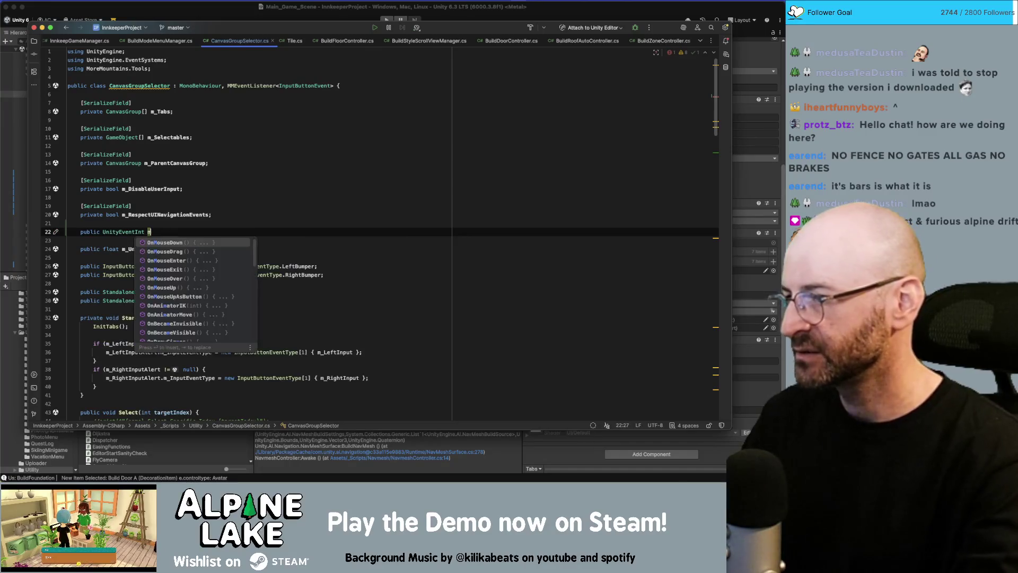
text(_On)
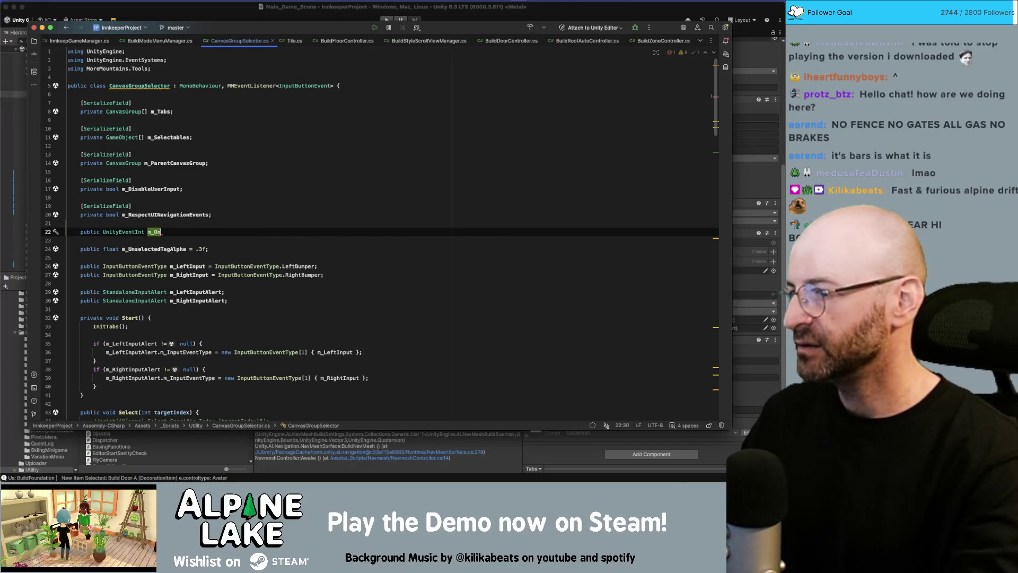
text(TabChange()
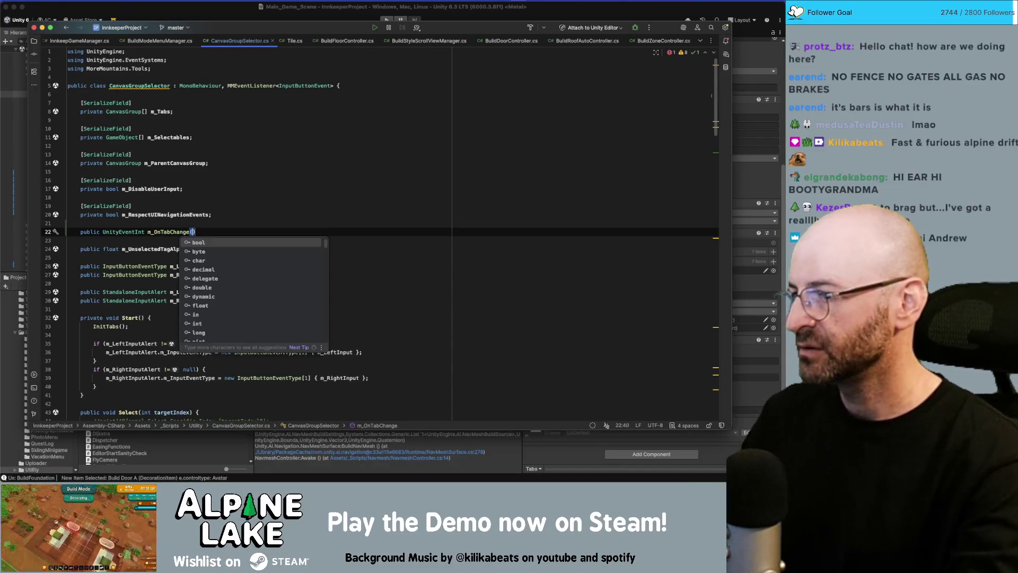
key(Escape)
text(;)
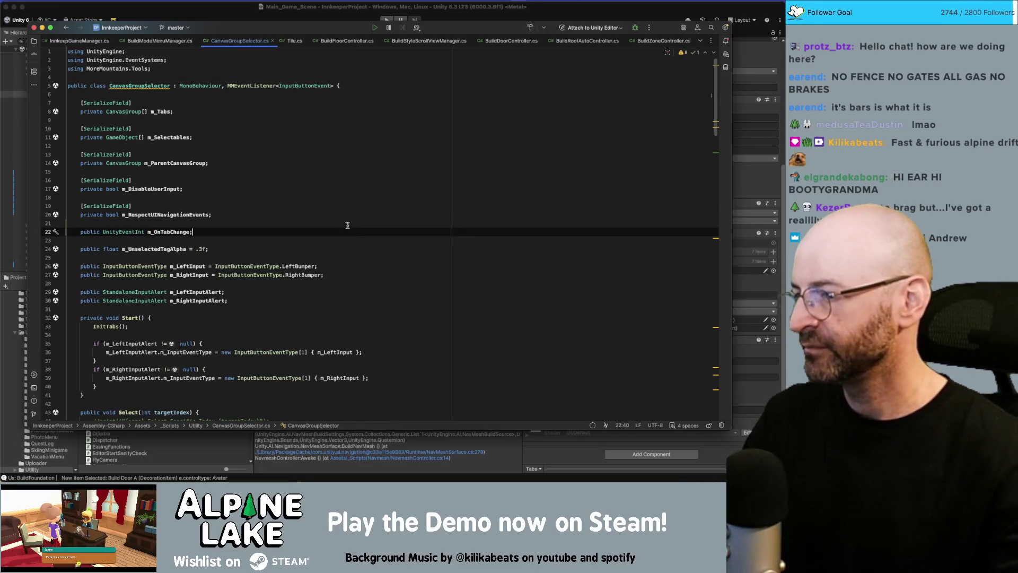
- Move the m_OnTabChange declaration down to sit just above the Start method
key(alt+shift+Down)
key(alt+shift+Down)
key(alt+shift+Down)
key(alt+shift+Down)
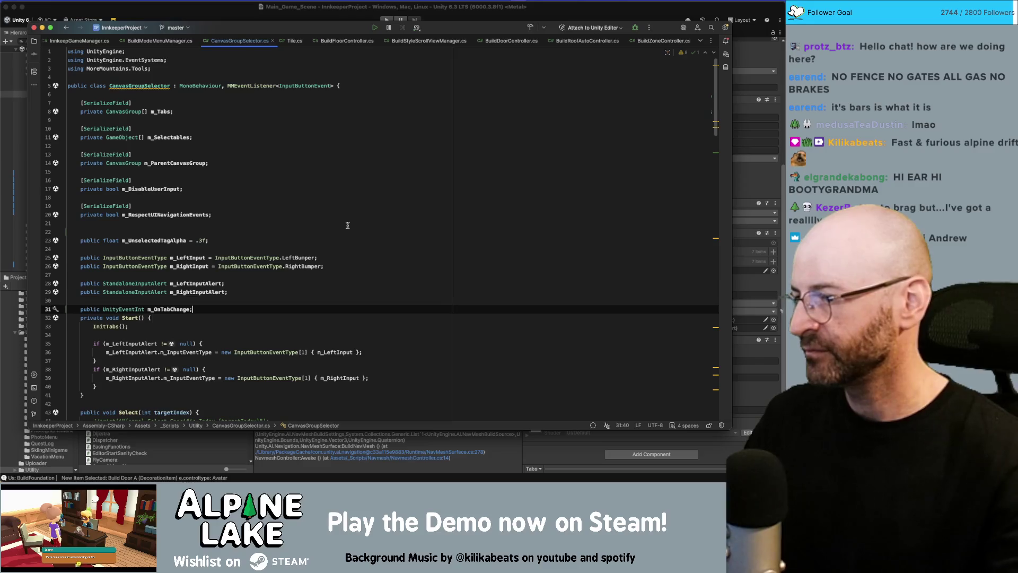
key(Return)
scroll(300, 247, up, 1)
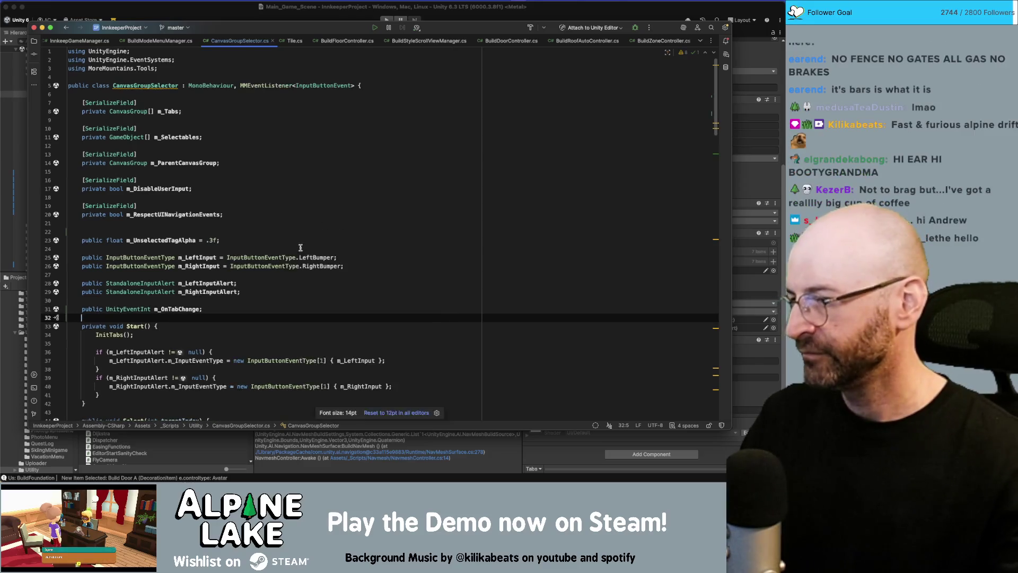
click(189, 308)
click(306, 241)
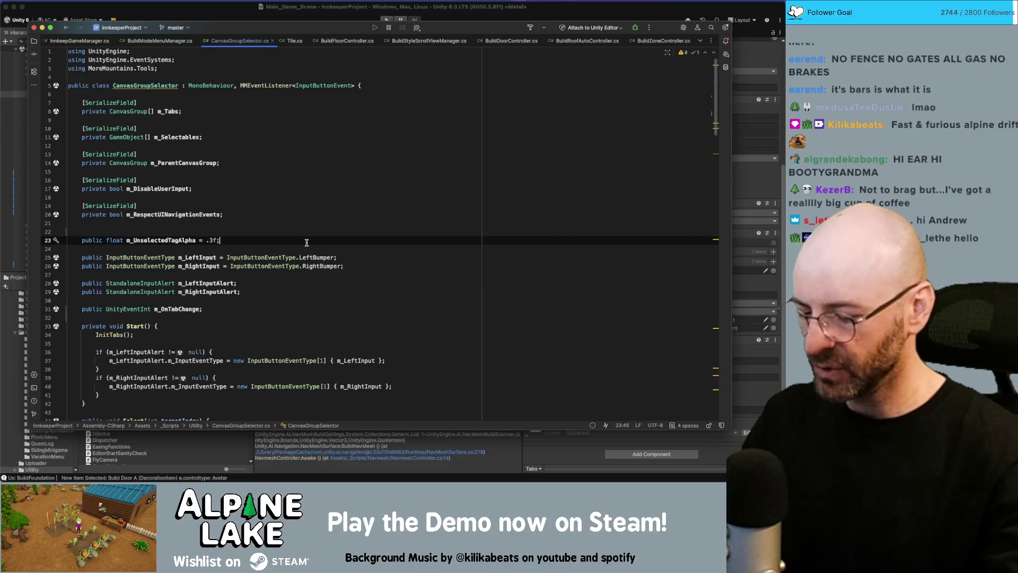
- Delete the empty line 22 above the m_UnselectedTagAlpha field
scroll(306, 242, down, 1)
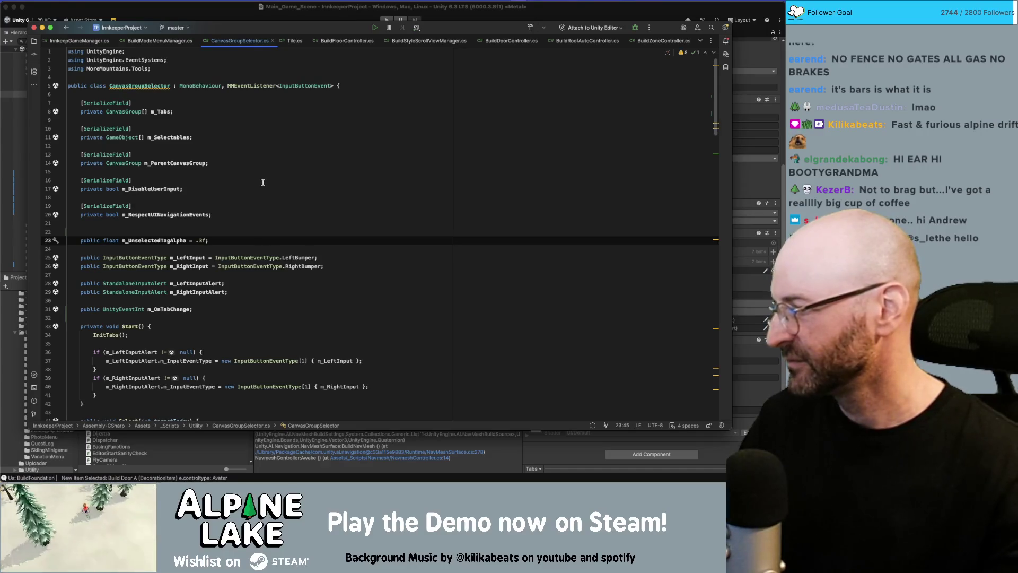
scroll(263, 182, down, 4)
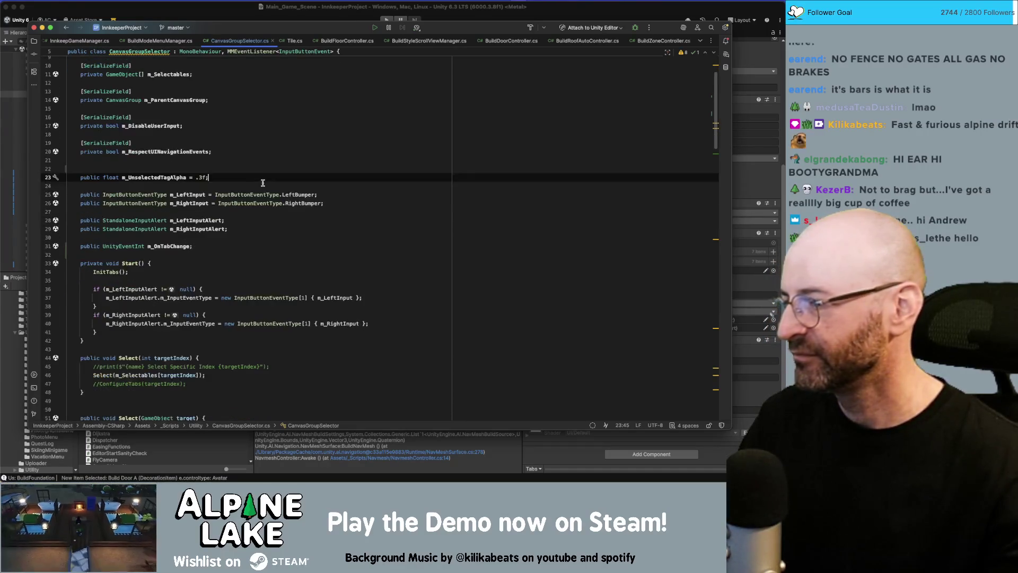
scroll(263, 183, down, 1)
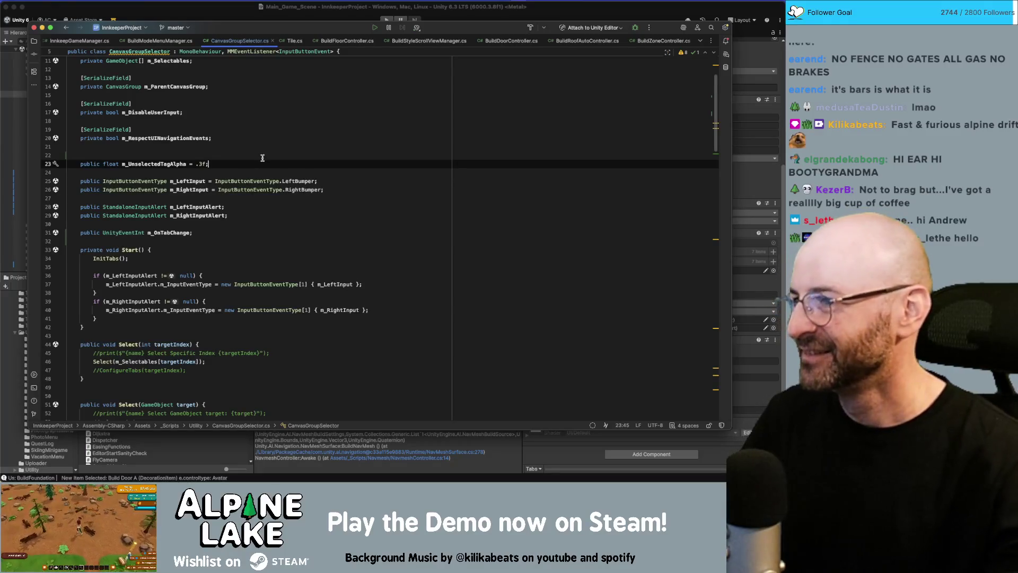
click(262, 153)
key(BackSpace)
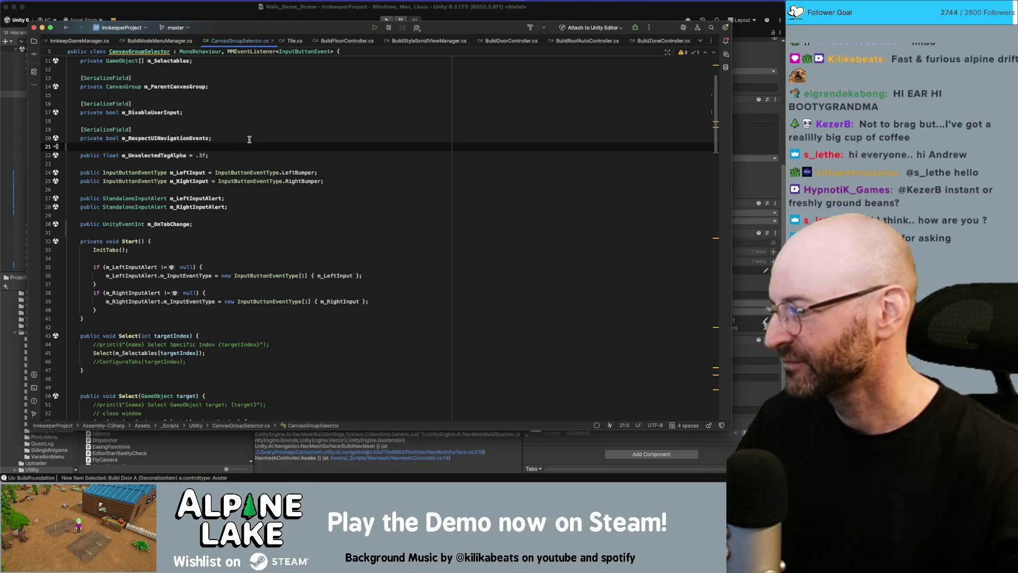
click(266, 131)
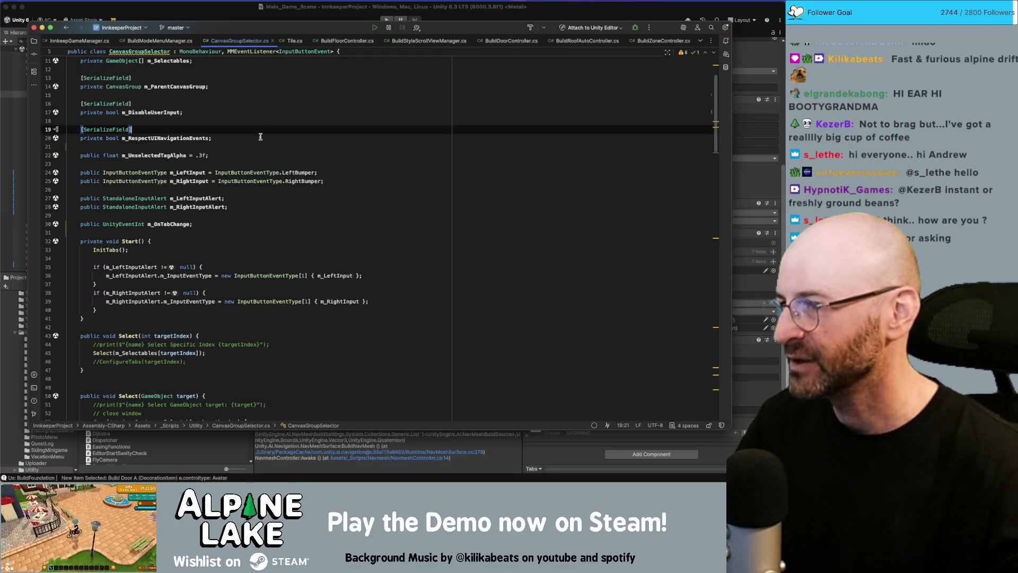
click(254, 147)
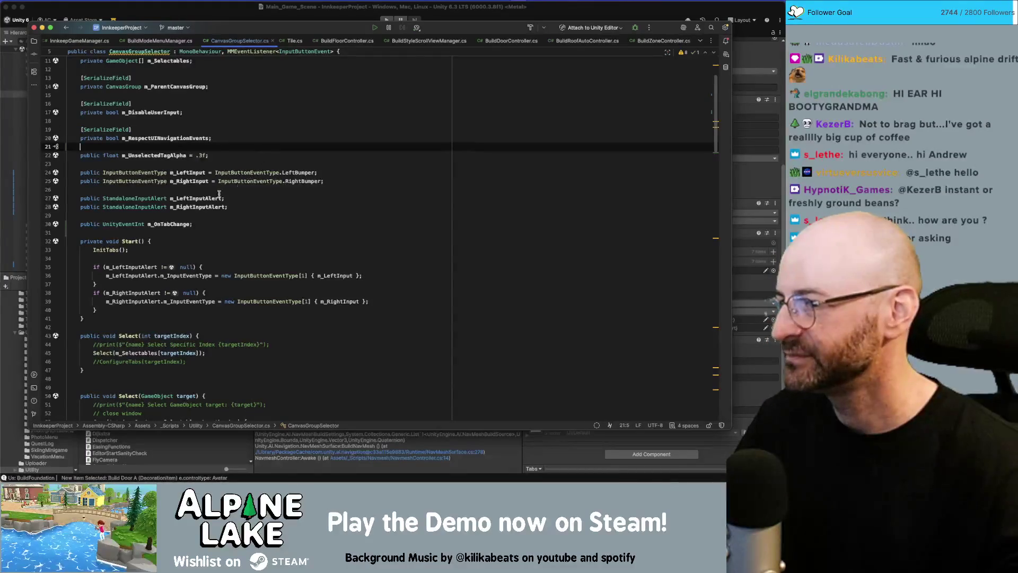
double_click(180, 224)
scroll(212, 223, down, 10)
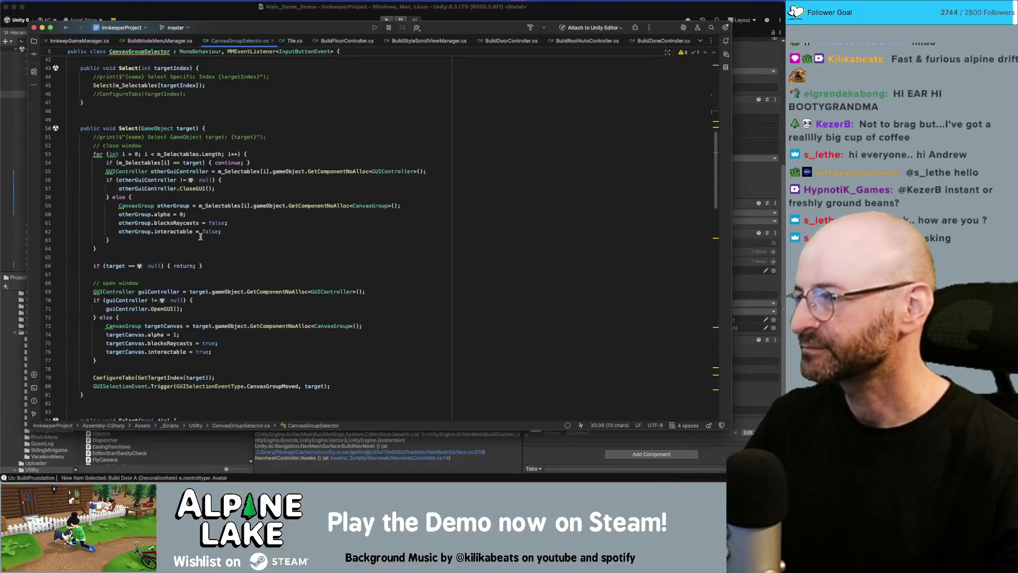
double_click(166, 377)
scroll(166, 375, down, 5)
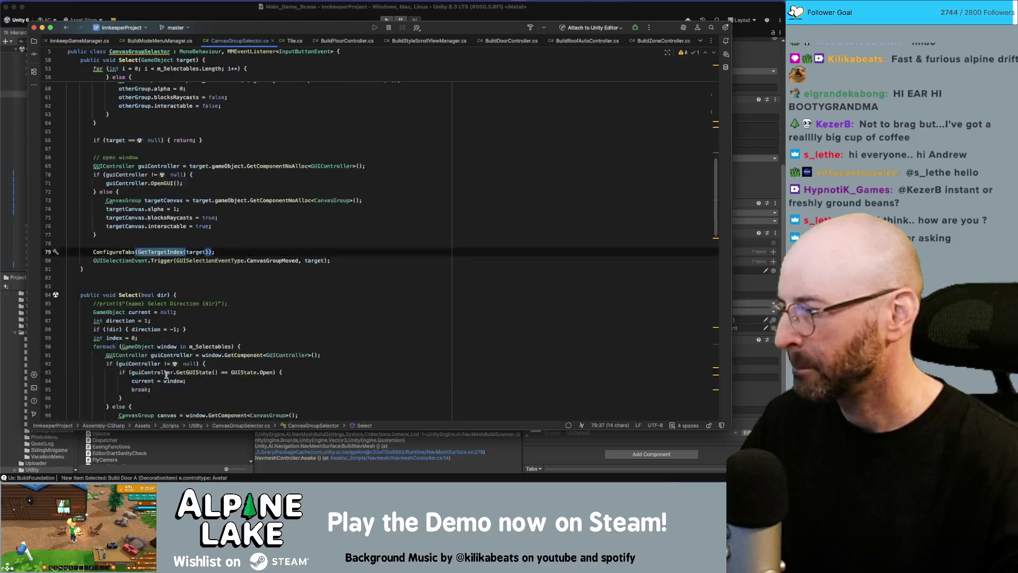
double_click(125, 252)
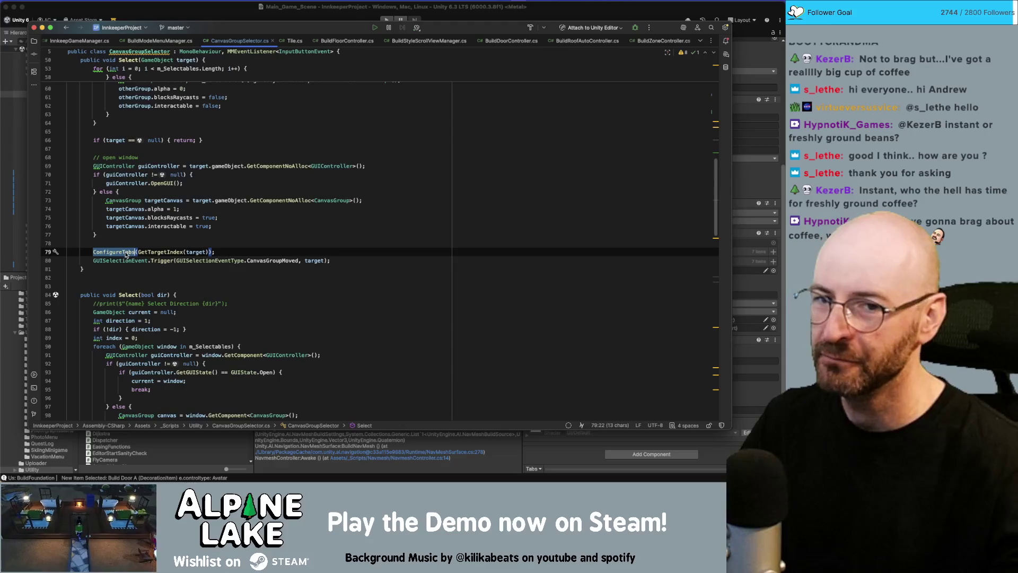
mouse_move(126, 254)
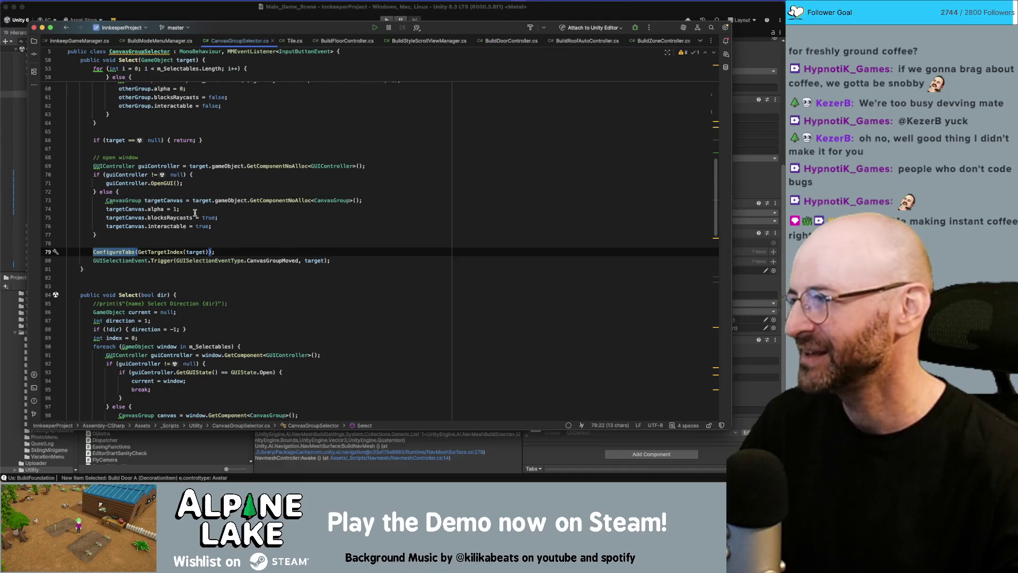
scroll(194, 215, down, 4)
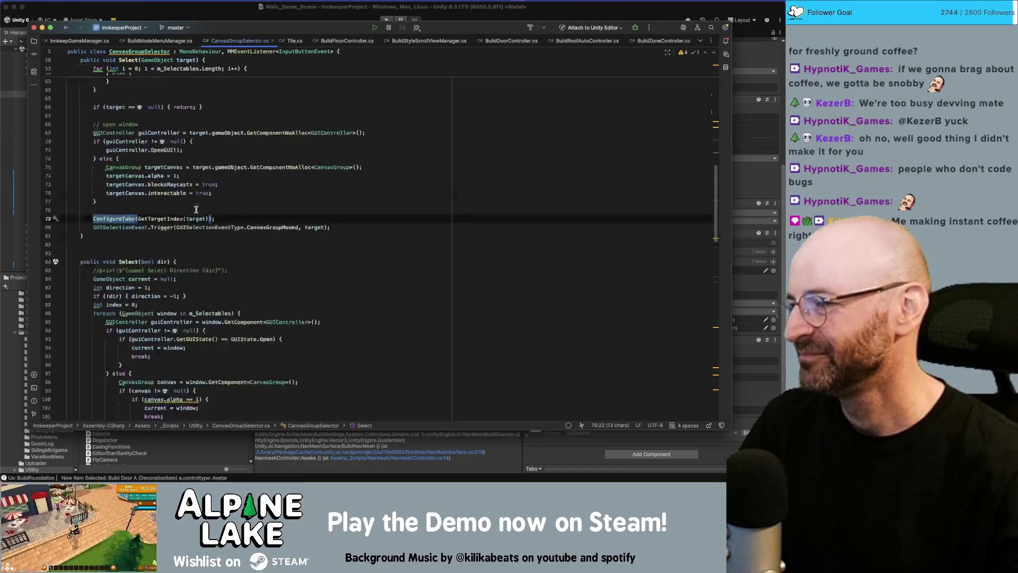
- Delete the blank line after the Select(GameObject) method's closing brace
scroll(196, 210, down, 12)
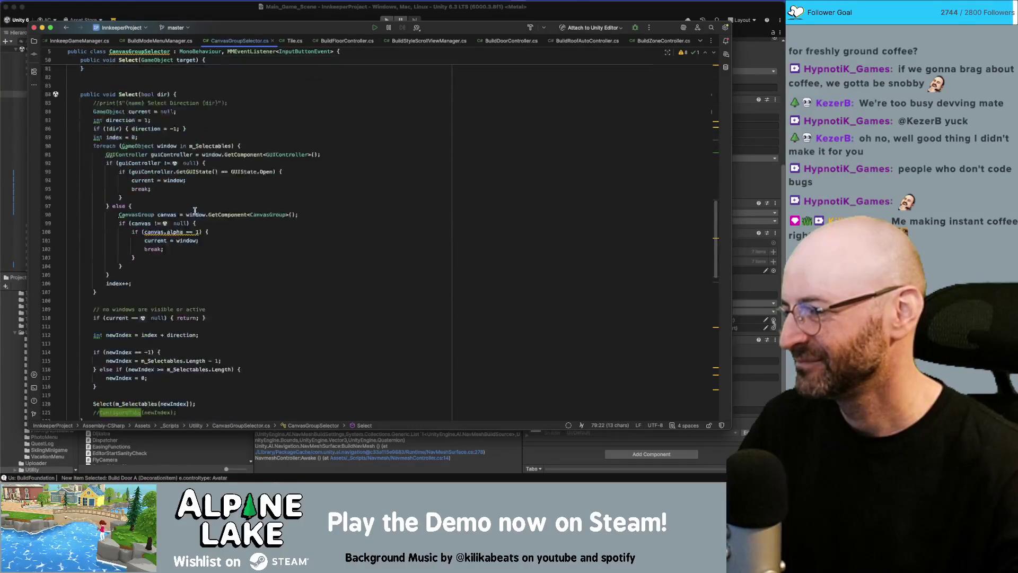
scroll(193, 213, down, 12)
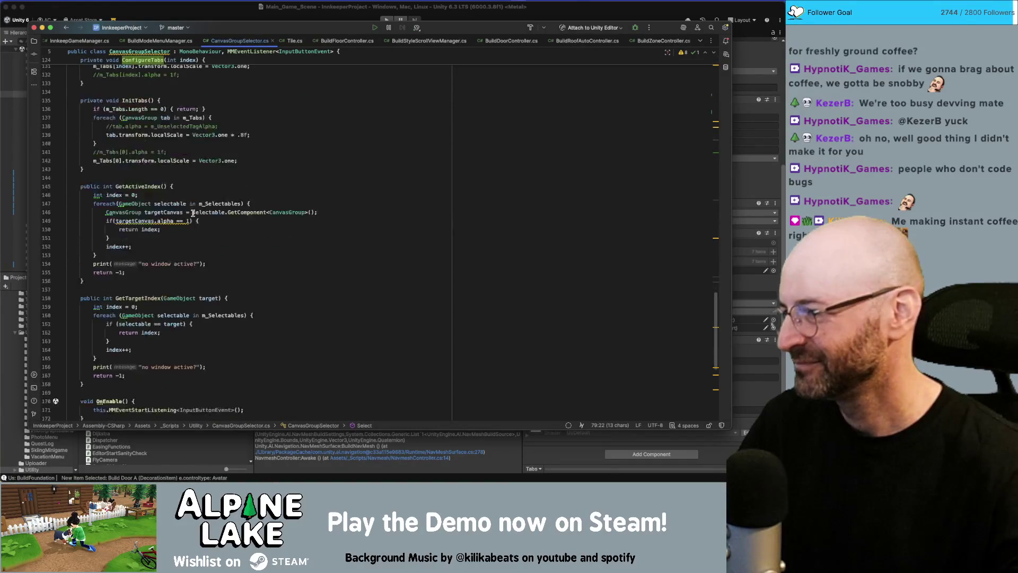
scroll(193, 213, down, 3)
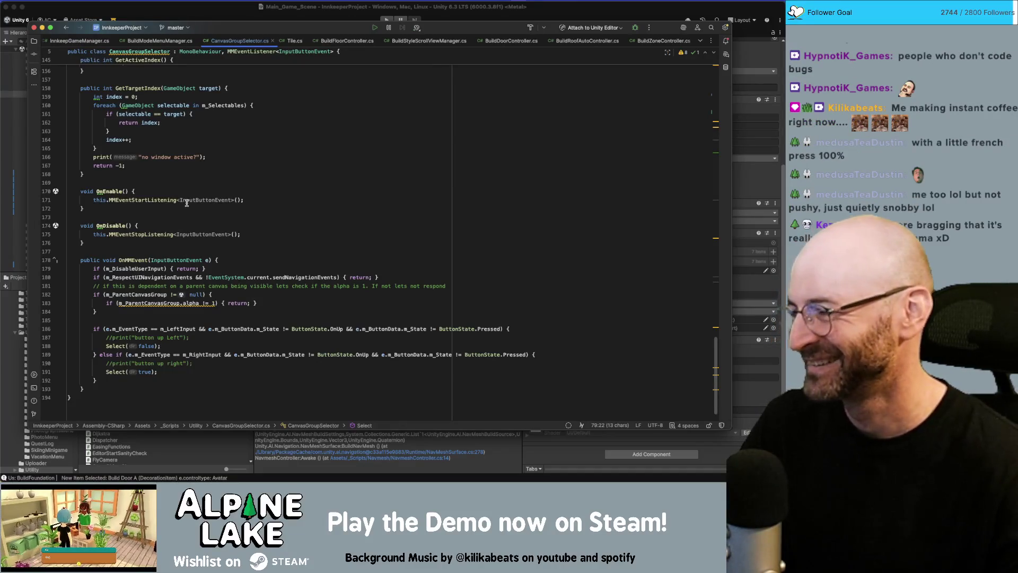
click(211, 168)
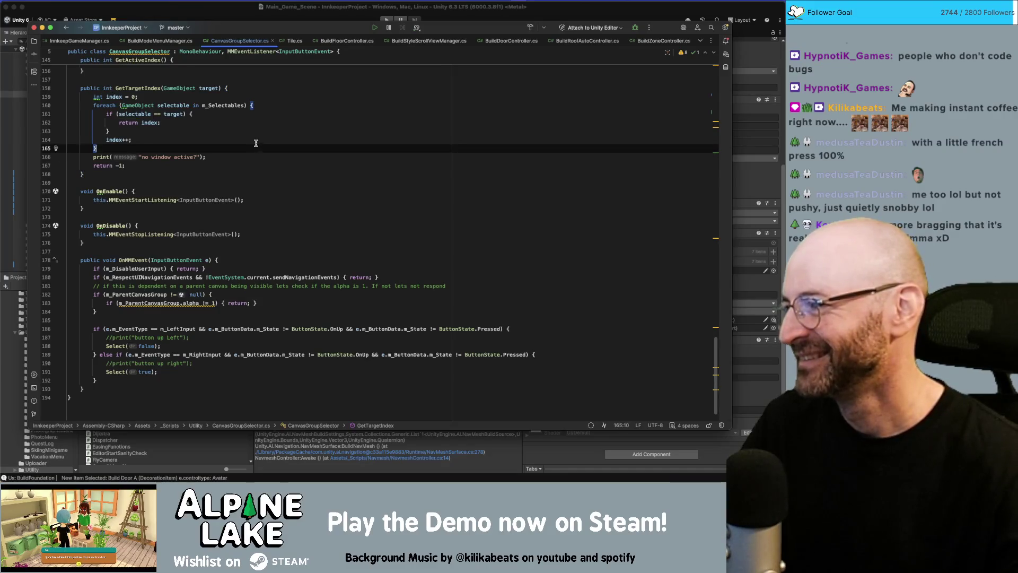
click(277, 110)
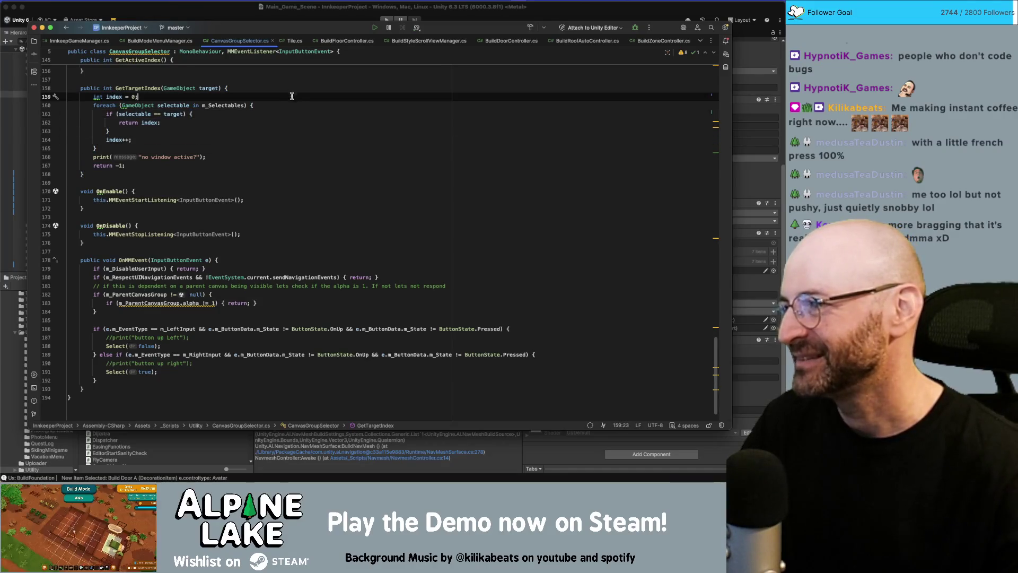
scroll(294, 106, up, 9)
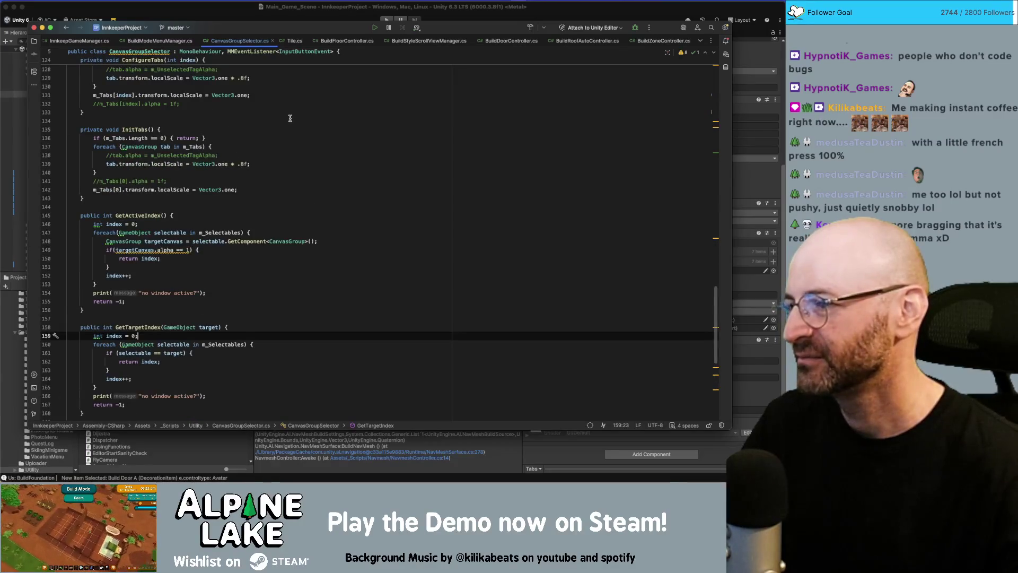
scroll(290, 117, down, 8)
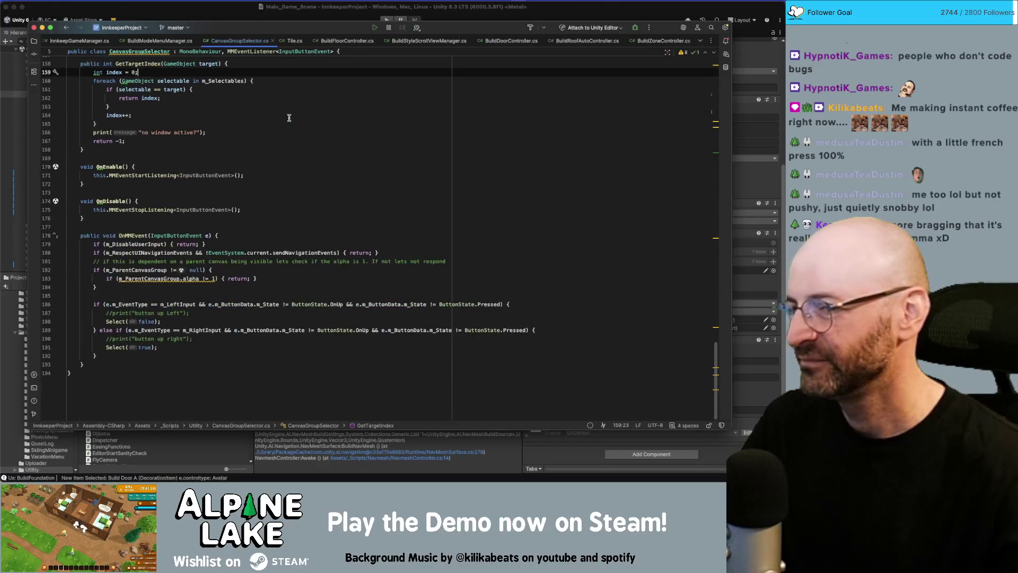
scroll(276, 138, up, 10)
scroll(274, 143, up, 13)
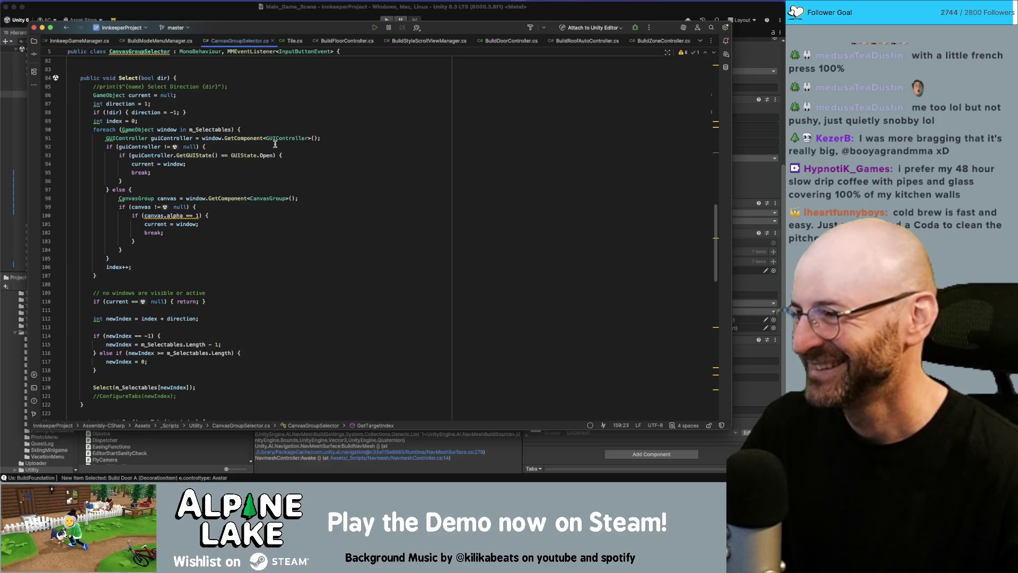
scroll(275, 180, up, 10)
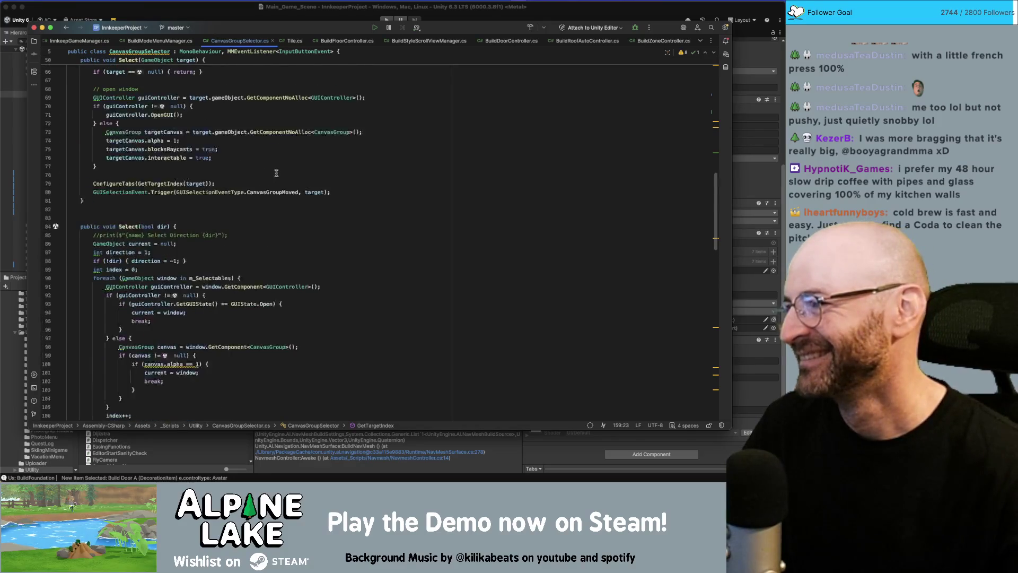
click(272, 256)
key(BackSpace)
- Switch to Unity and select the Wall Redecoration Panel in the Hierarchy
scroll(305, 225, up, 15)
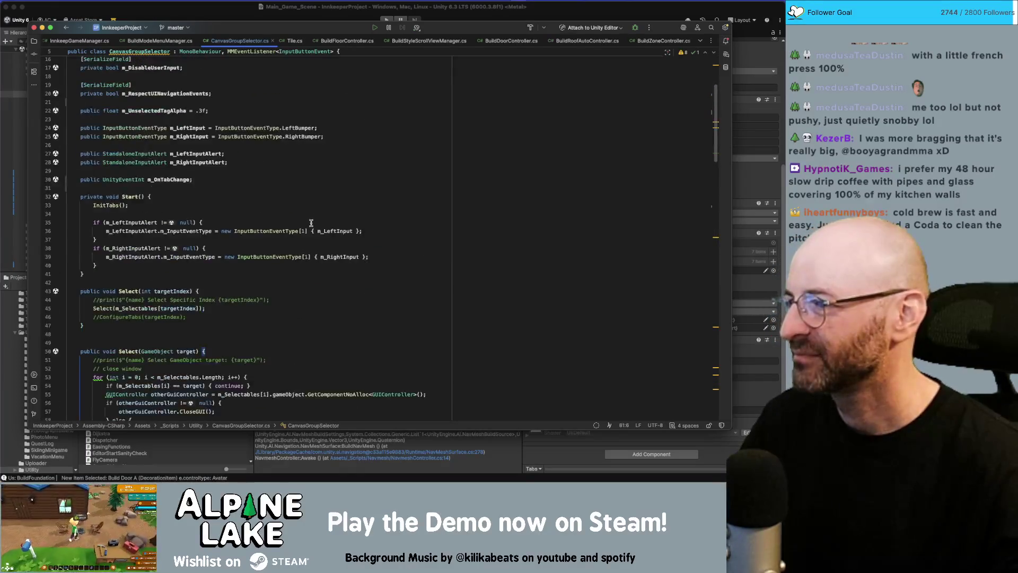
scroll(234, 118, down, 3)
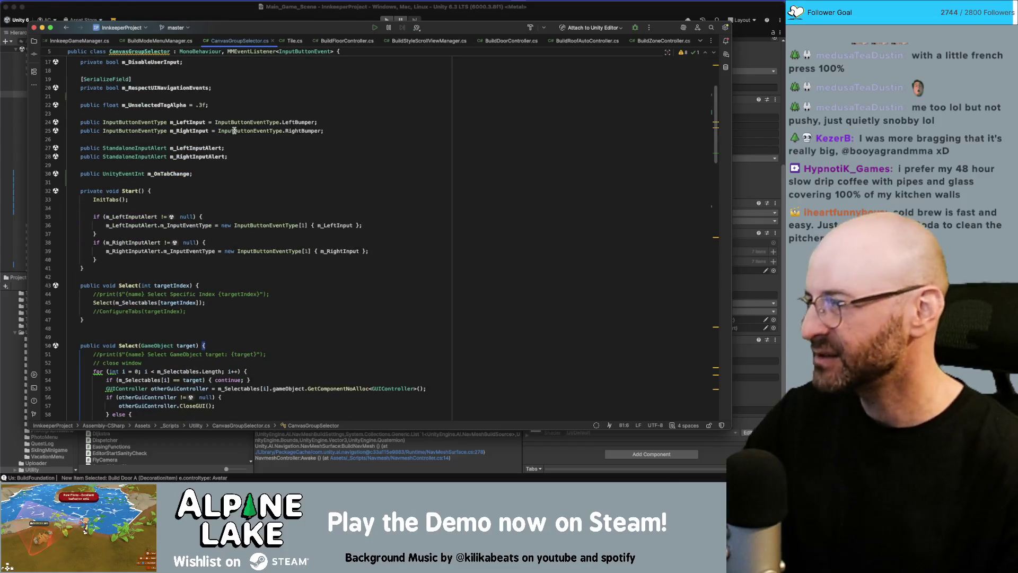
scroll(234, 129, up, 5)
scroll(233, 130, down, 2)
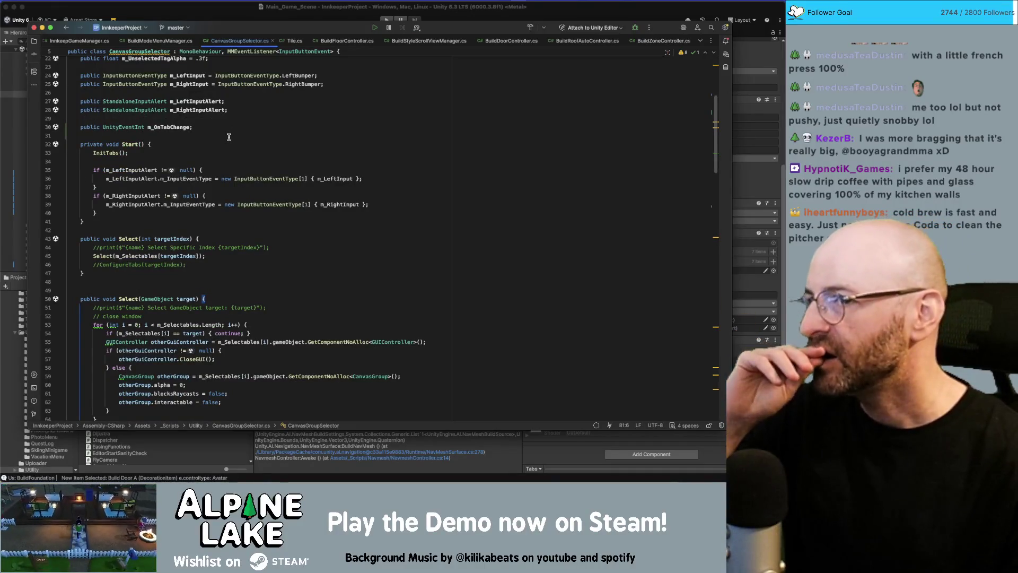
click(181, 12)
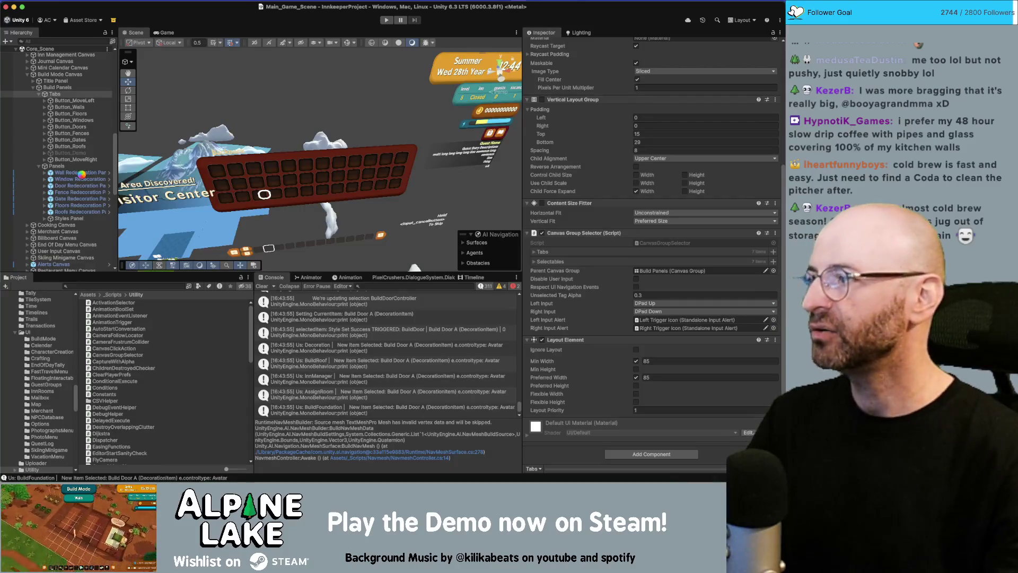
click(82, 173)
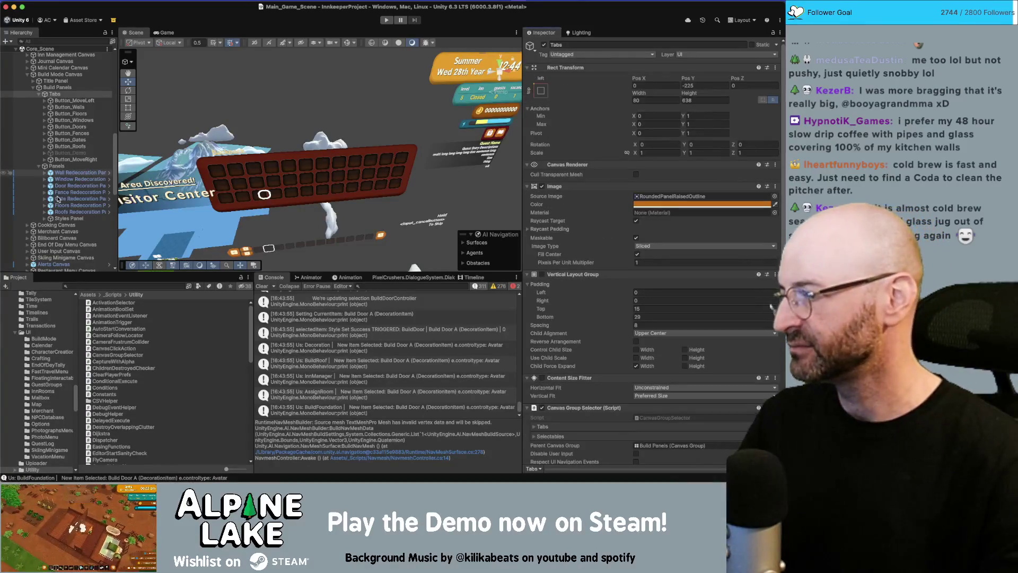
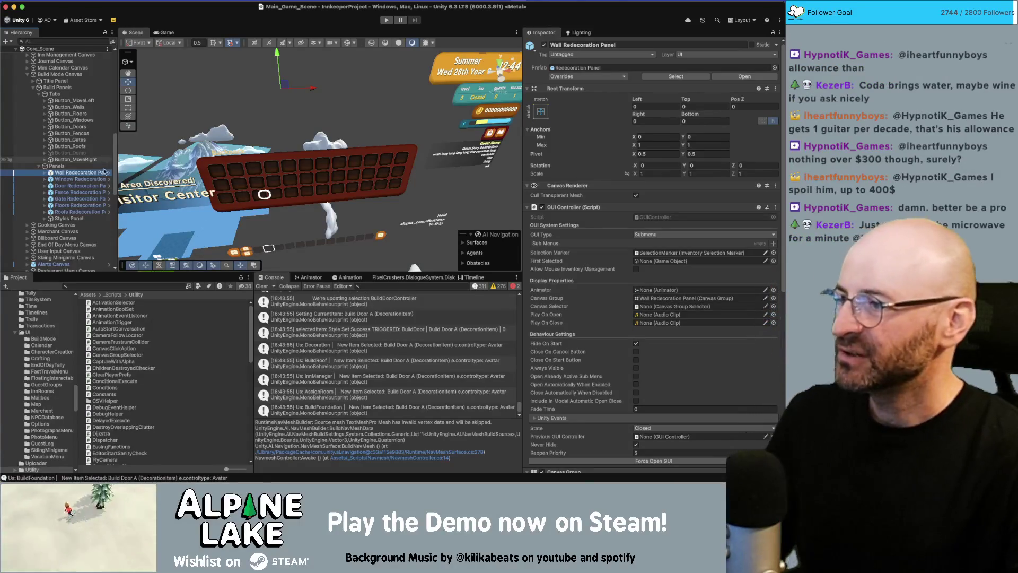
- Select all seven Redecoration panels together and expose their Unity Events lists
scroll(593, 258, down, 5)
scroll(593, 258, down, 2)
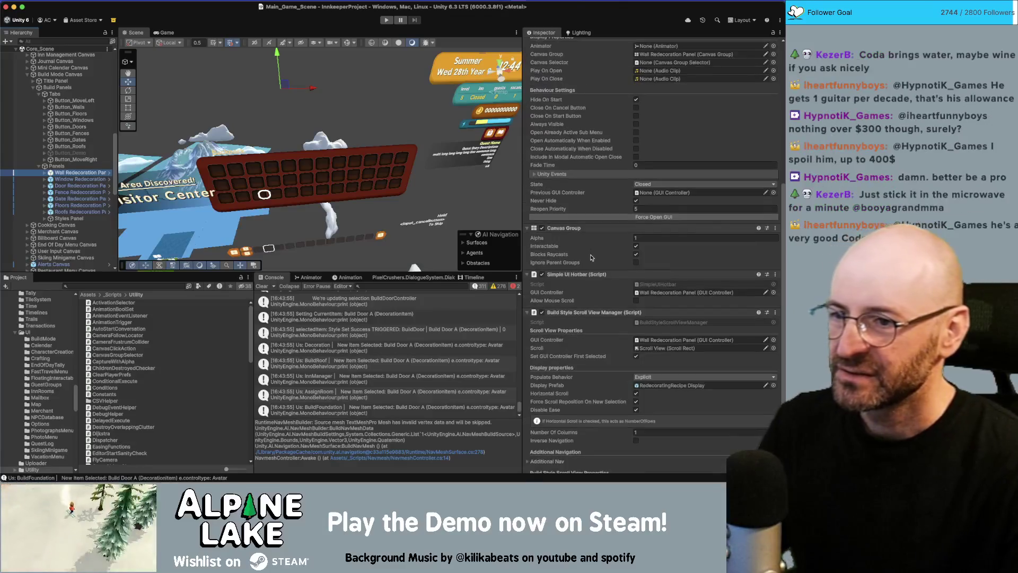
click(537, 174)
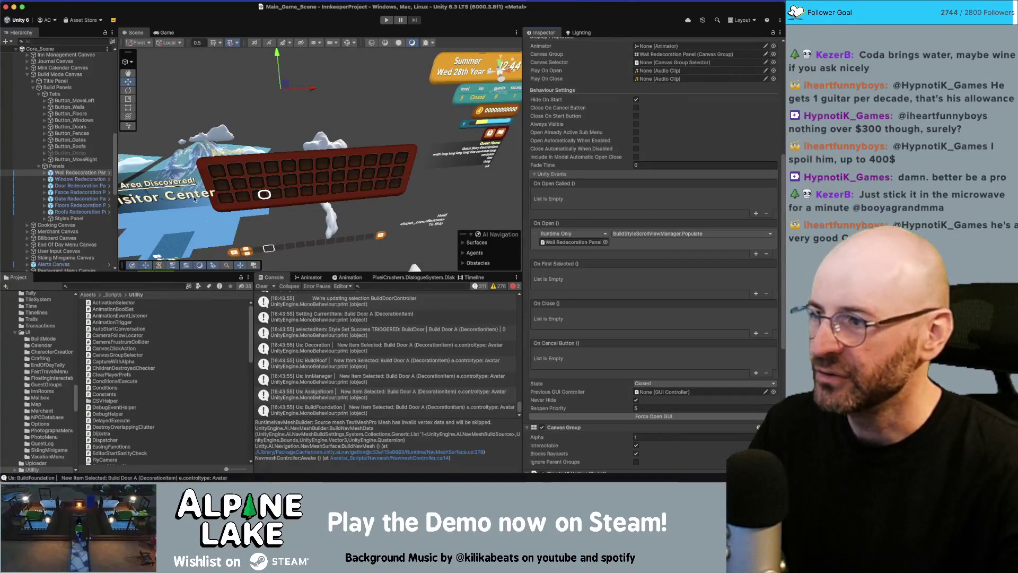
shift+click(74, 211)
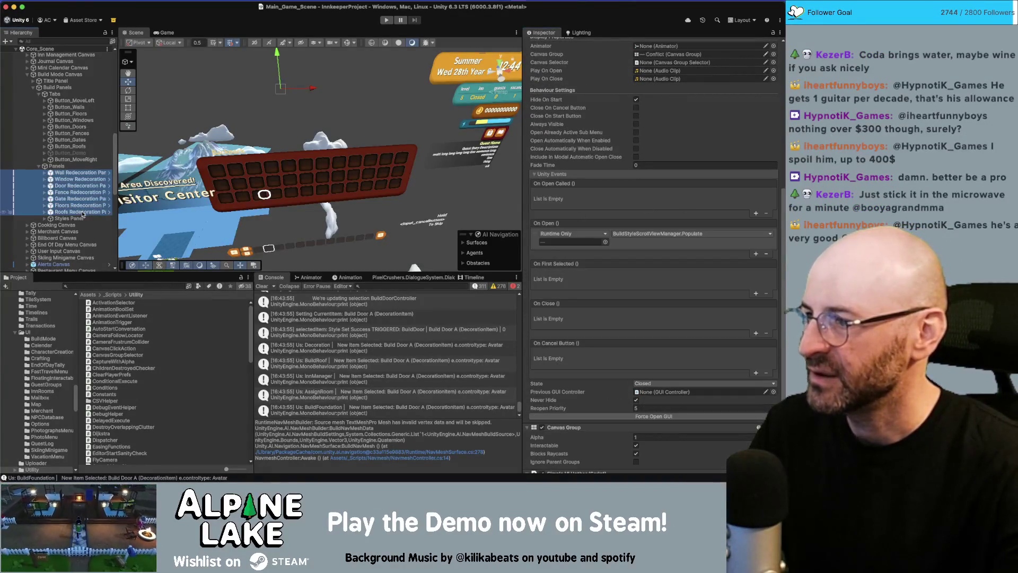
click(755, 214)
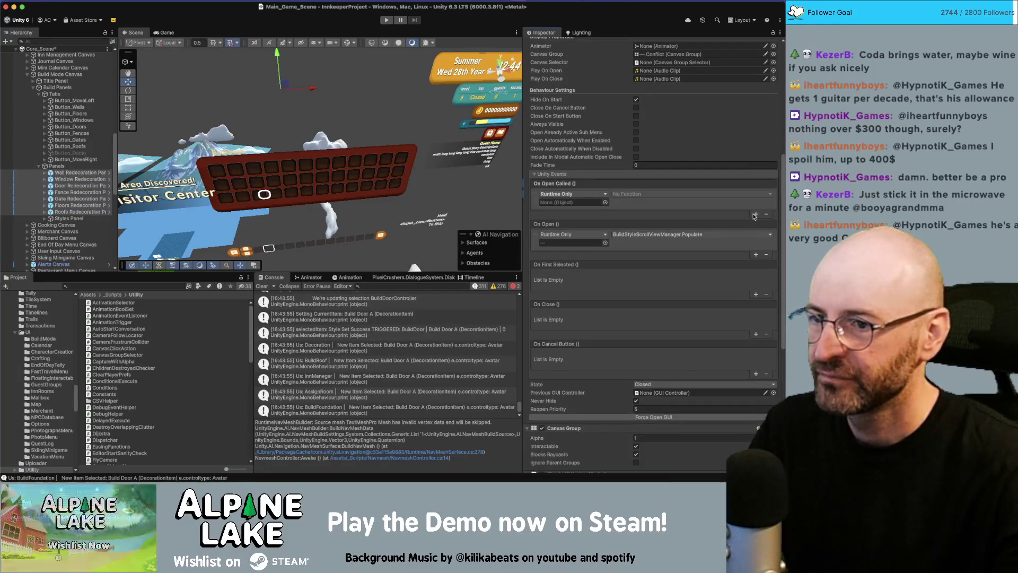
click(766, 215)
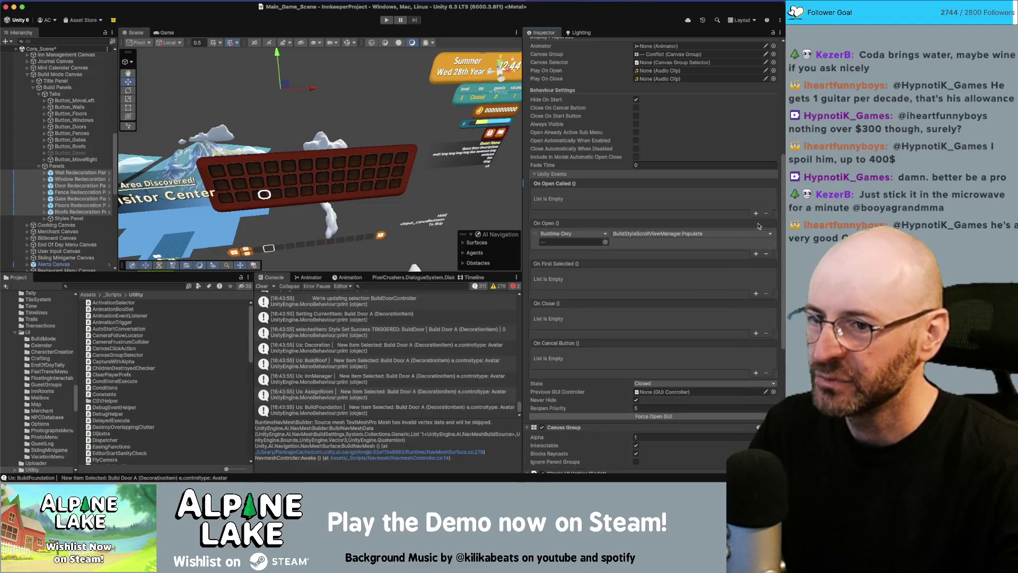
- Add an On Open call to Build Mode Canvas's BuildModeMenuManager.DemoTabClick, then switch to Rider
click(755, 255)
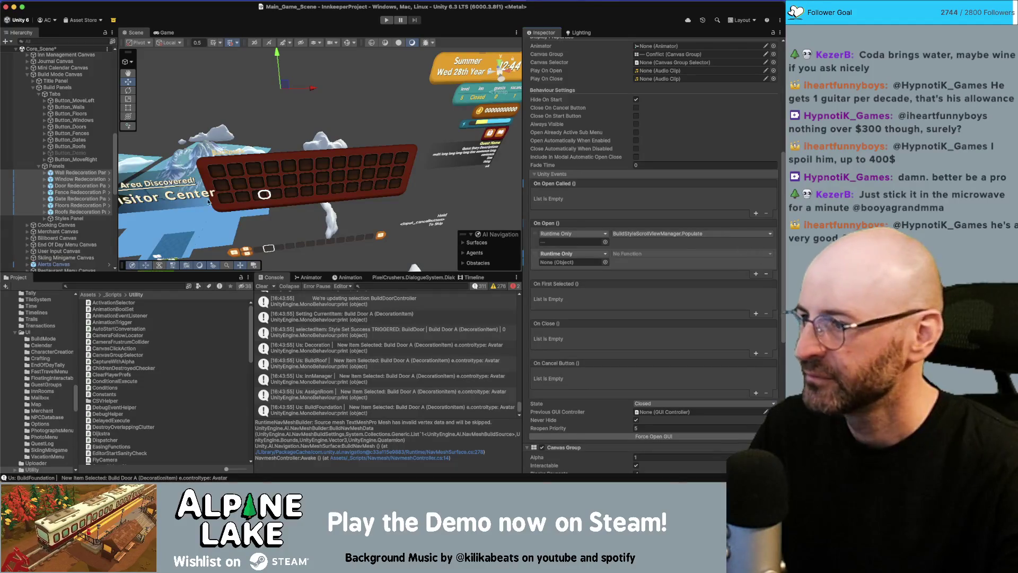
mouse_move(60, 74)
mouse_down()
mouse_move(536, 264)
mouse_move(563, 265)
mouse_up()
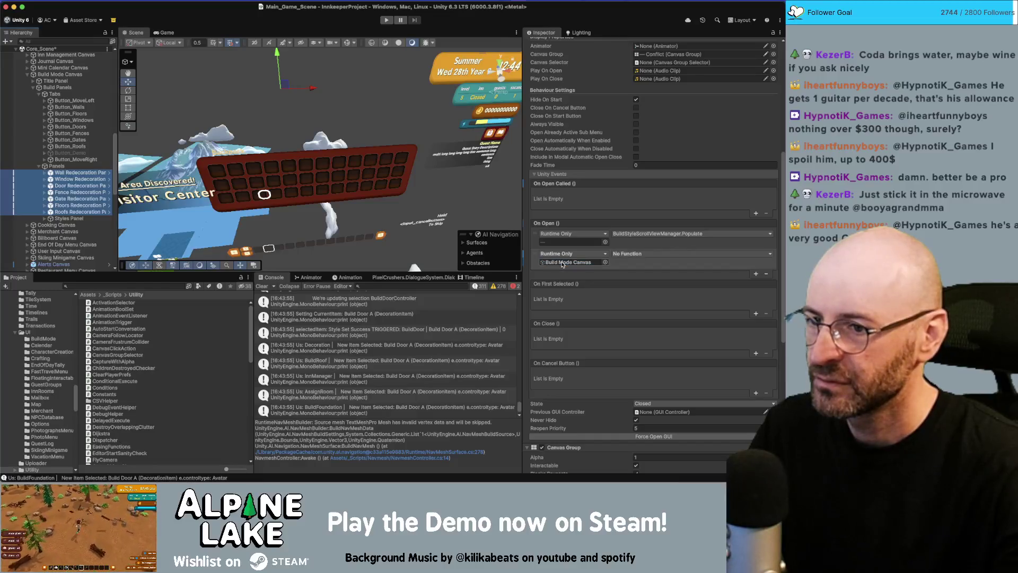
click(640, 257)
mouse_move(645, 343)
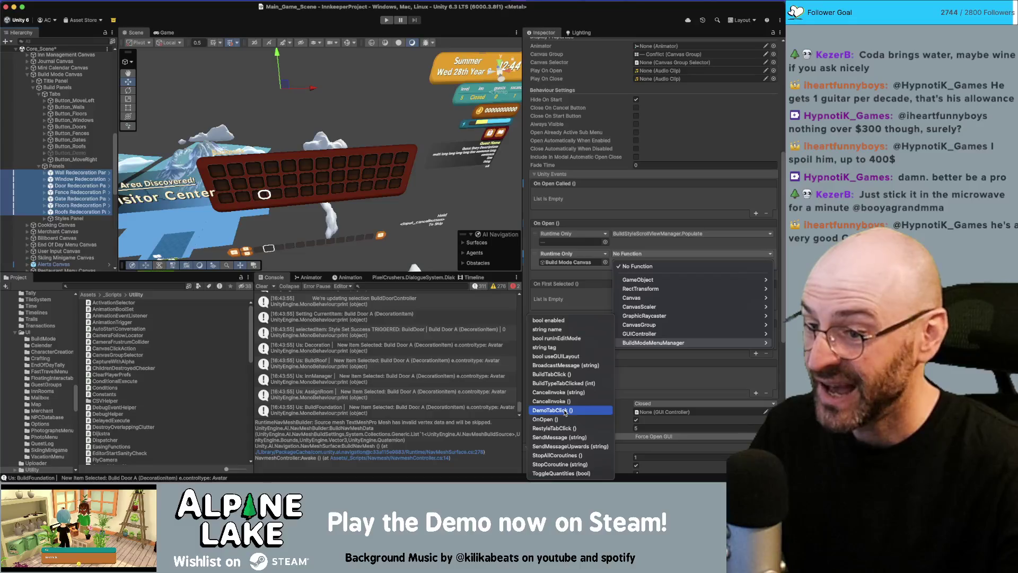
click(565, 411)
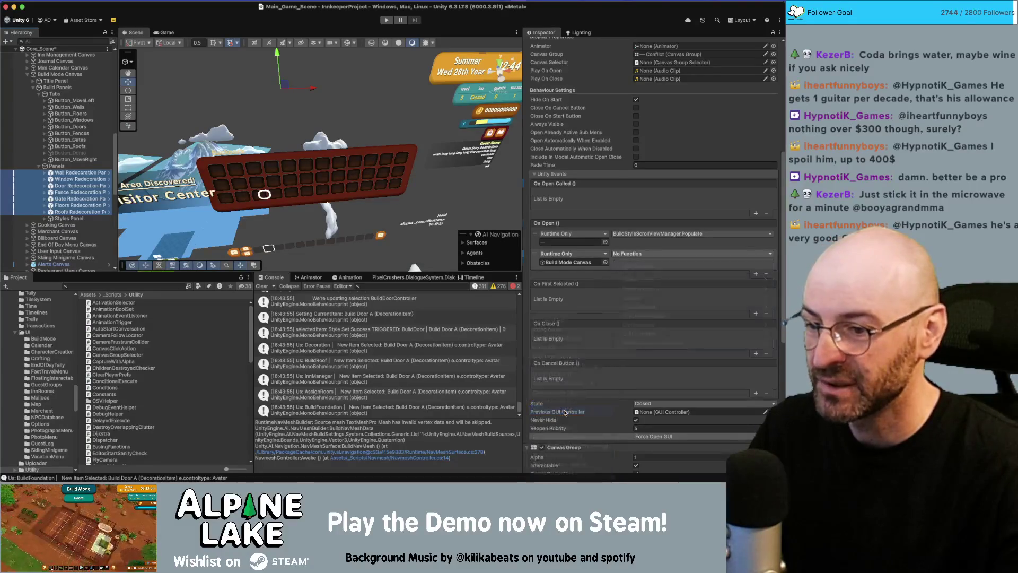
key(super+Tab)
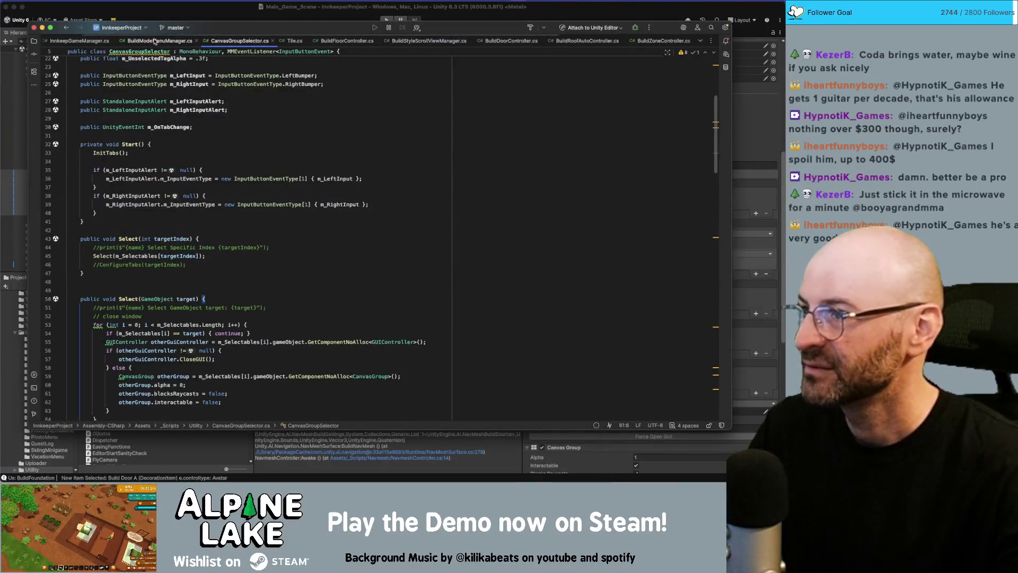
- Open BuildModeMenuManager.cs, select the BuildTypeTabClicked method name, and try a 13pt editor font
click(159, 41)
double_click(158, 125)
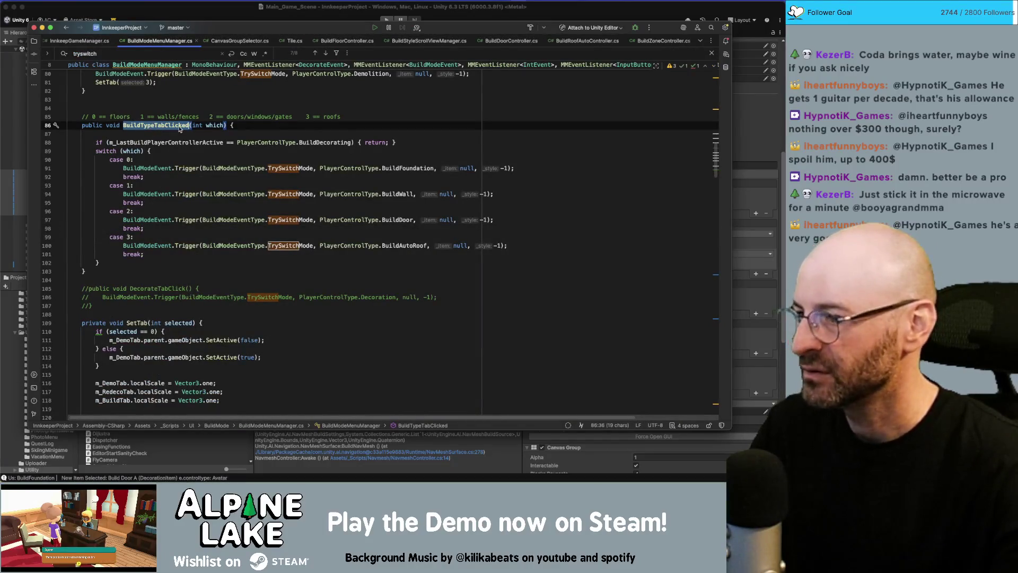
key(super+minus)
key(super+minus)
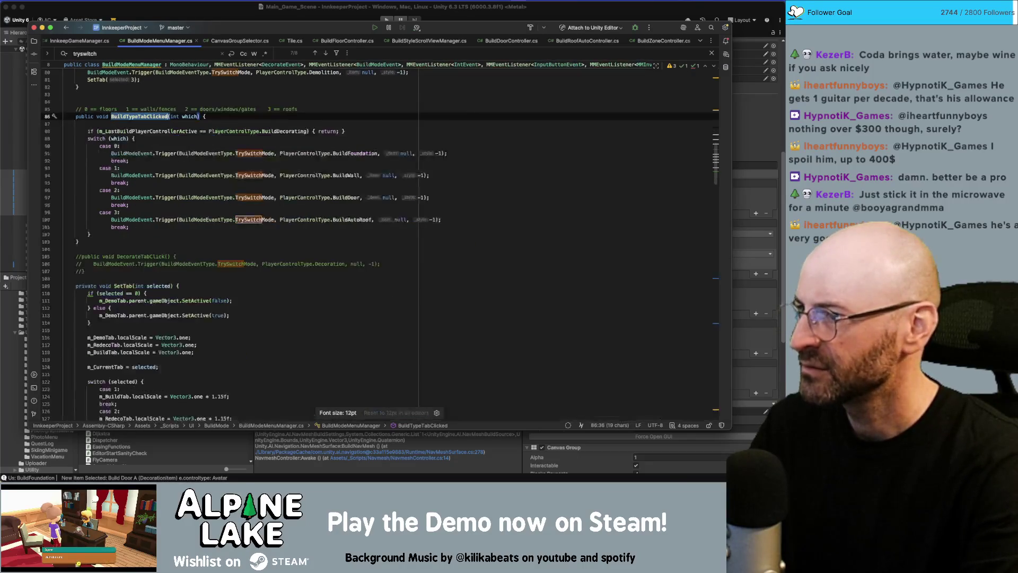
key(super+equal)
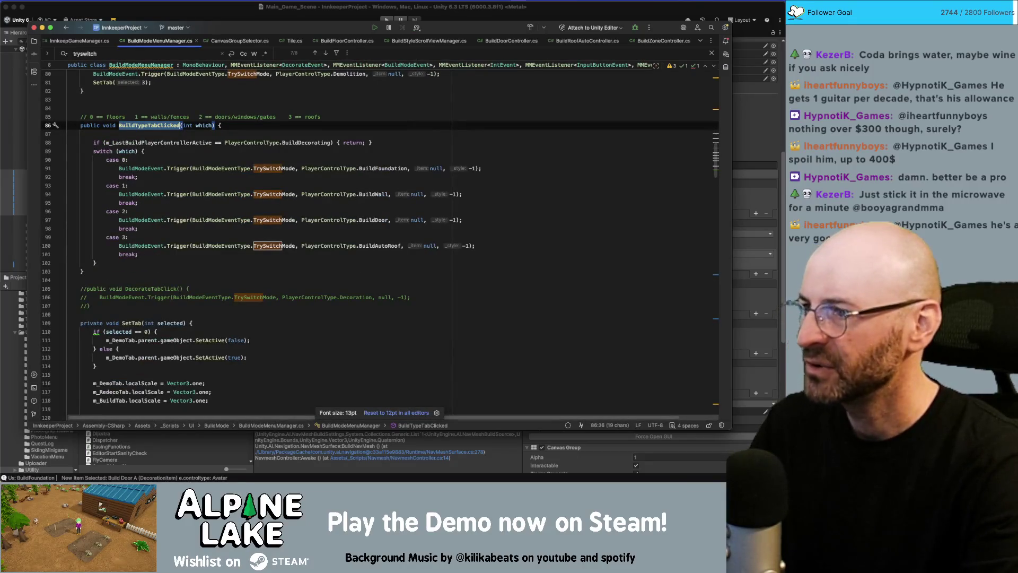
- Compare 12pt and 13pt editor fonts, settle on 12pt, and place the caret in BuildTypeTabClicked
key(super+minus)
key(super+equal)
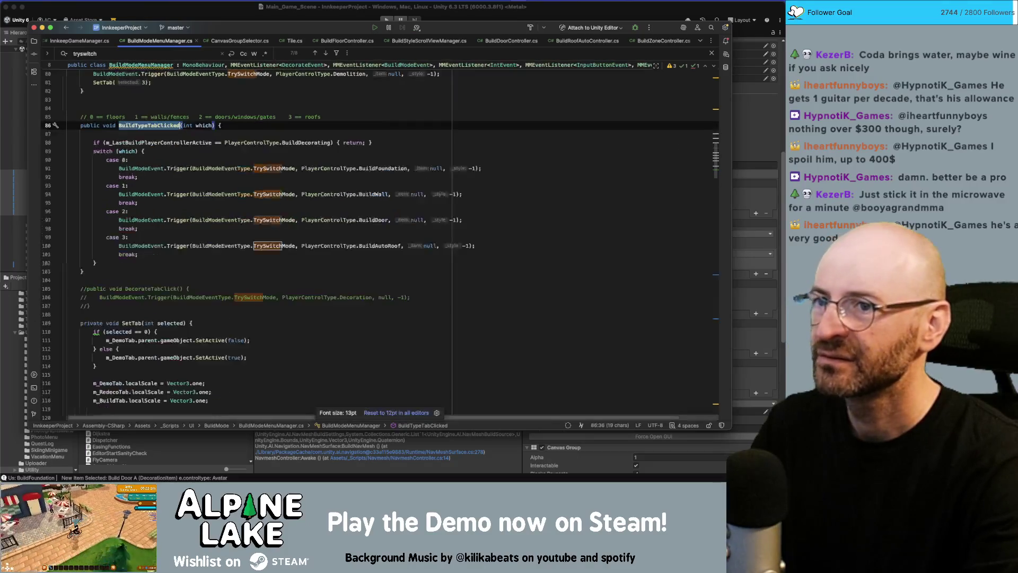
key(super+minus)
key(super+equal)
key(super+minus)
key(super+equal)
key(super+minus)
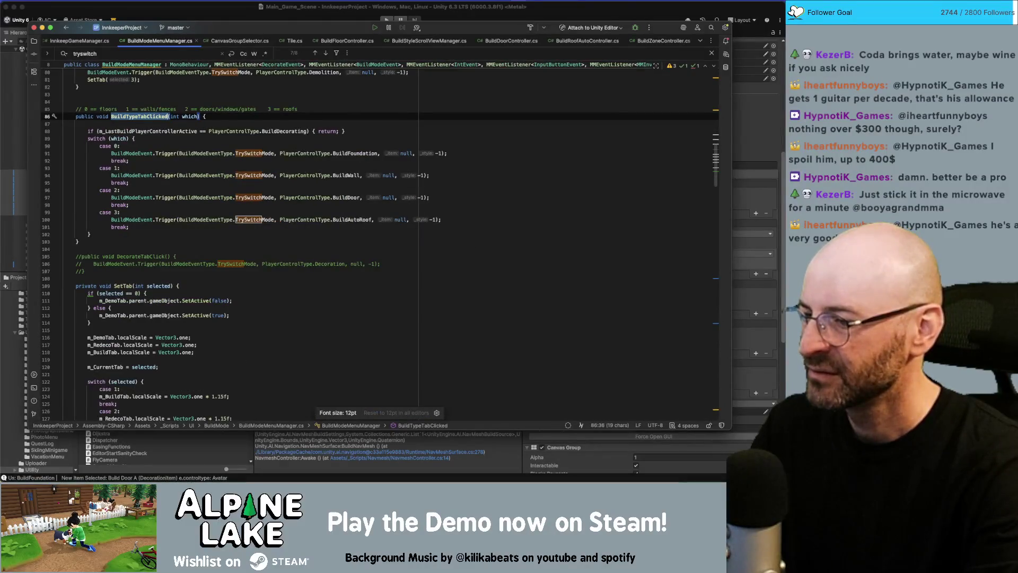
key(super+equal)
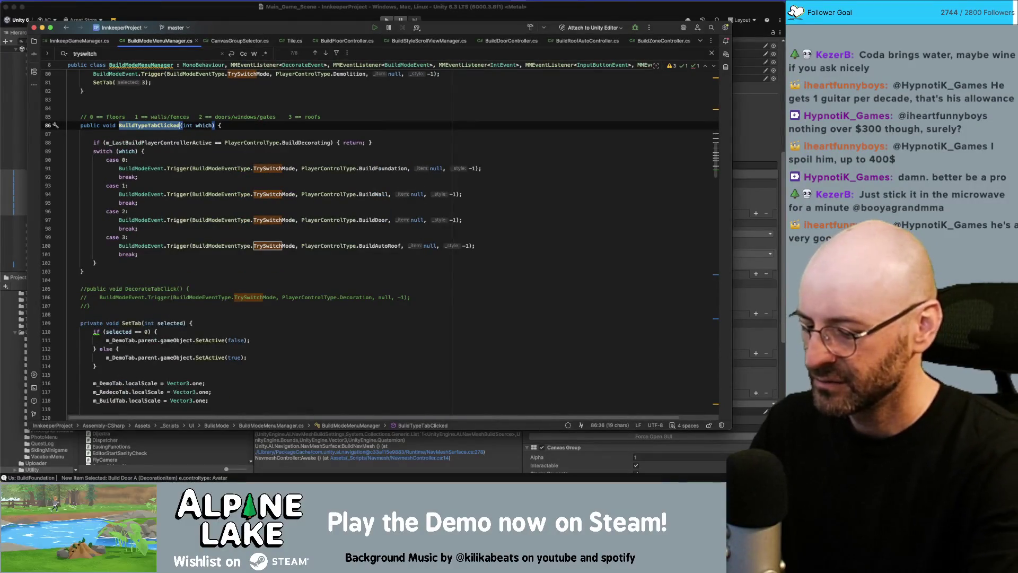
key(super+minus)
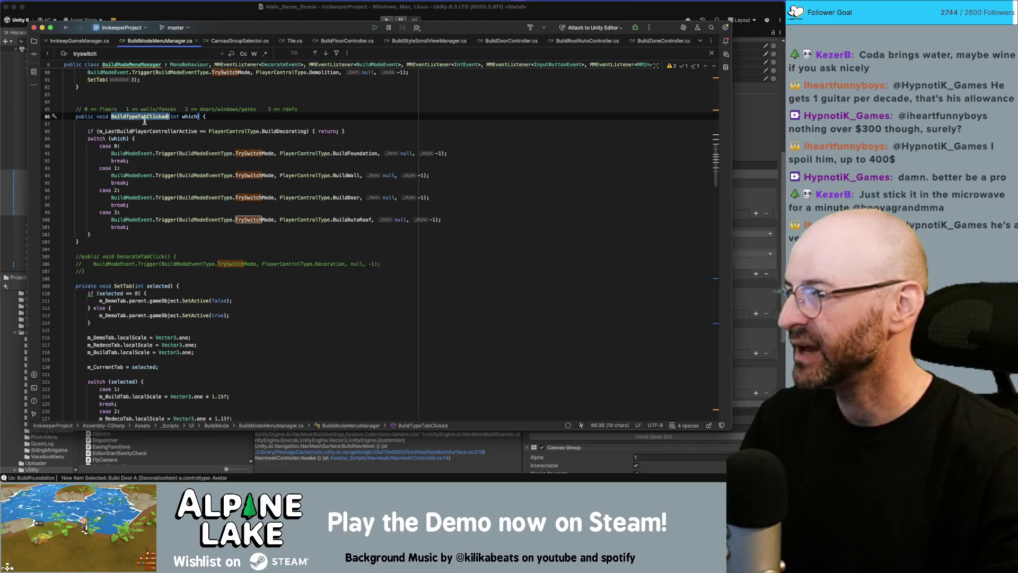
scroll(144, 121, up, 3)
click(142, 158)
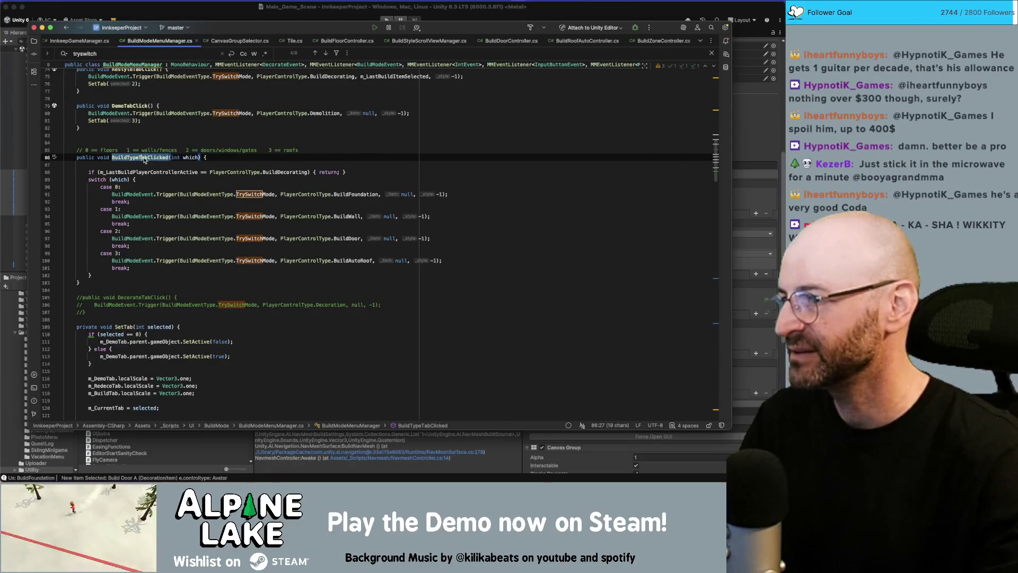
- Rename the method to BuildTabOpened, commit the refactoring, and return to Unity
text(BuildTabOpened)
click(200, 142)
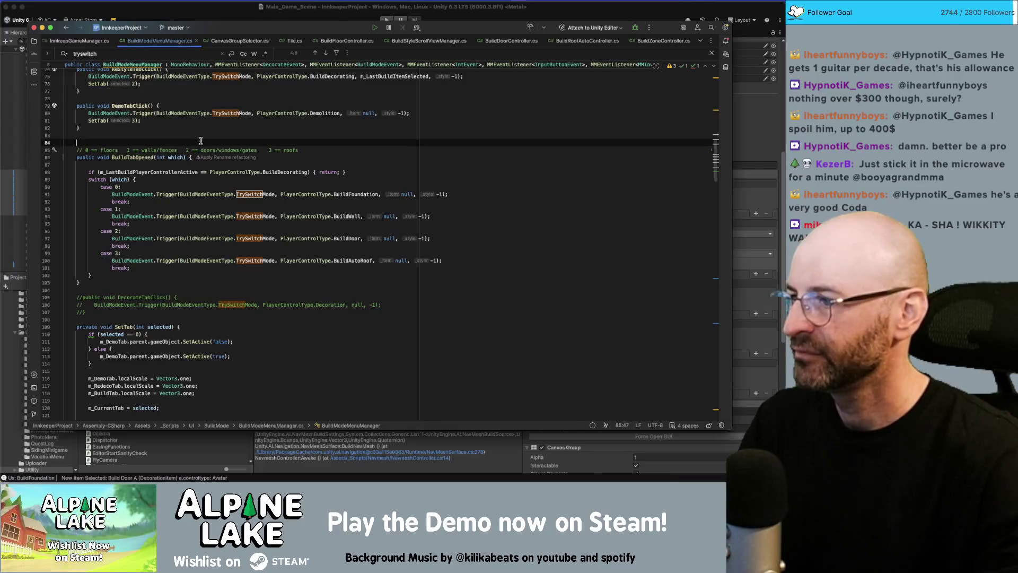
key(Down)
key(Down)
key(alt+Up)
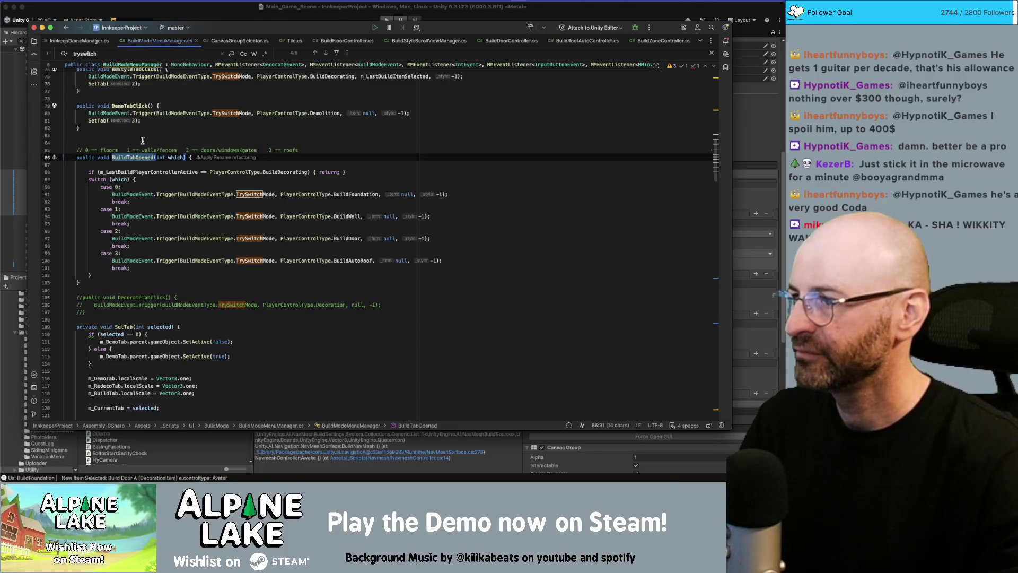
key(super+Tab)
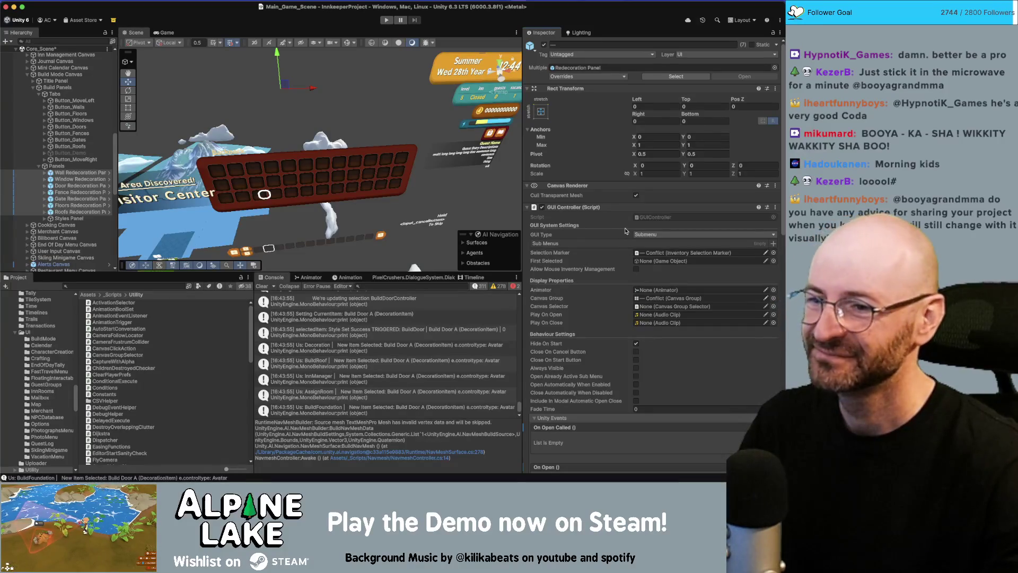
- Set the panels' On Open call to BuildModeMenuManager.BuildTabOpened, checking the method in Rider
scroll(565, 268, down, 5)
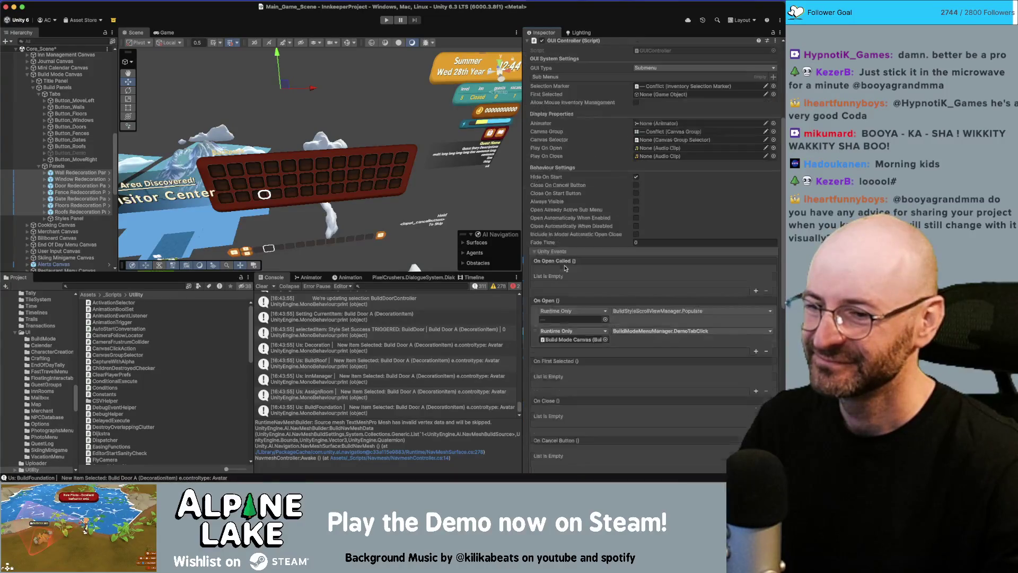
click(627, 331)
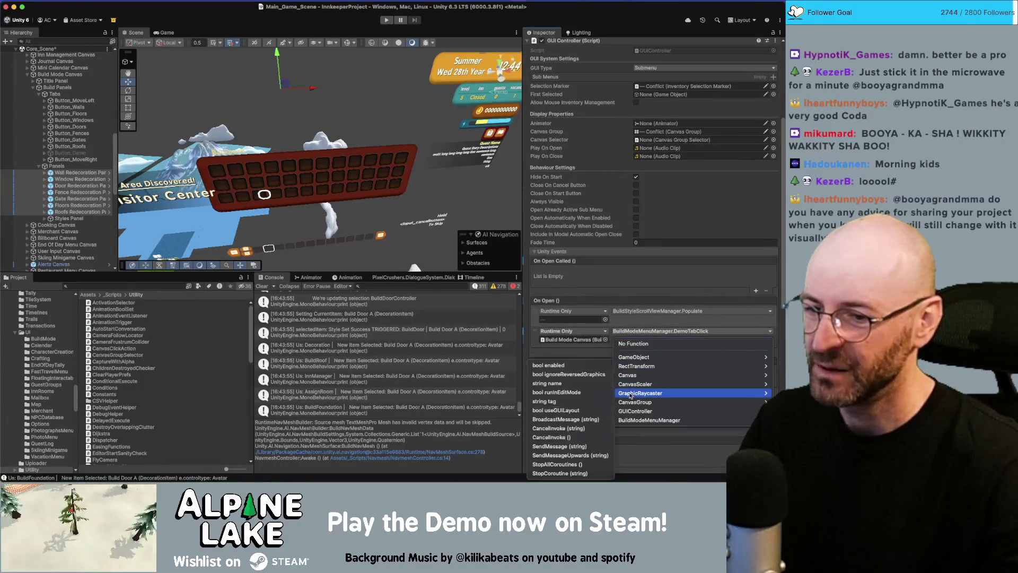
mouse_move(629, 382)
mouse_move(639, 422)
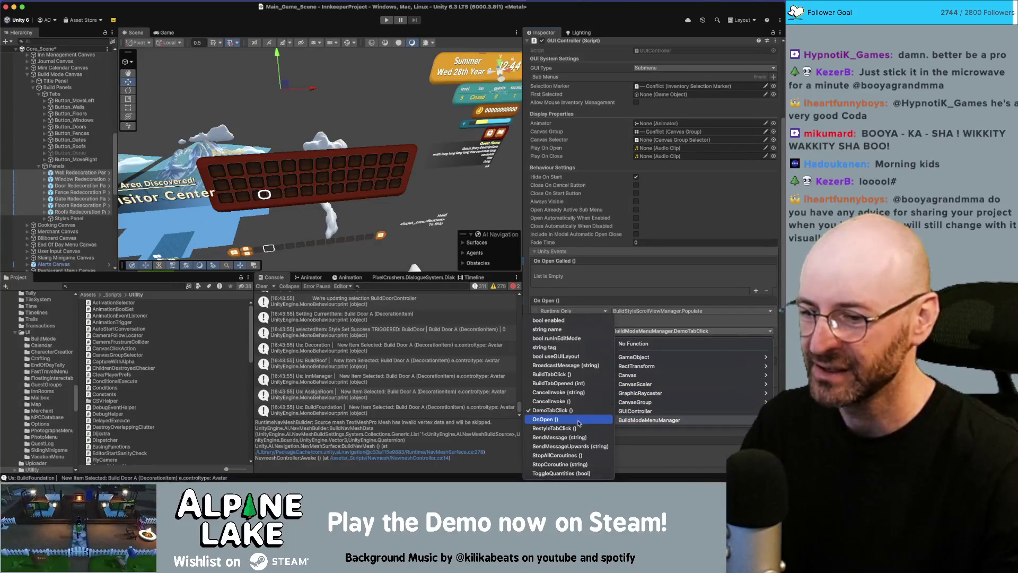
click(563, 383)
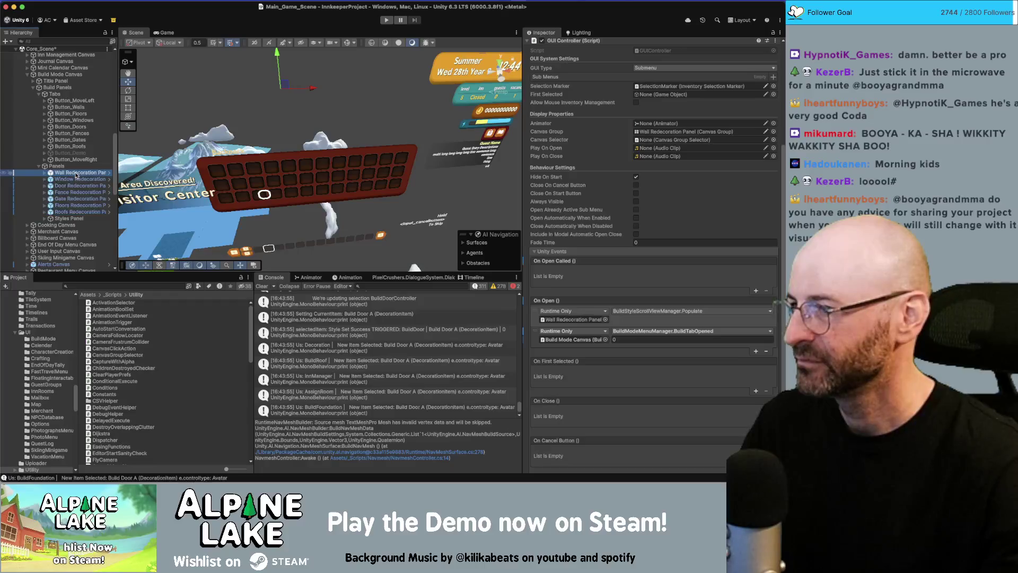
key(super+Tab)
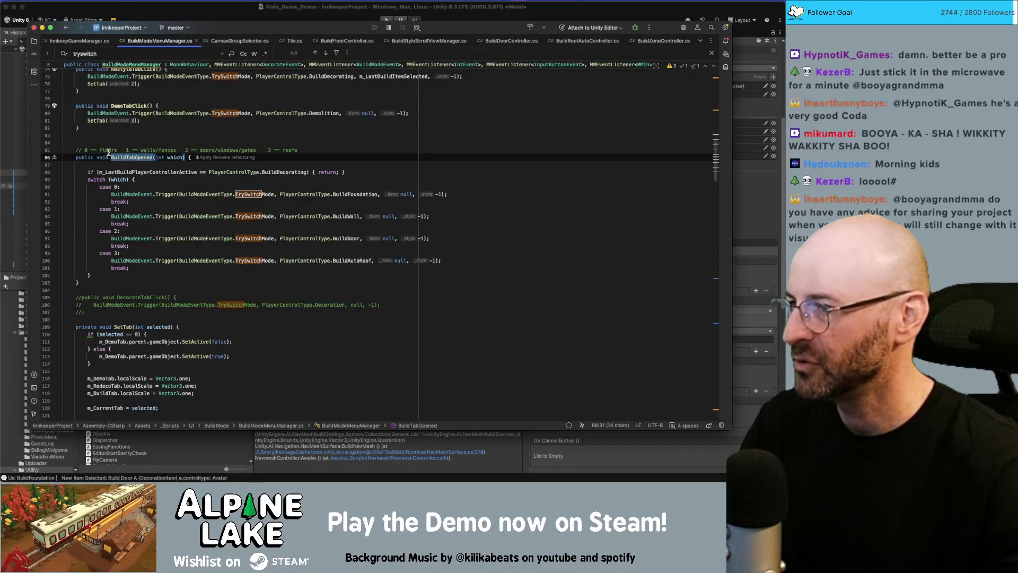
key(super+Tab)
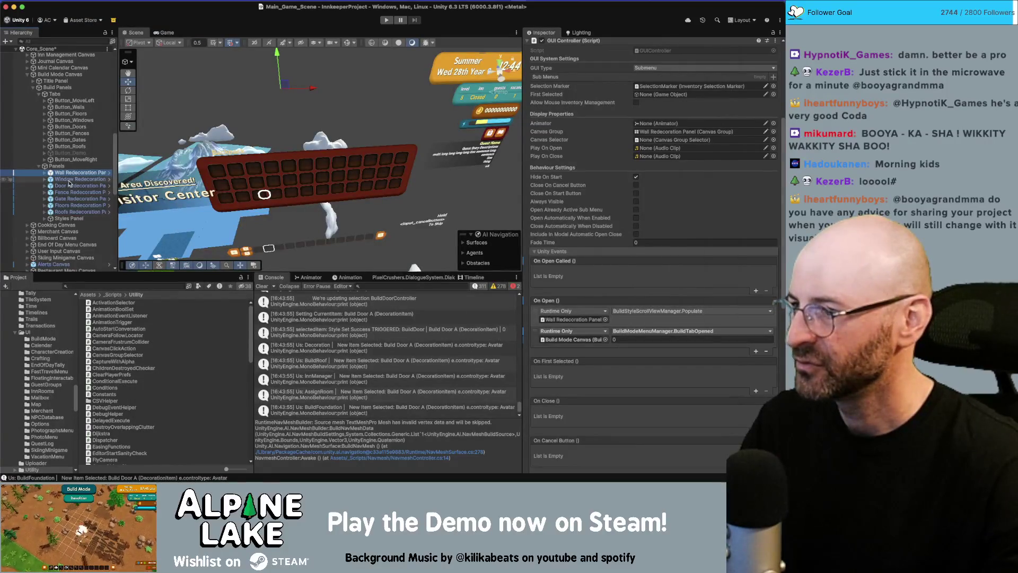
- Assign Roofs Redecoration Panel to its On Open populate call, then select the Walls through Roofs tab buttons
click(69, 207)
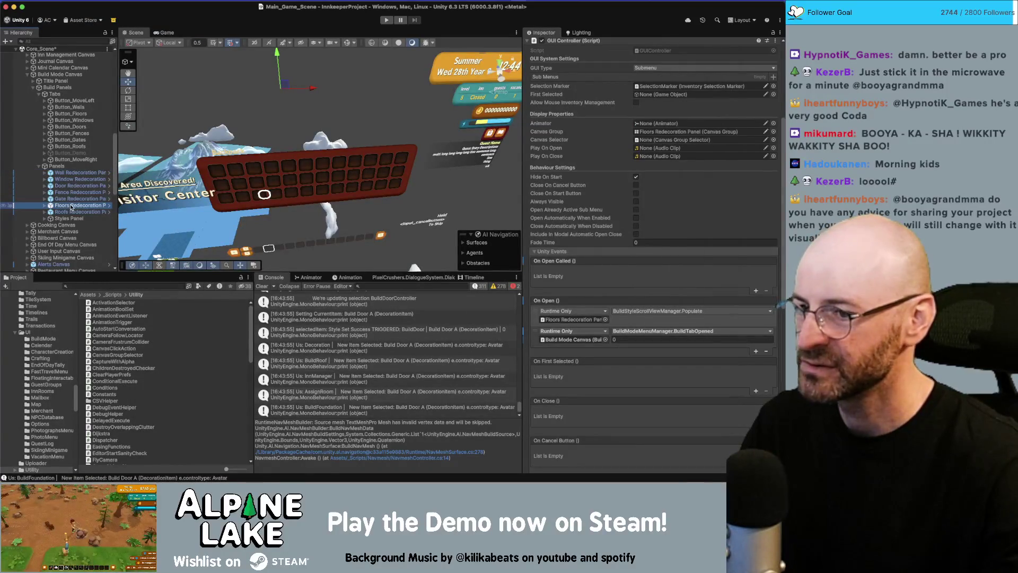
click(74, 174)
super+click(77, 191)
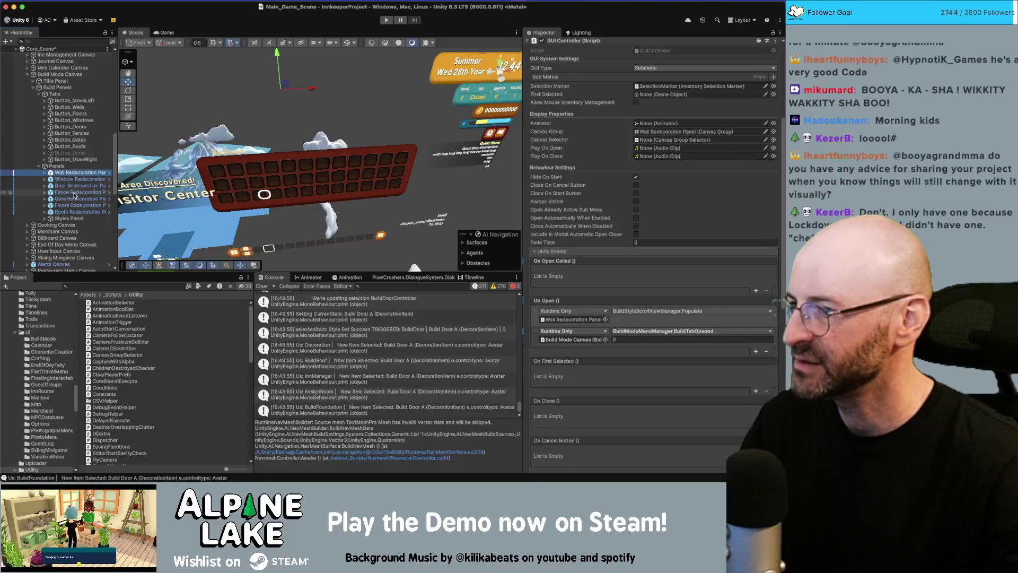
click(624, 338)
text(1)
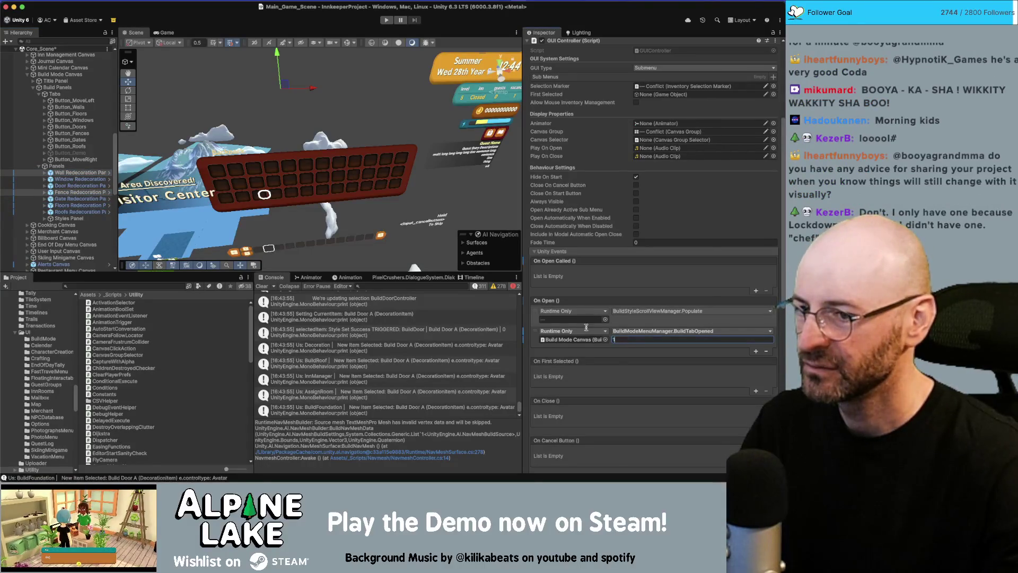
click(87, 179)
shift+click(83, 198)
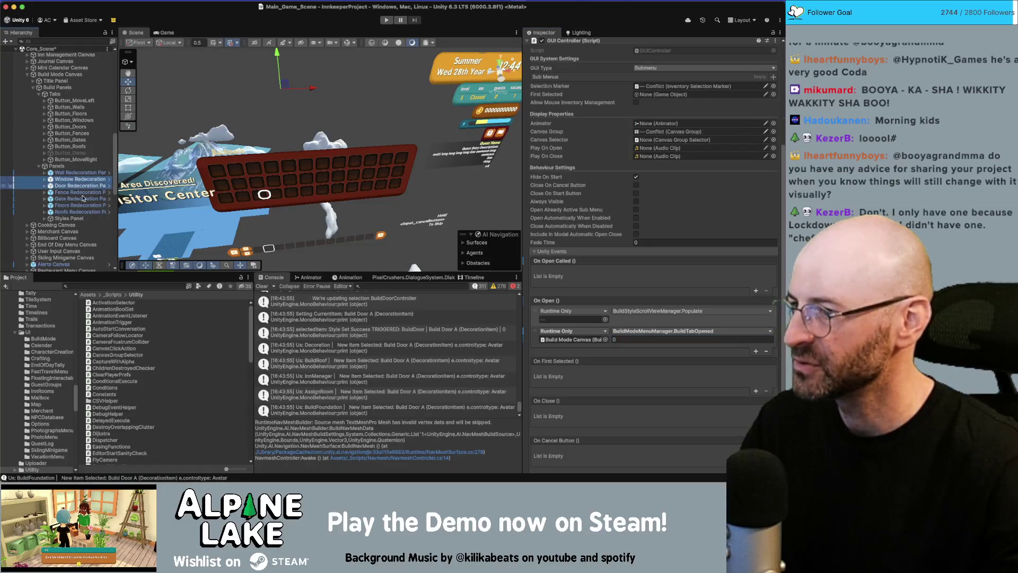
click(621, 338)
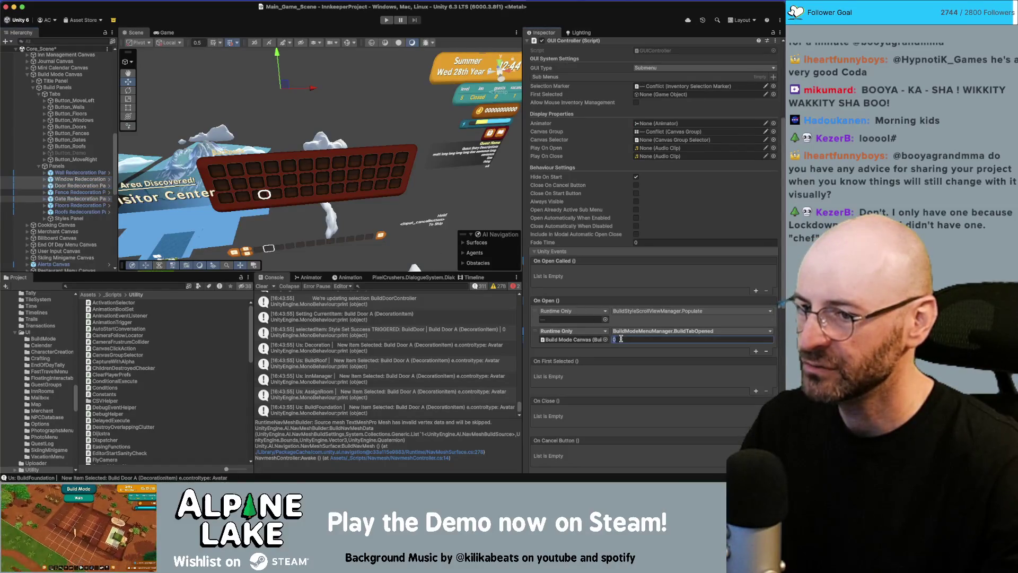
text(3)
drag(85, 211, 573, 320)
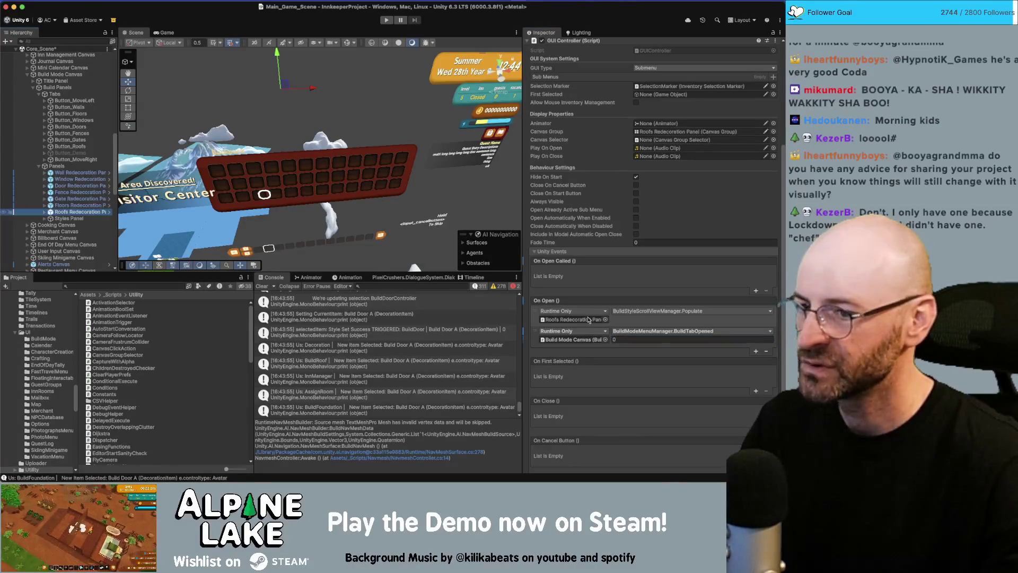
click(619, 336)
text(3)
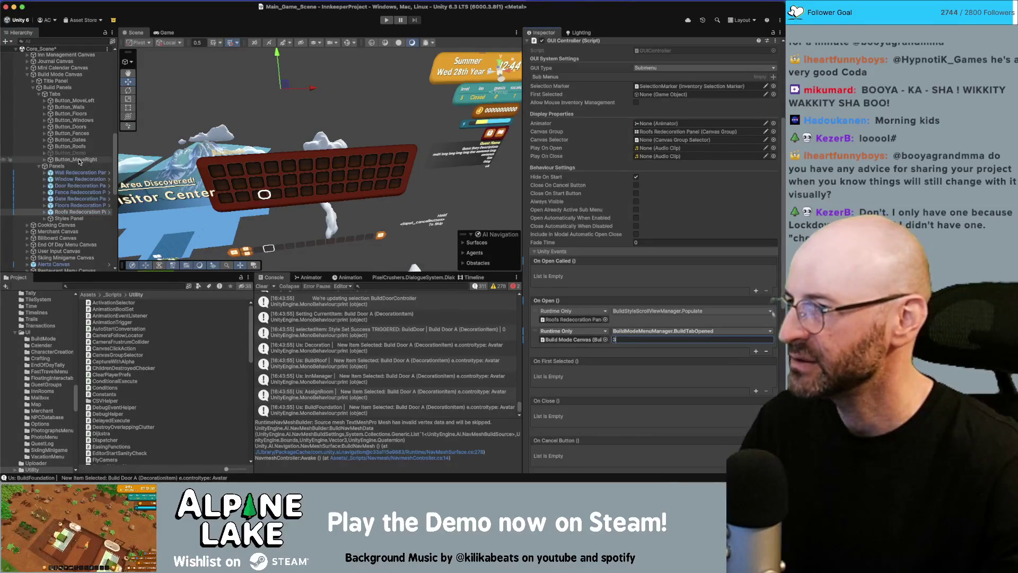
click(74, 147)
shift+click(77, 108)
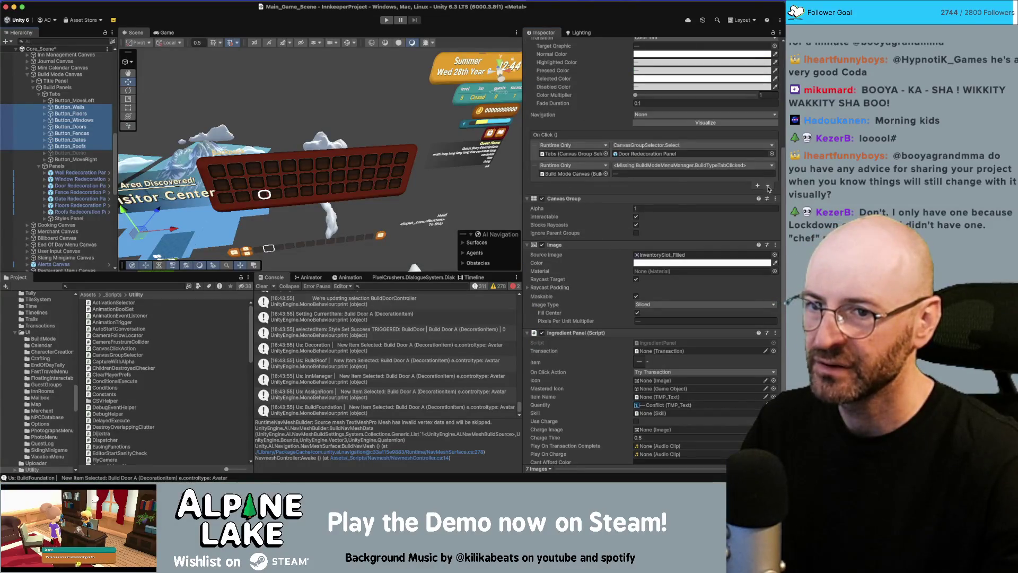
- Delete the missing BuildTypeTabClicked On Click entry from the tab buttons and enter Play mode
click(536, 175)
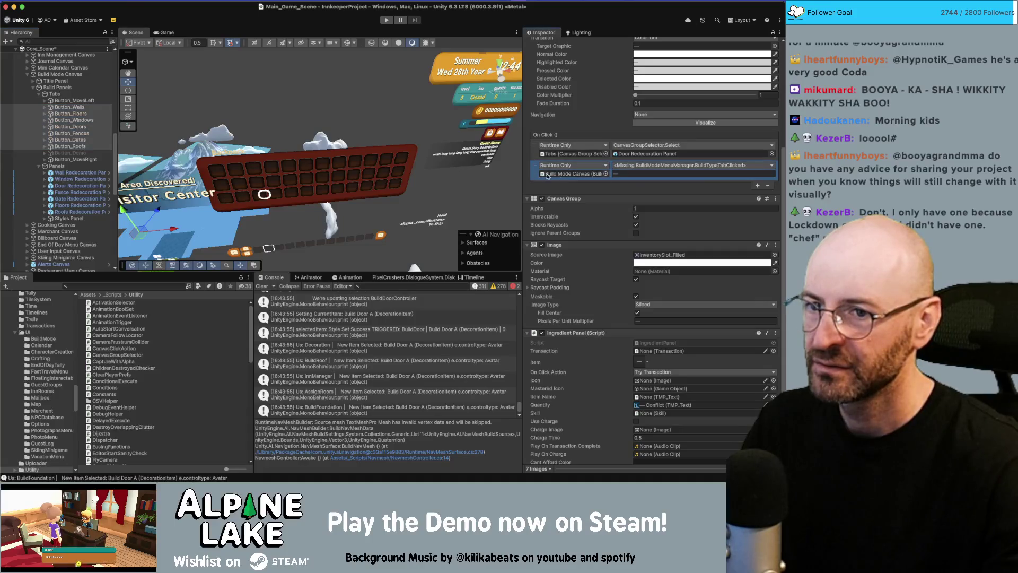
click(768, 186)
click(85, 134)
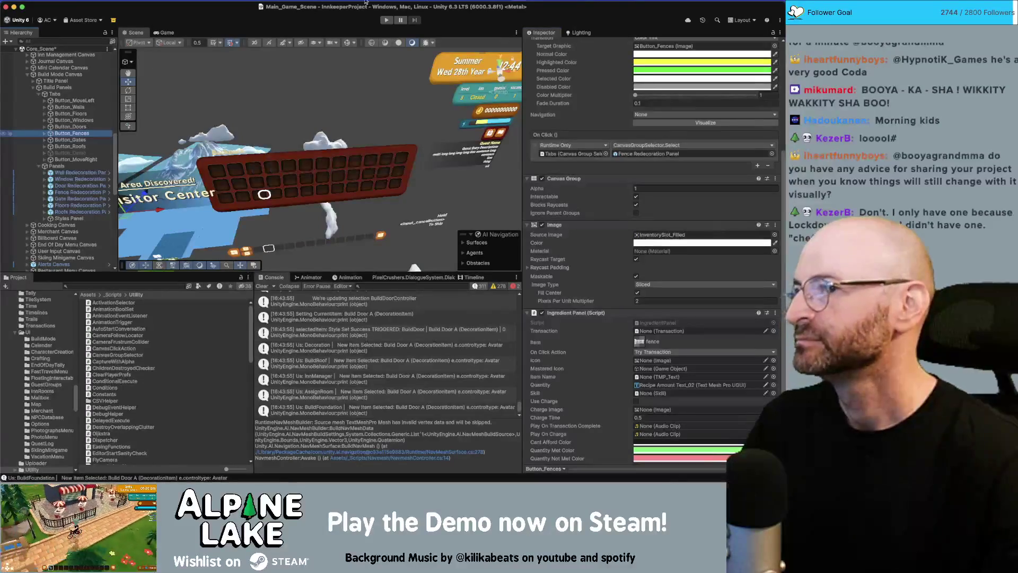
click(385, 21)
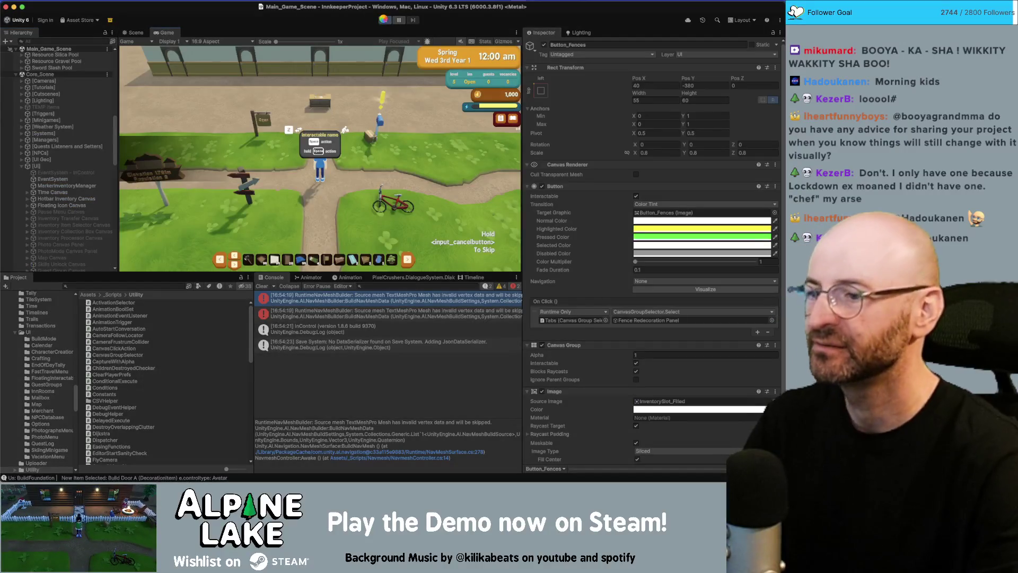
- Walk to the building, enter build mode, and switch the build panel to Windows, then Walls
key(w)
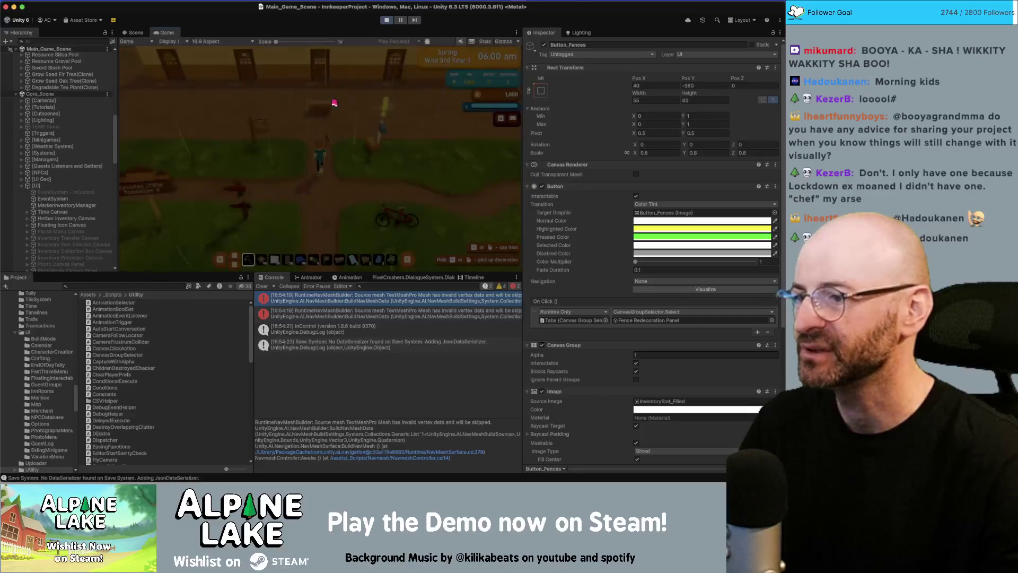
key(2)
click(317, 116)
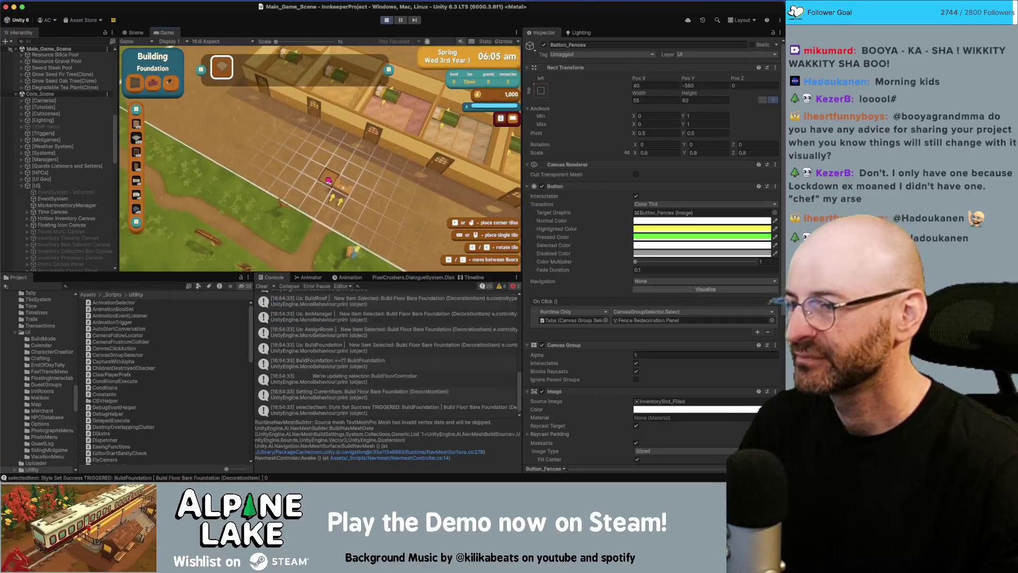
key(w)
key(a)
key(3)
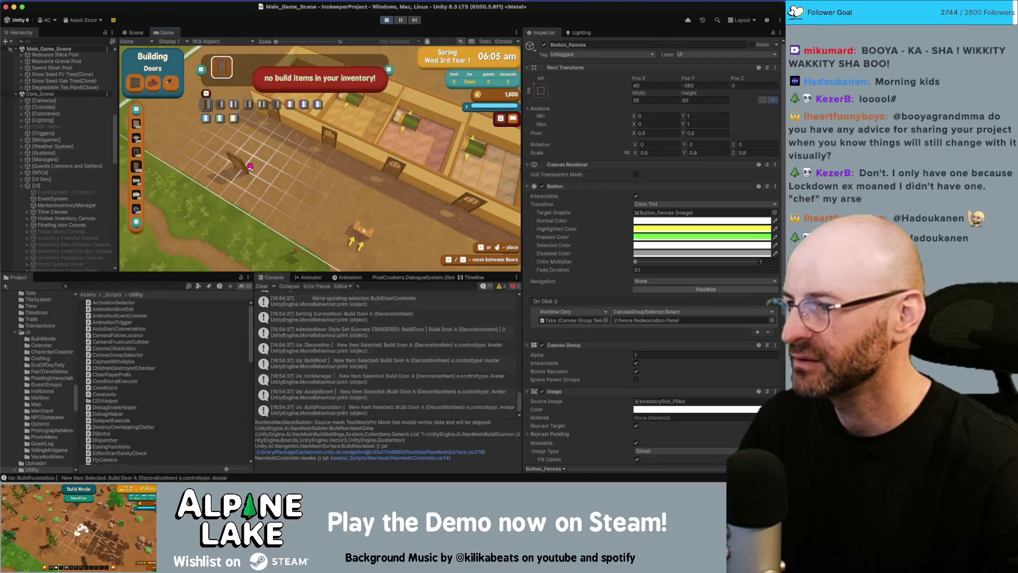
key(2)
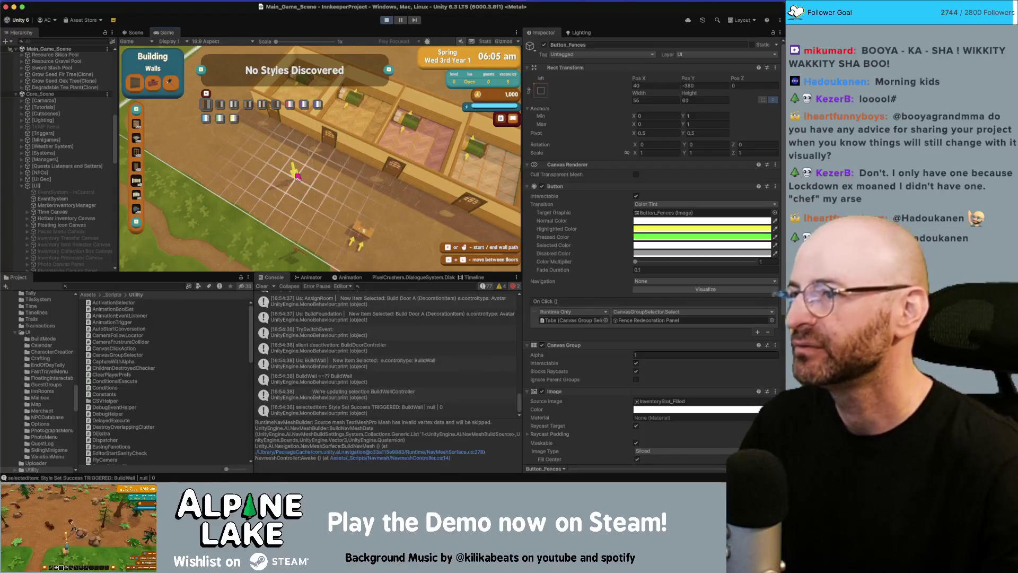
key(a)
key(a)
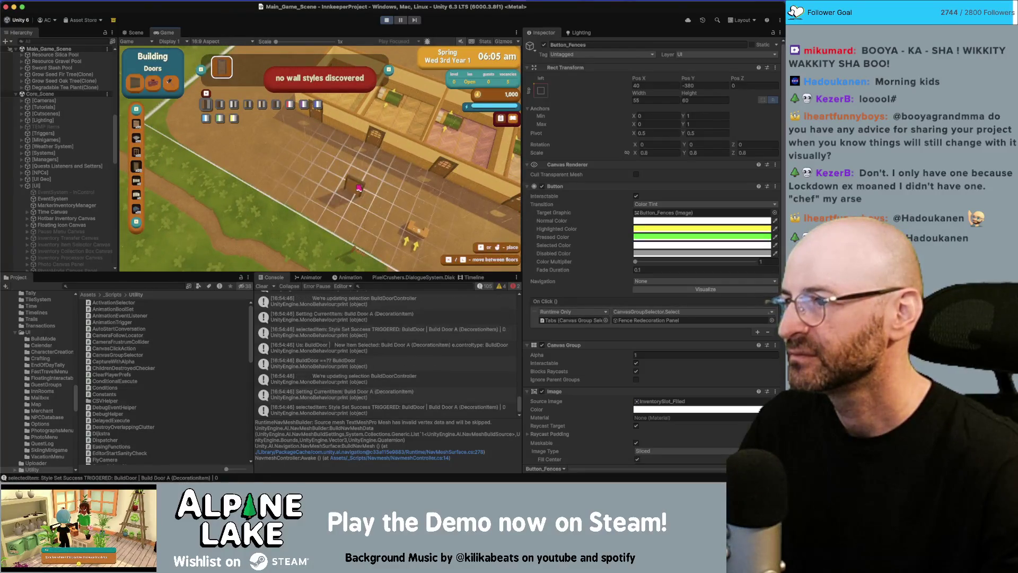
- Scroll through the build tabs, try placing a door, and open the logging script from the Console
scroll(318, 170, down, 1)
click(313, 170)
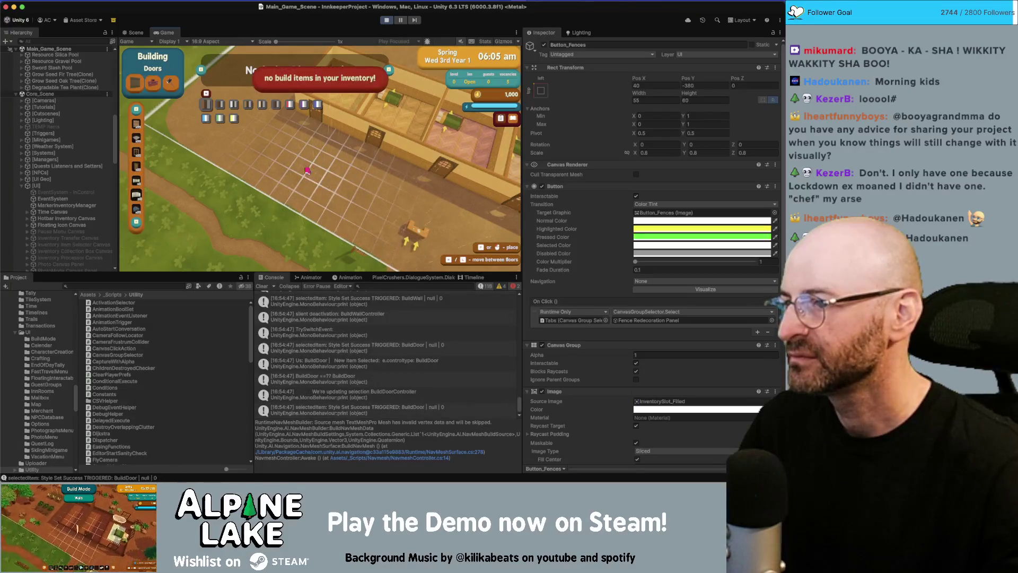
scroll(276, 170, up, 1)
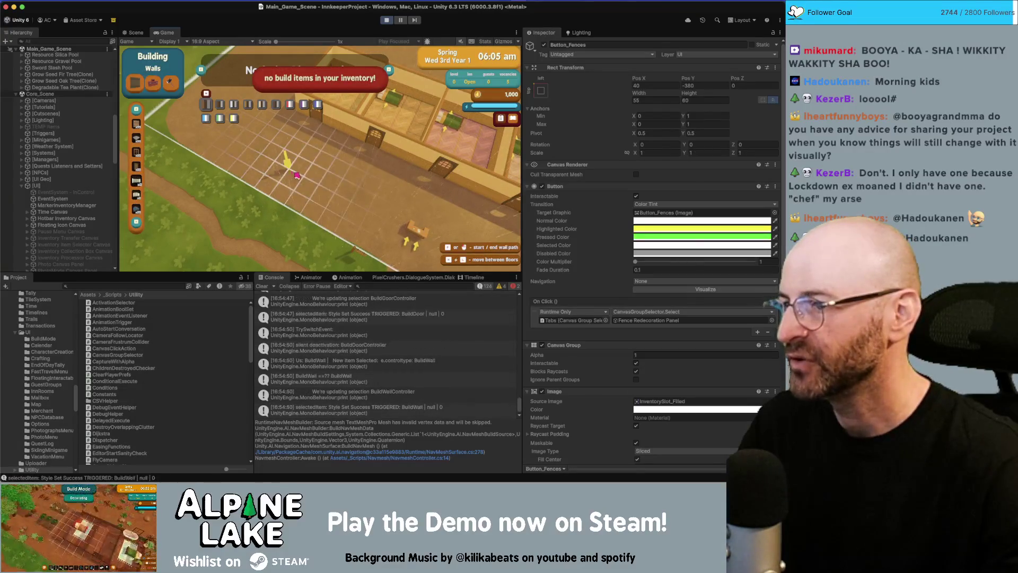
scroll(363, 186, up, 3)
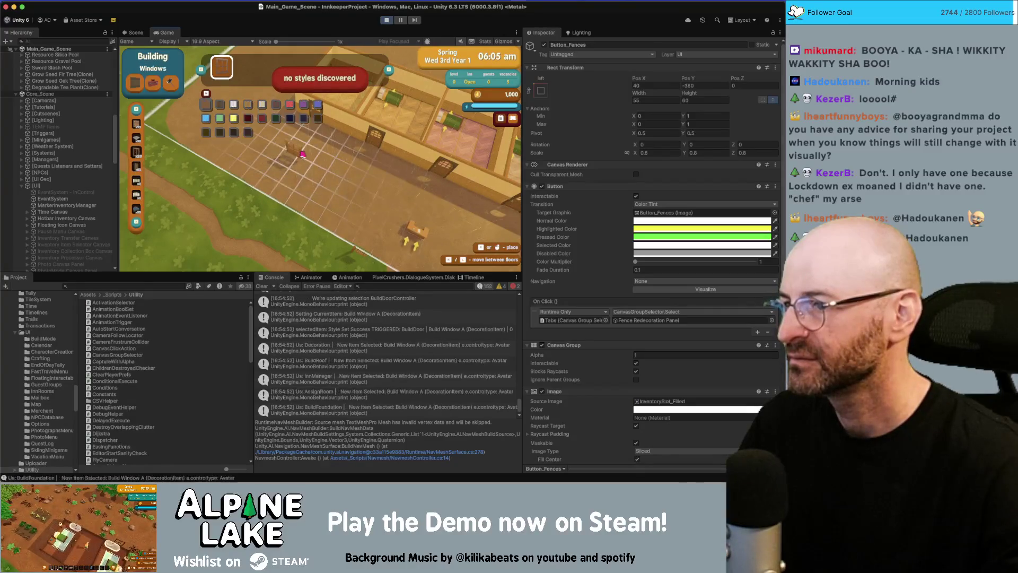
scroll(260, 158, up, 1)
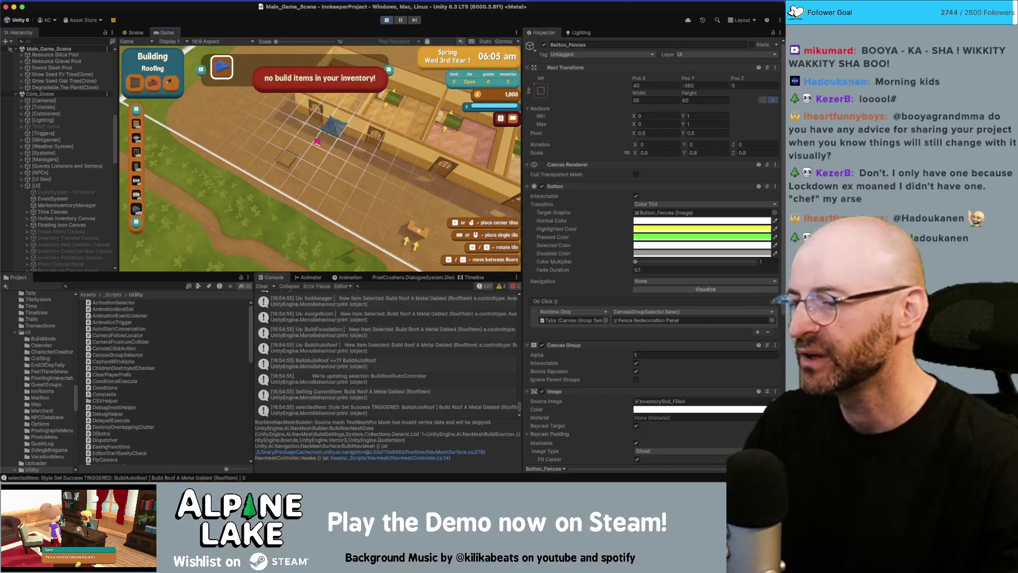
scroll(353, 347, down, 3)
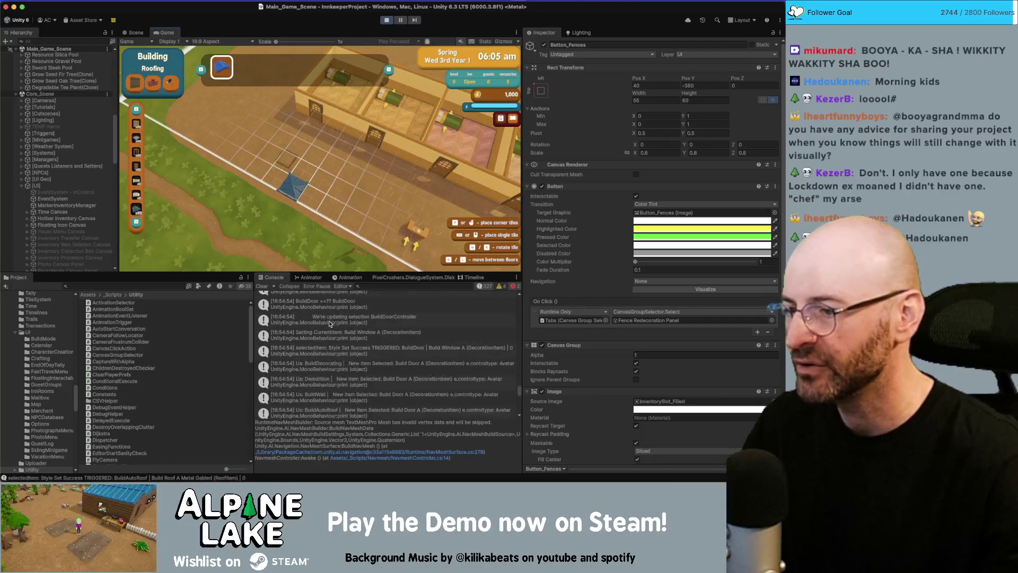
double_click(342, 321)
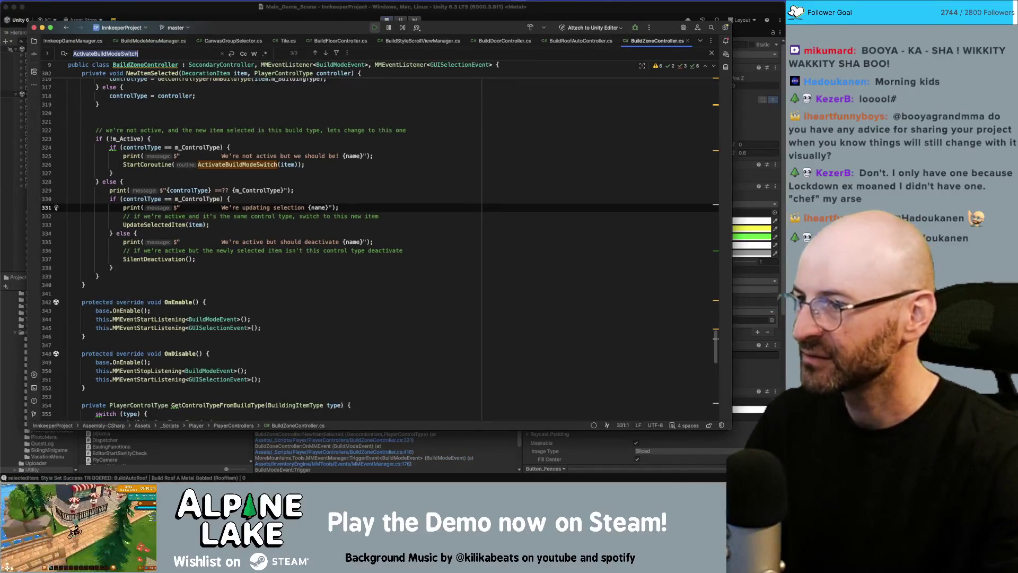
- Comment out the debug print lines around line 325, including the deactivate print
click(391, 268)
scroll(391, 268, down, 1)
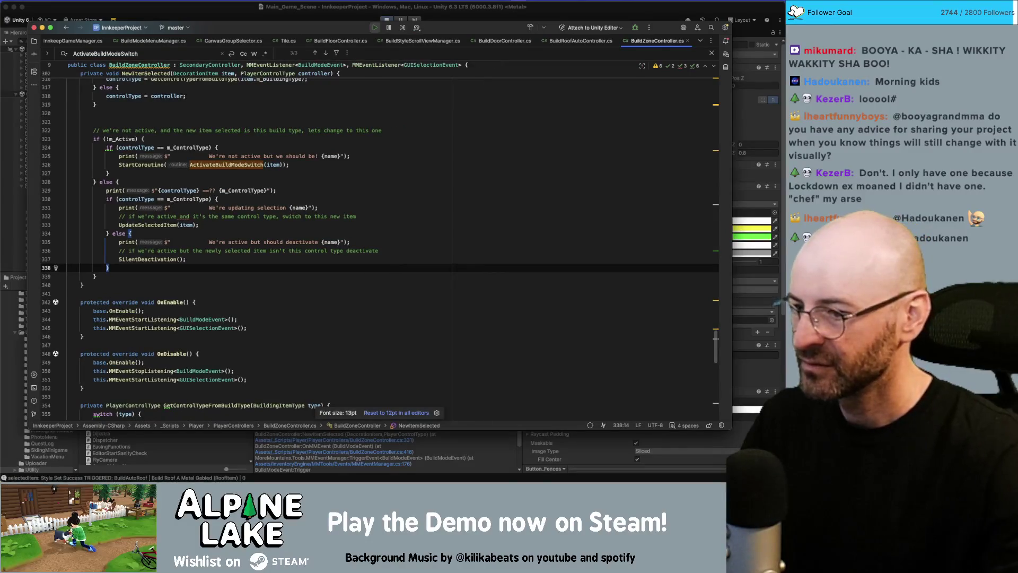
click(381, 250)
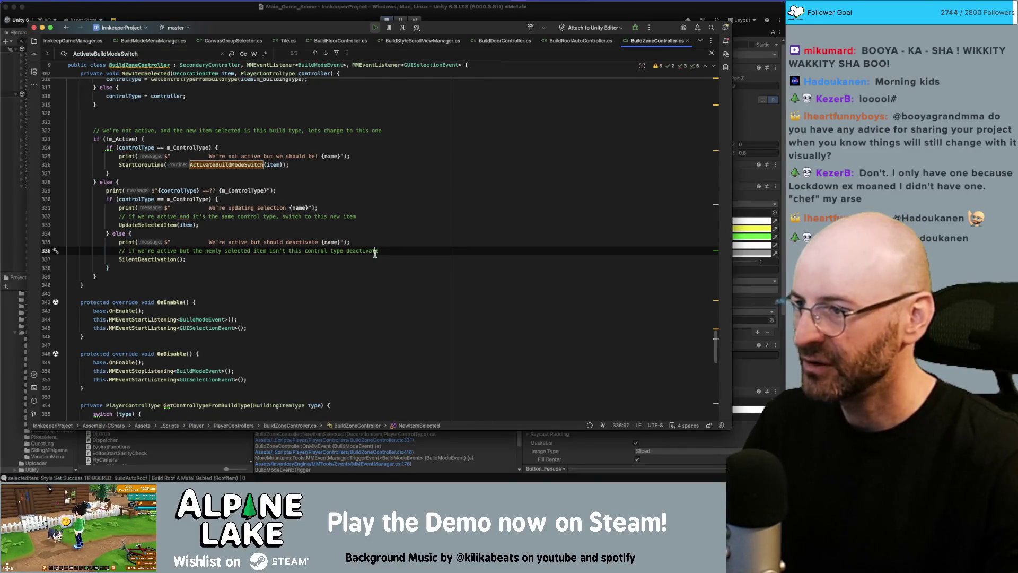
scroll(380, 251, down, 1)
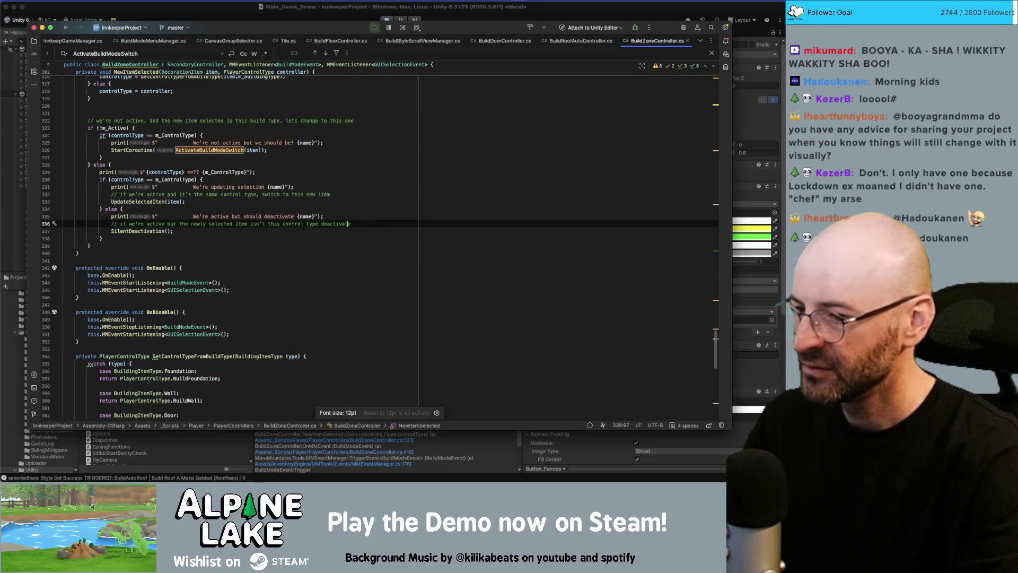
click(394, 229)
click(355, 137)
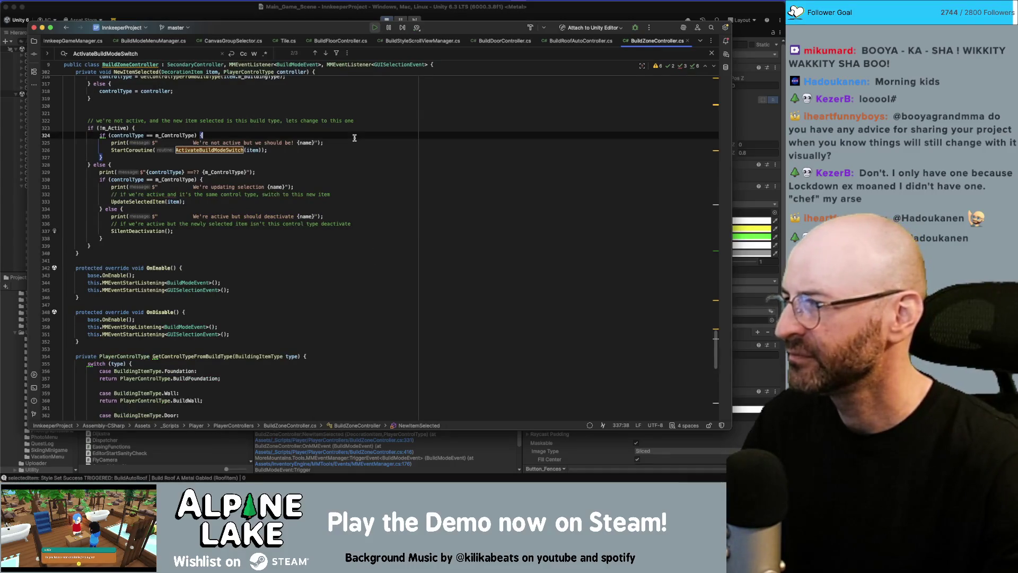
click(261, 164)
scroll(290, 191, up, 3)
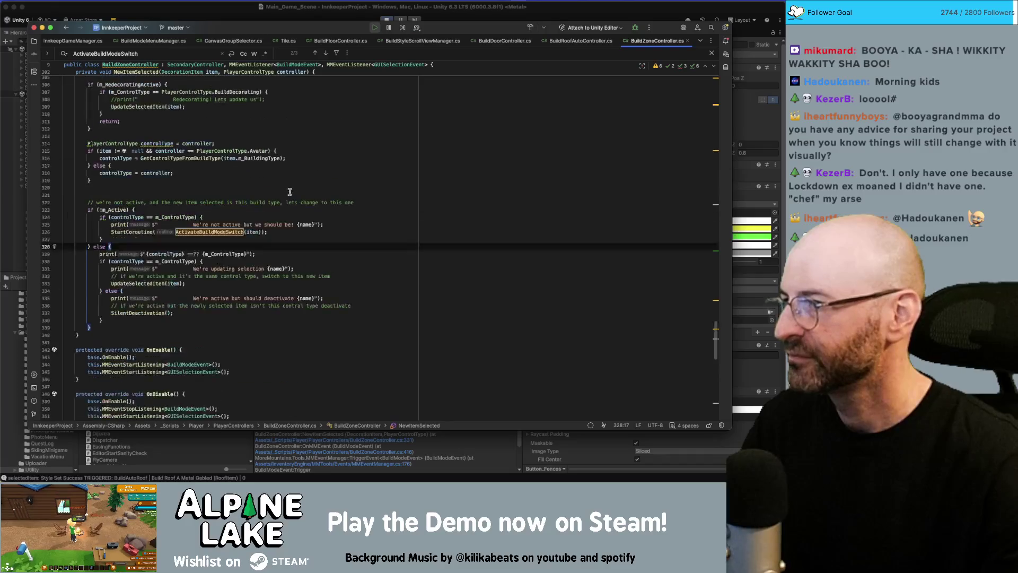
click(282, 230)
click(296, 224)
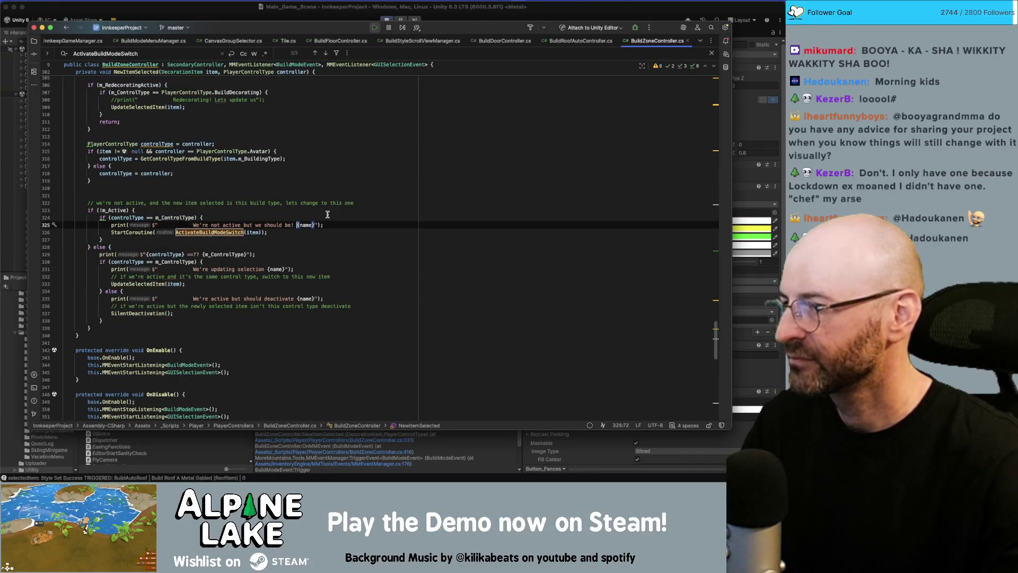
key(super+slash)
key(Down)
key(Down)
key(Down)
key(super+slash)
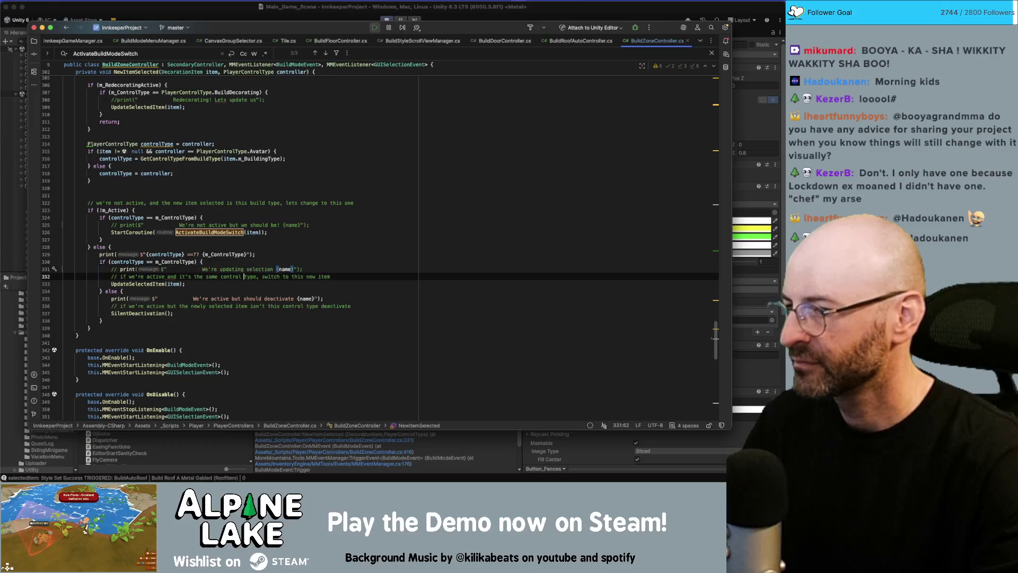
key(Down)
key(Down)
key(Down)
key(super+slash)
- Comment out the print calls in NewItemSelected, SilentDeactivation and UpdateSelectedItem
scroll(287, 182, up, 3)
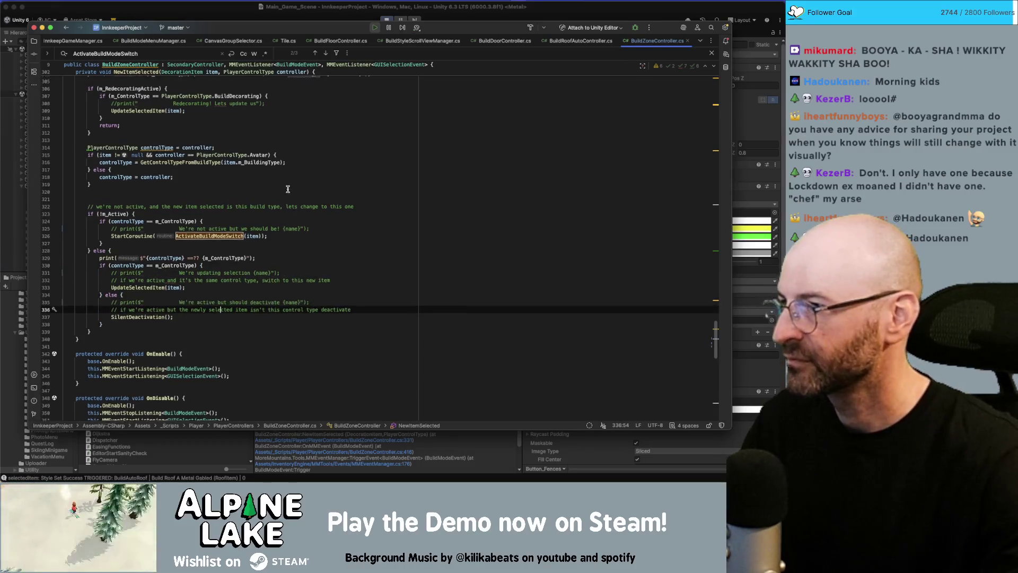
click(284, 152)
key(super+Left)
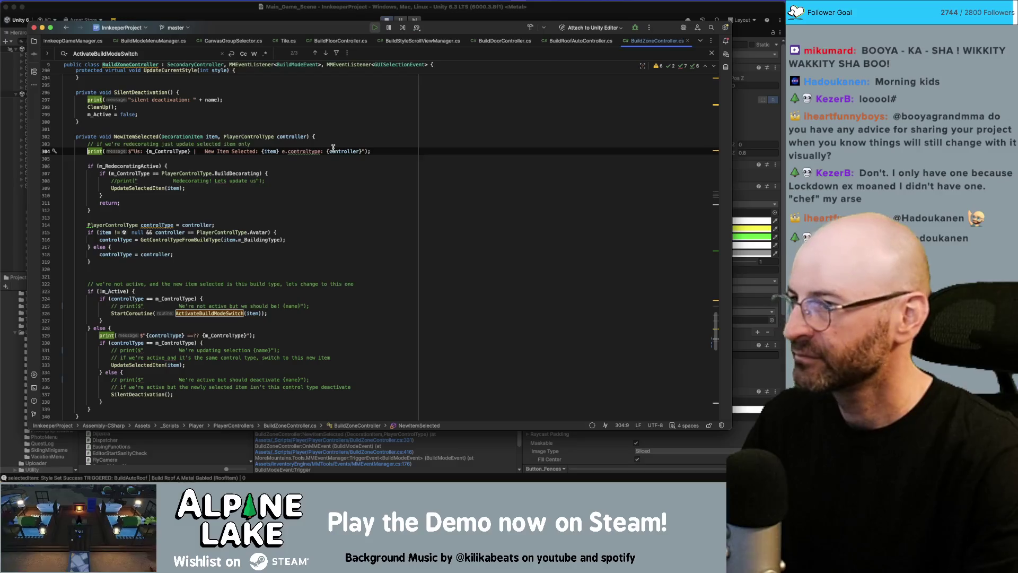
key(super+slash)
key(Up)
key(Up)
key(Up)
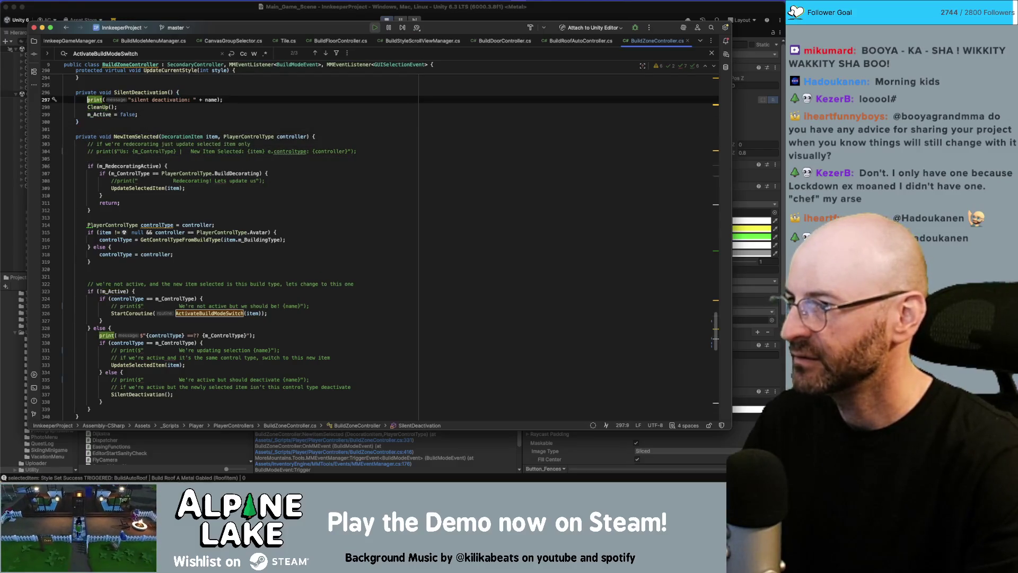
key(super+slash)
scroll(307, 159, up, 5)
click(303, 155)
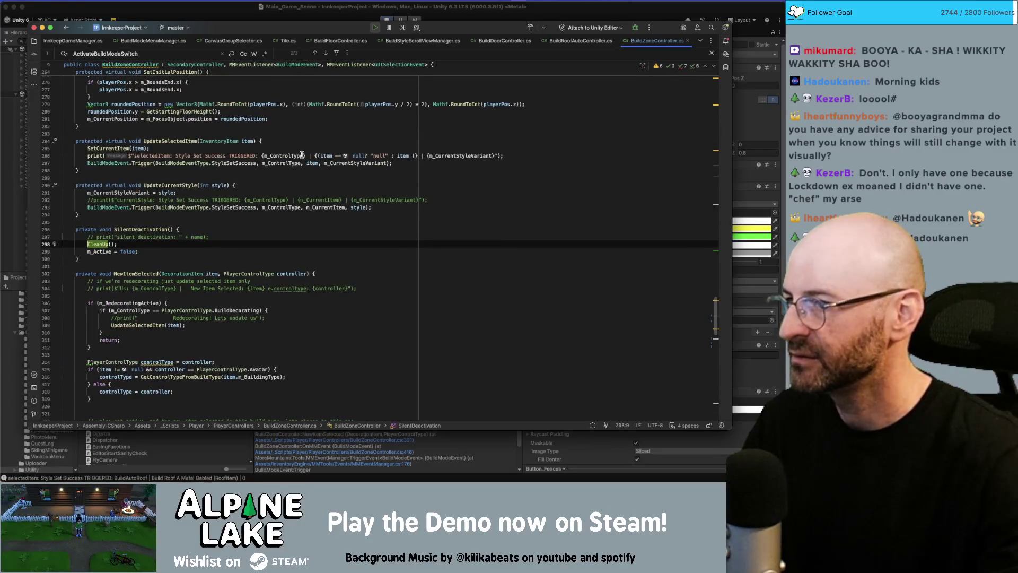
key(super+slash)
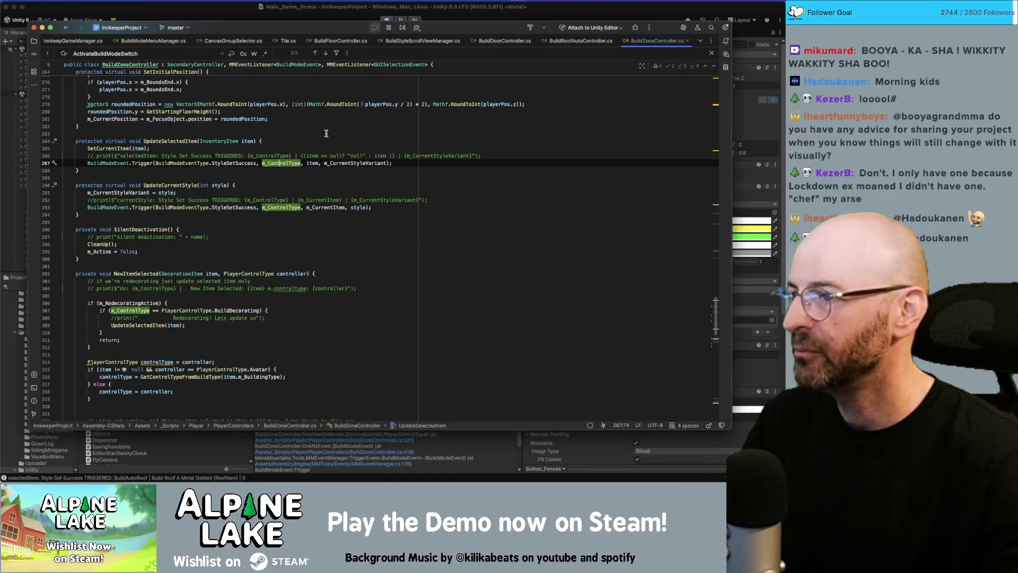
- Move the caret up to the SetInitialPosition declaration
click(327, 139)
key(Up)
key(Up)
scroll(336, 134, up, 5)
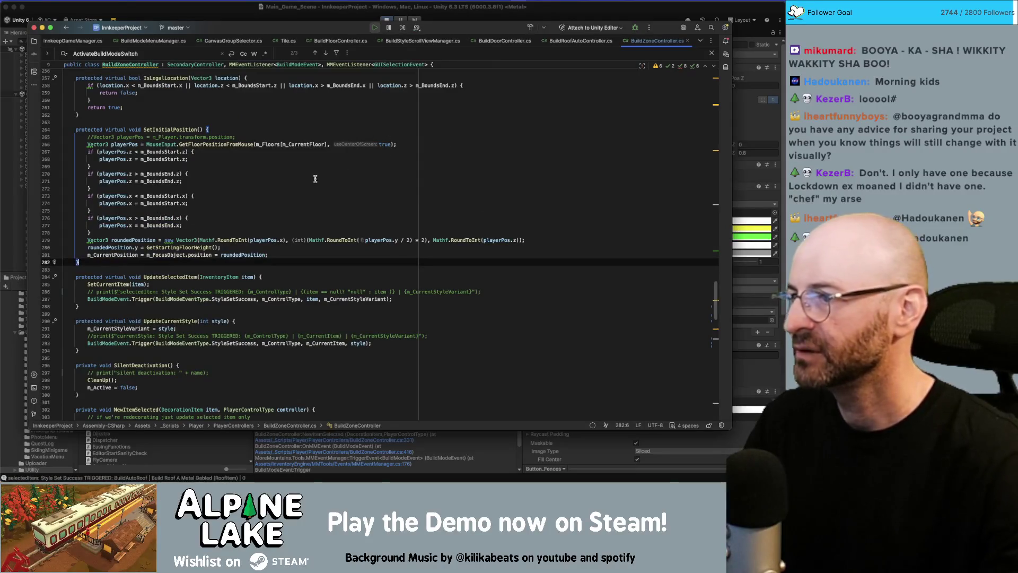
click(304, 129)
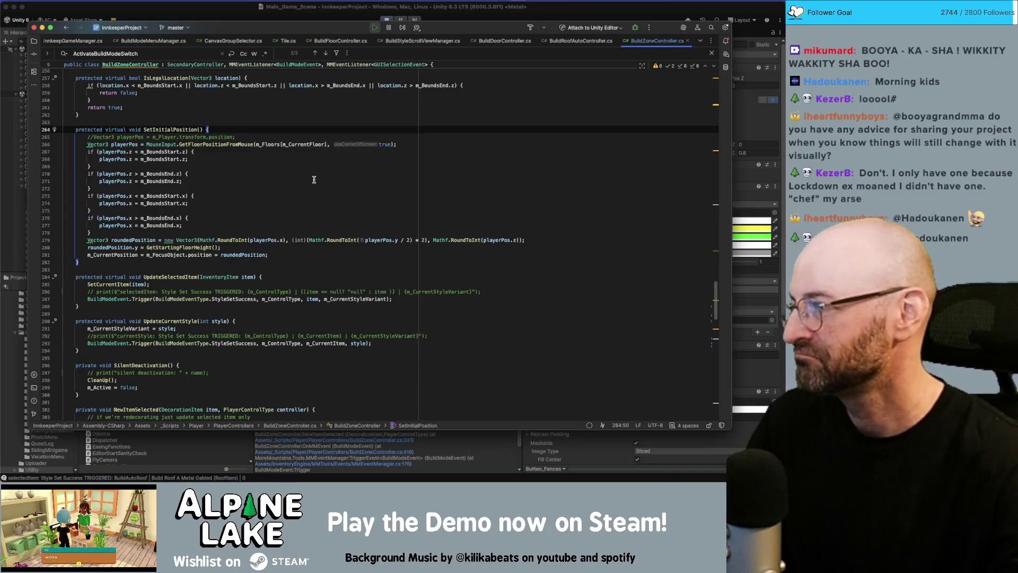
- Review SetInitialPosition's player-position lines and SetCurrentItem, then return to Unity
click(314, 179)
click(406, 138)
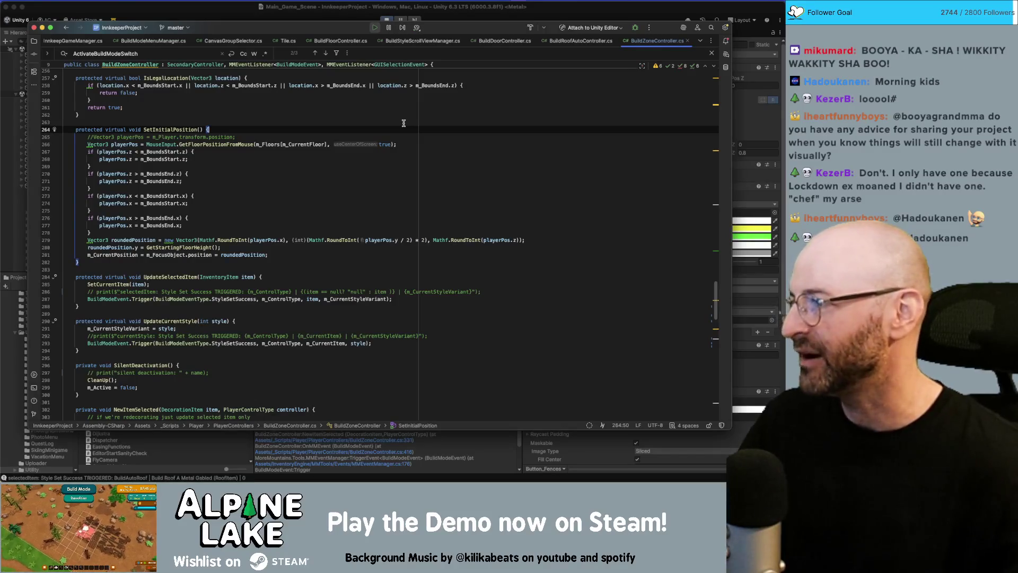
click(395, 188)
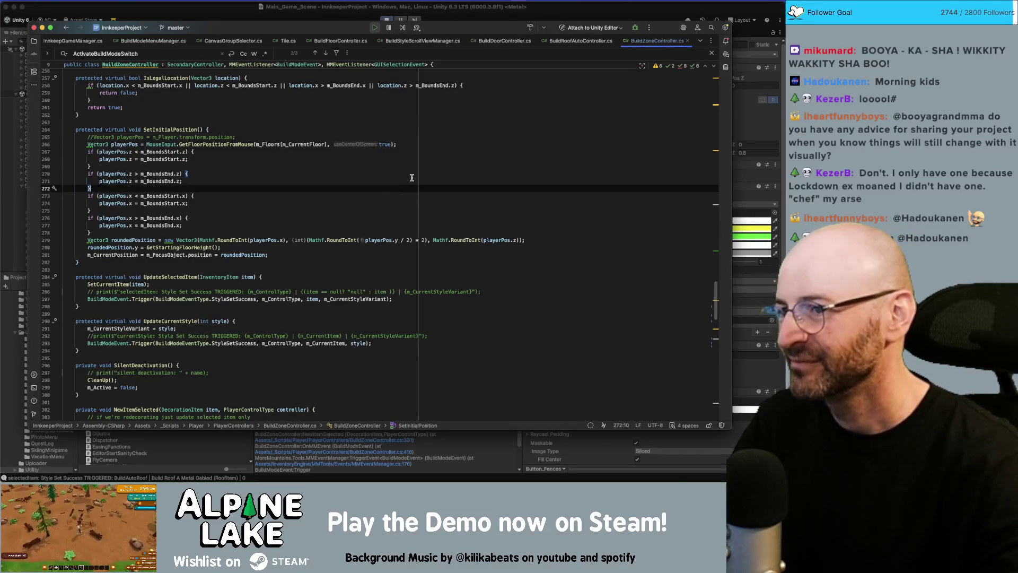
click(419, 130)
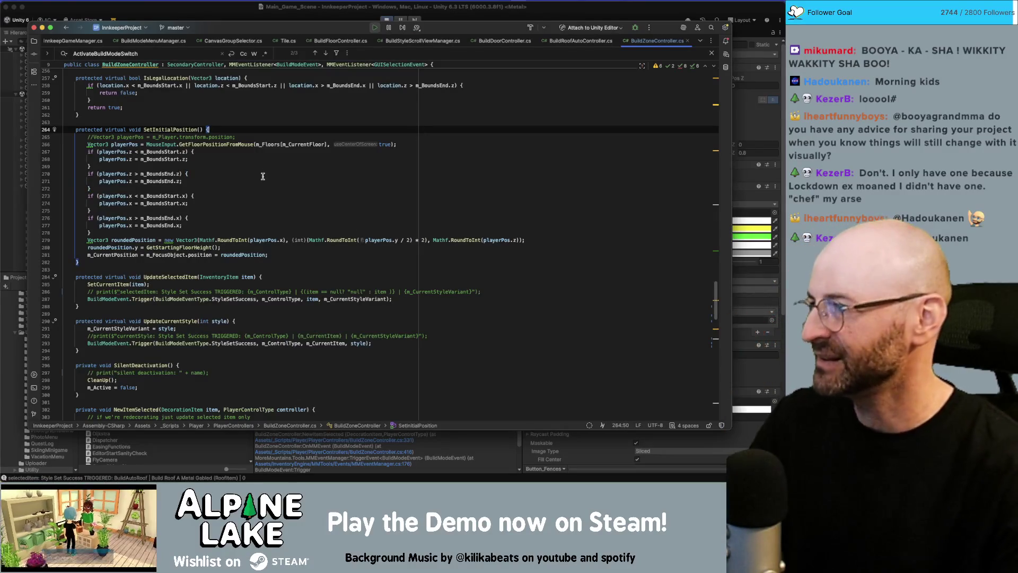
click(284, 183)
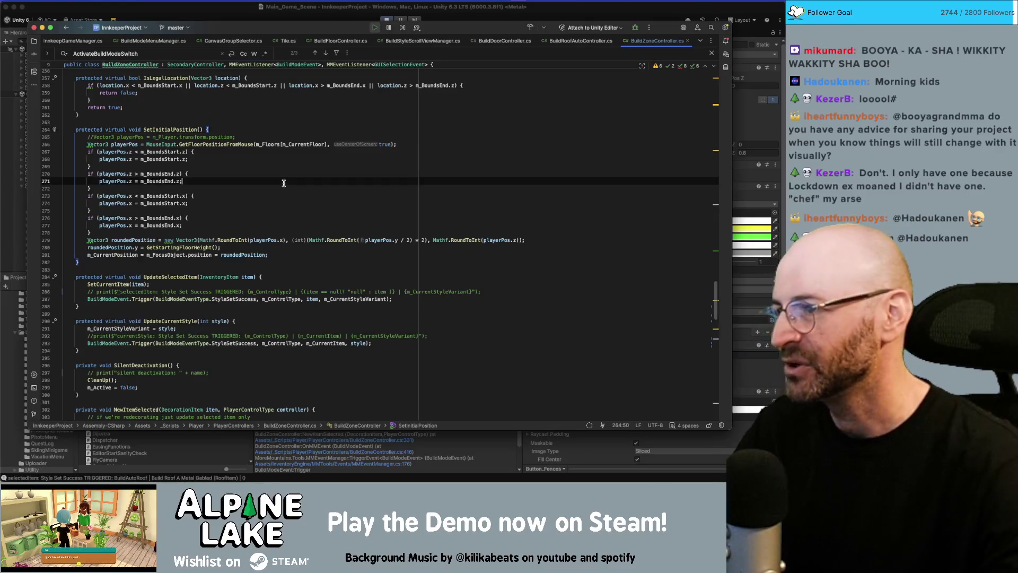
scroll(276, 223, up, 10)
scroll(346, 244, up, 12)
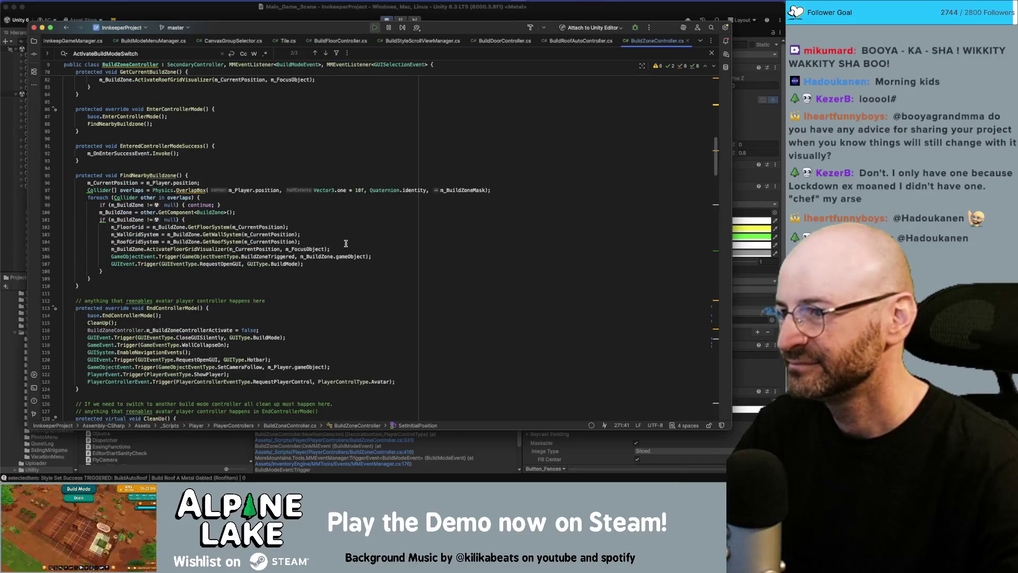
scroll(346, 243, down, 5)
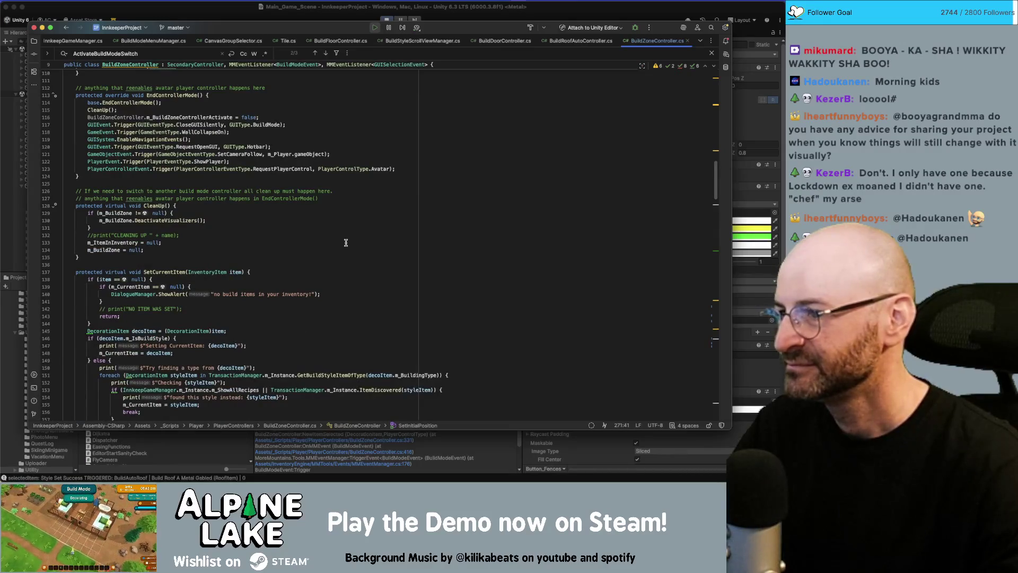
scroll(346, 243, down, 5)
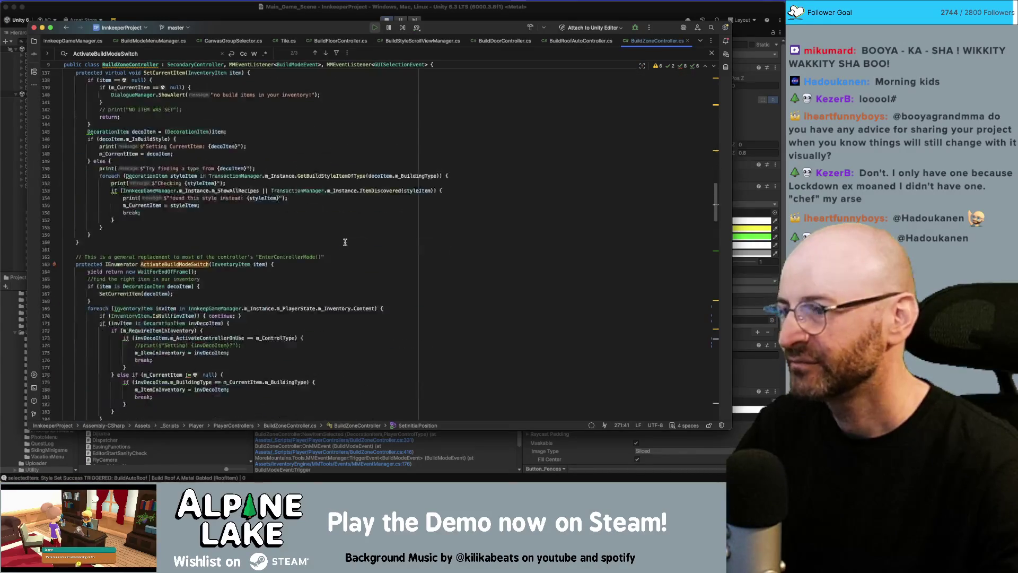
click(346, 235)
key(super+Tab)
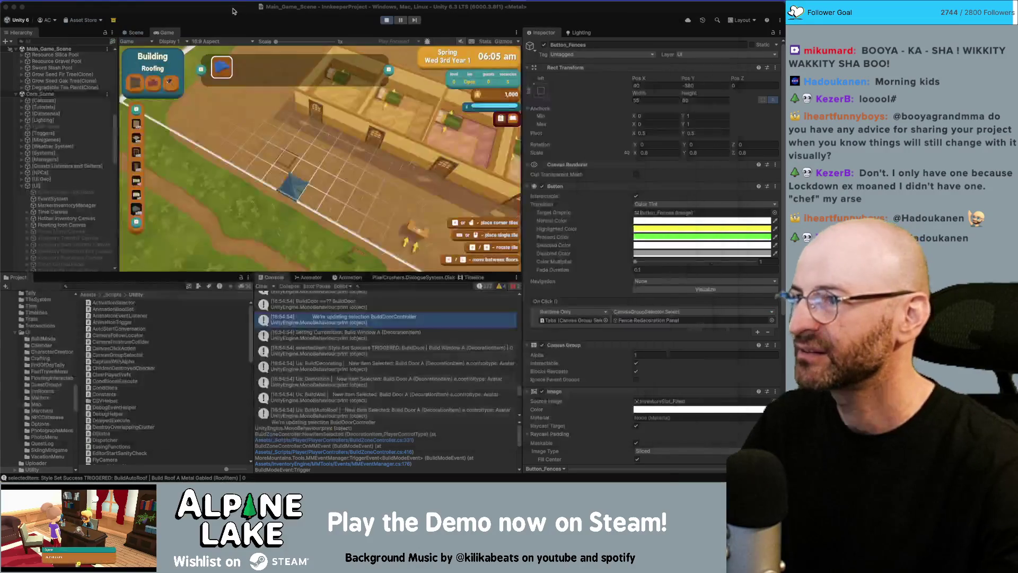
- Exit play mode with Cmd+P, show the Scene view, and start the game again
key(super+p)
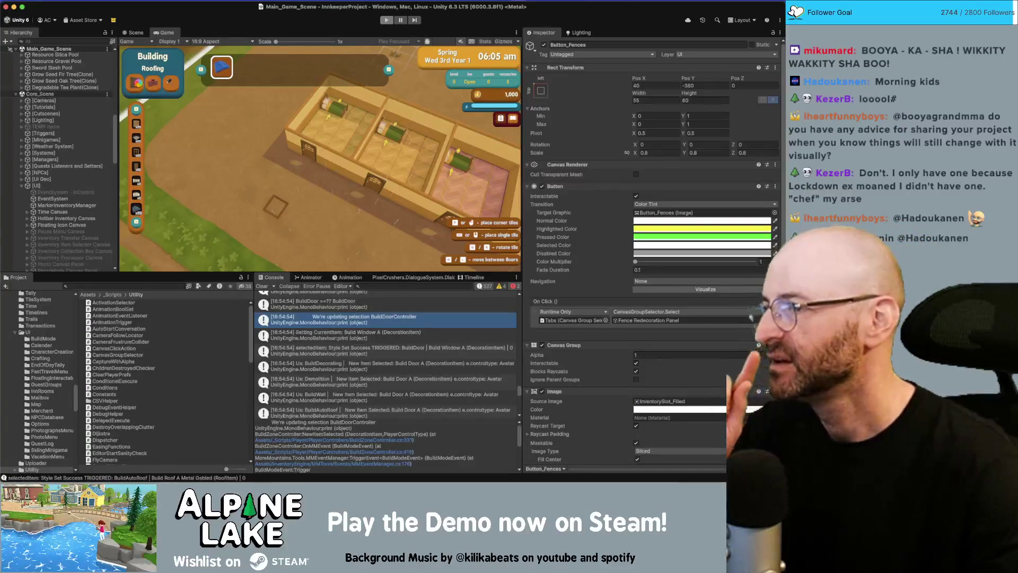
key(super+1)
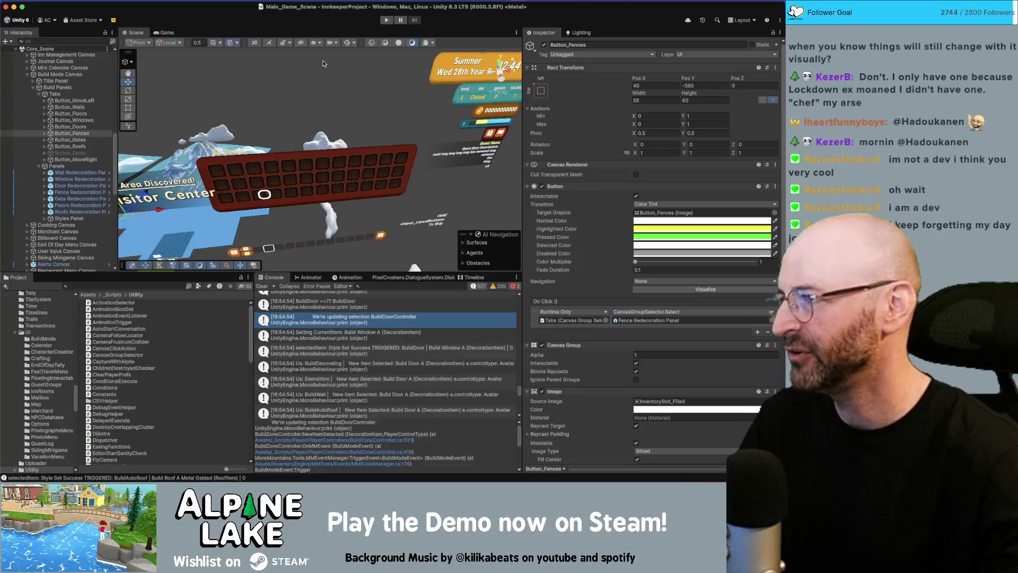
click(387, 21)
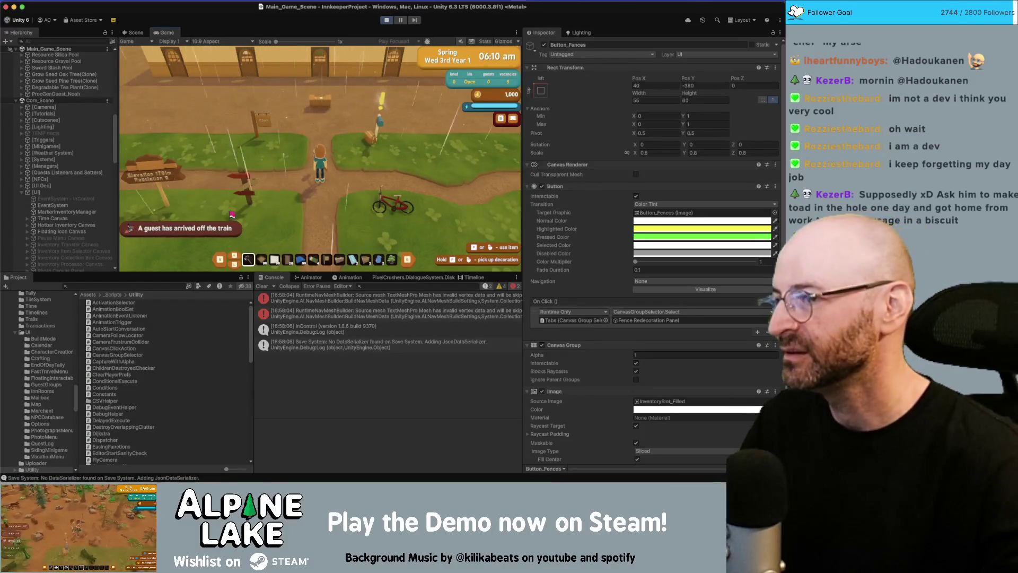
- Walk the player behind the welcome desk and answer the guest 'Sorry, fully booked.'
key(w)
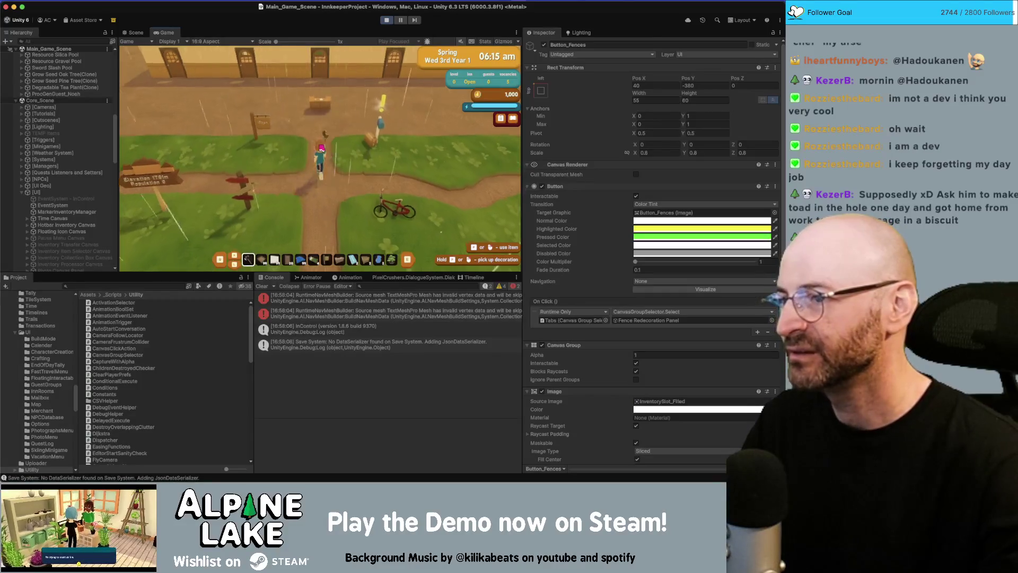
key(d)
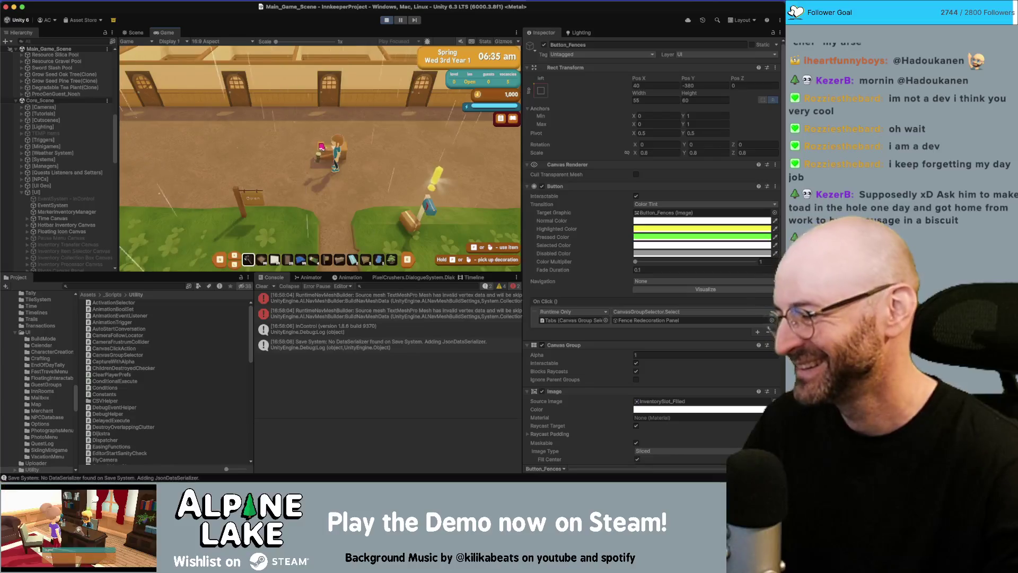
key(d)
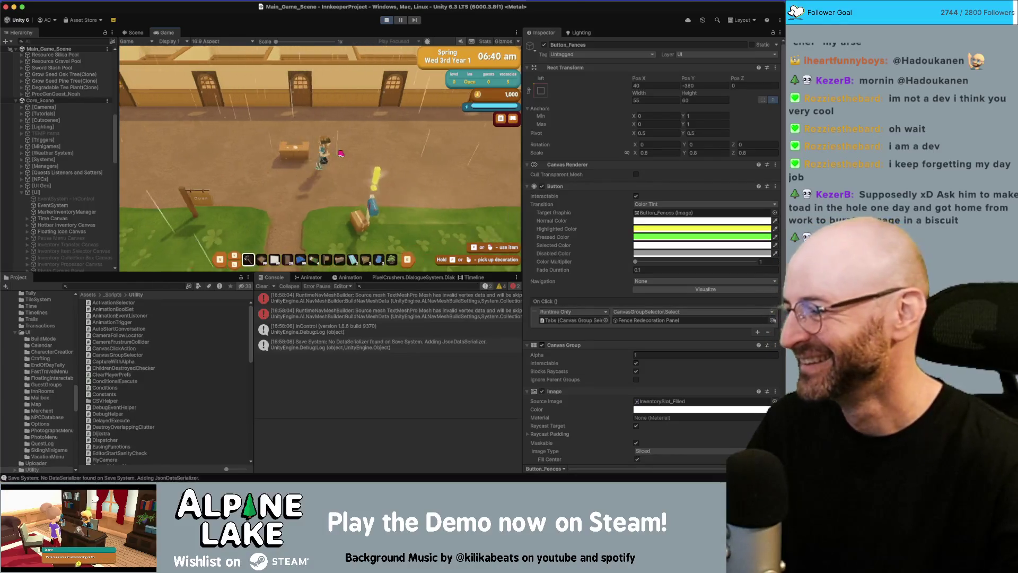
key(a)
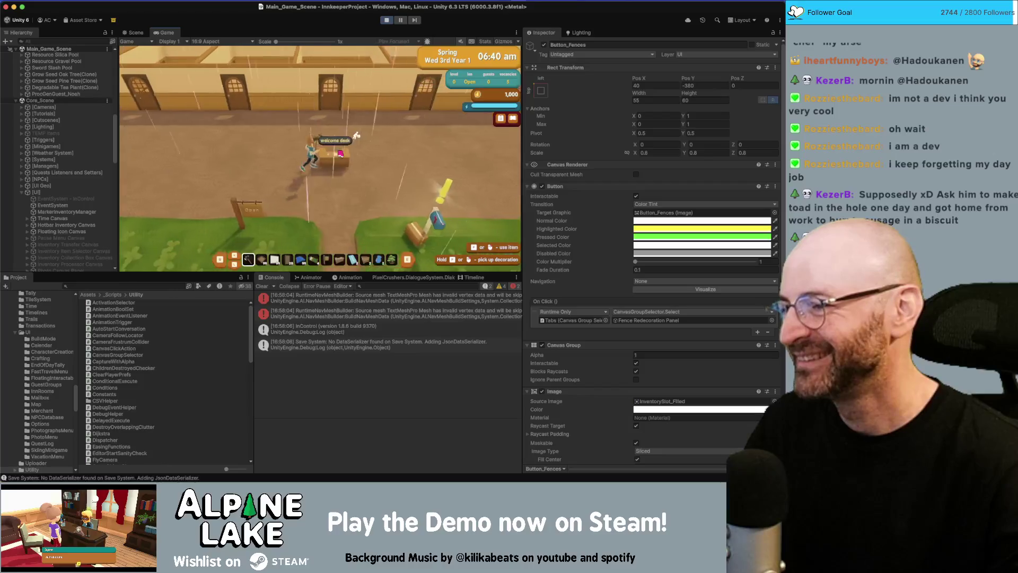
key(d)
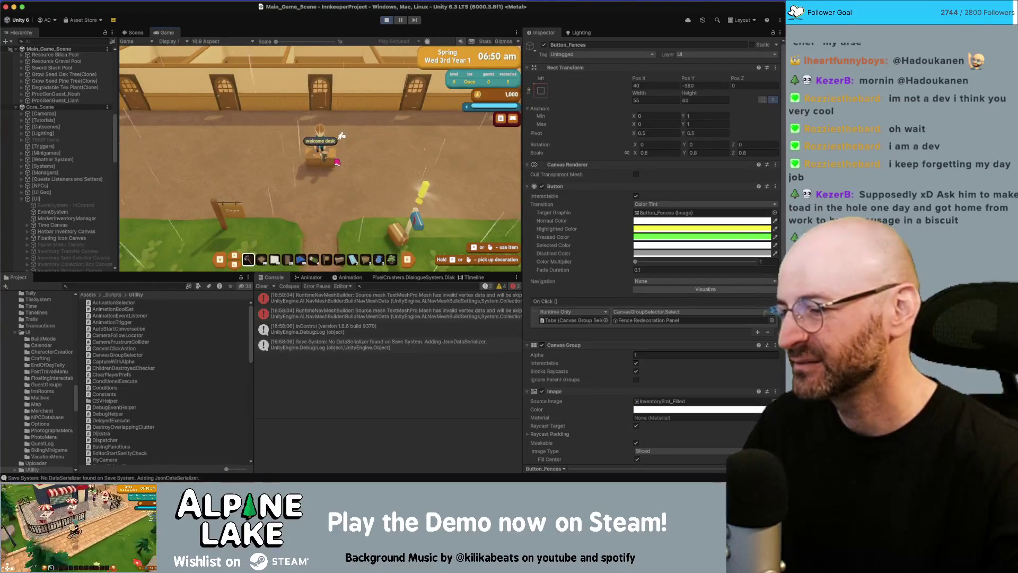
key(s)
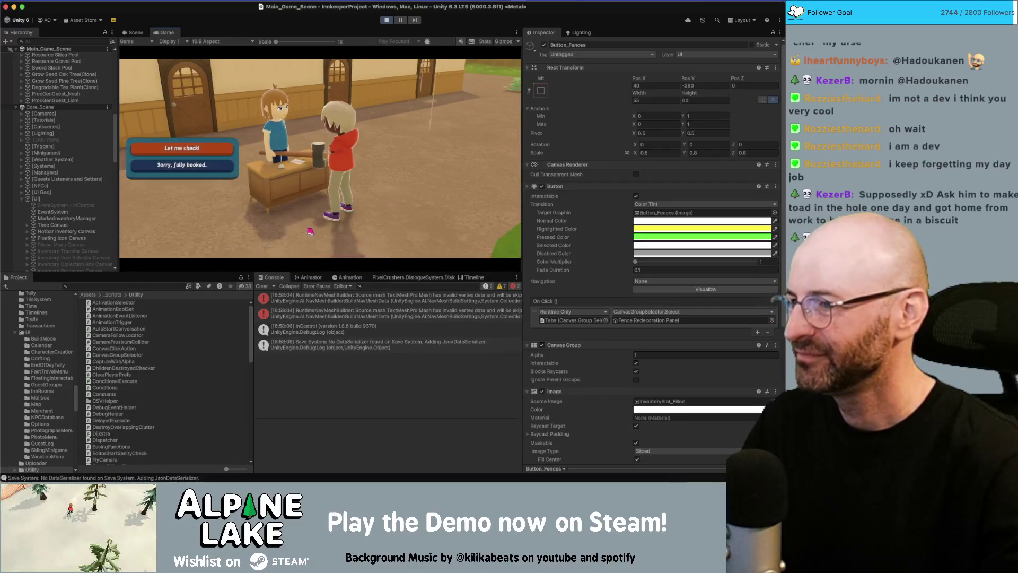
key(Down)
key(Return)
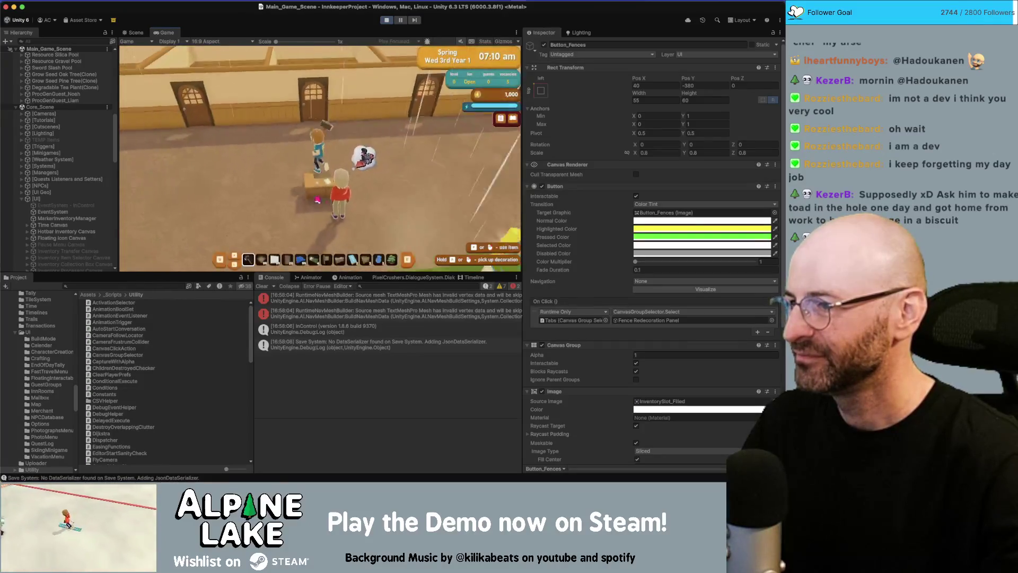
- In play mode, cycle the build panel through Windows and Walls Redecorating, ending on Building Foundation
key(f)
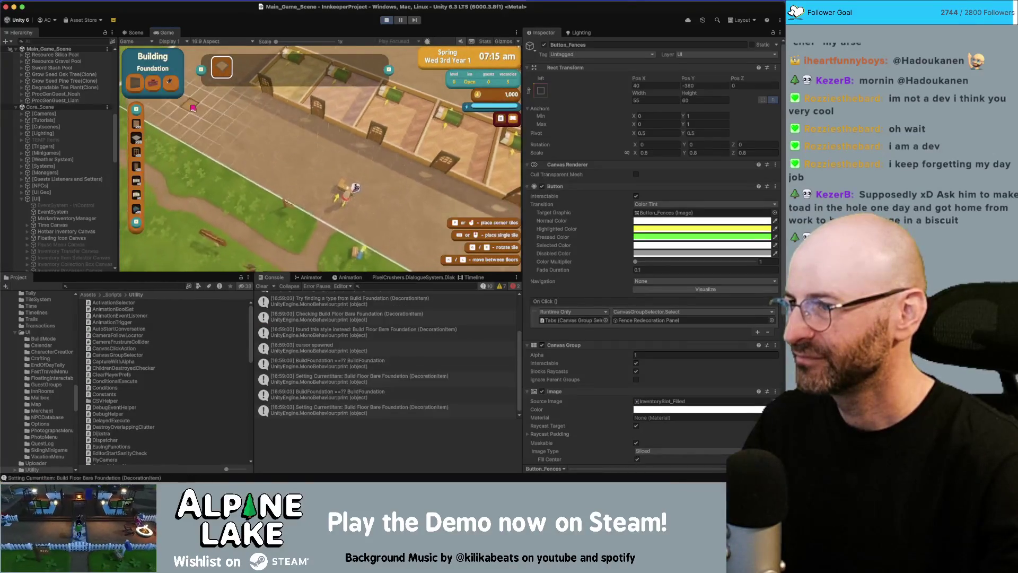
click(153, 84)
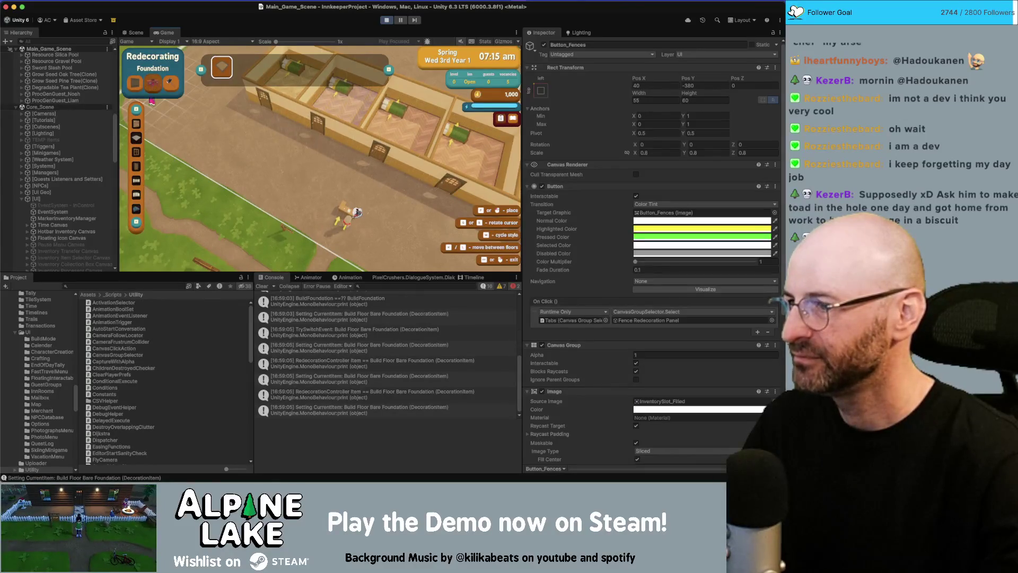
click(137, 155)
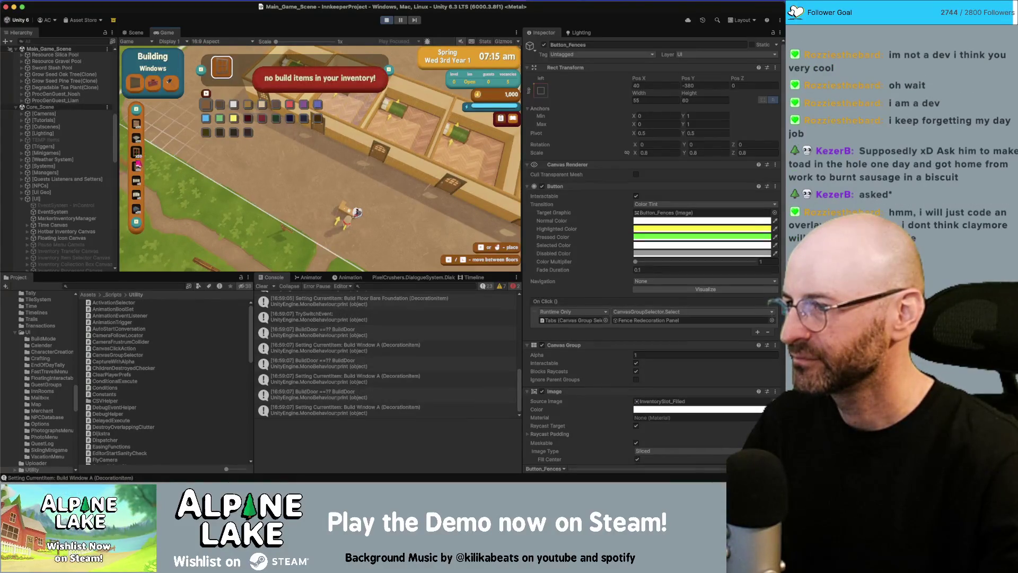
click(149, 84)
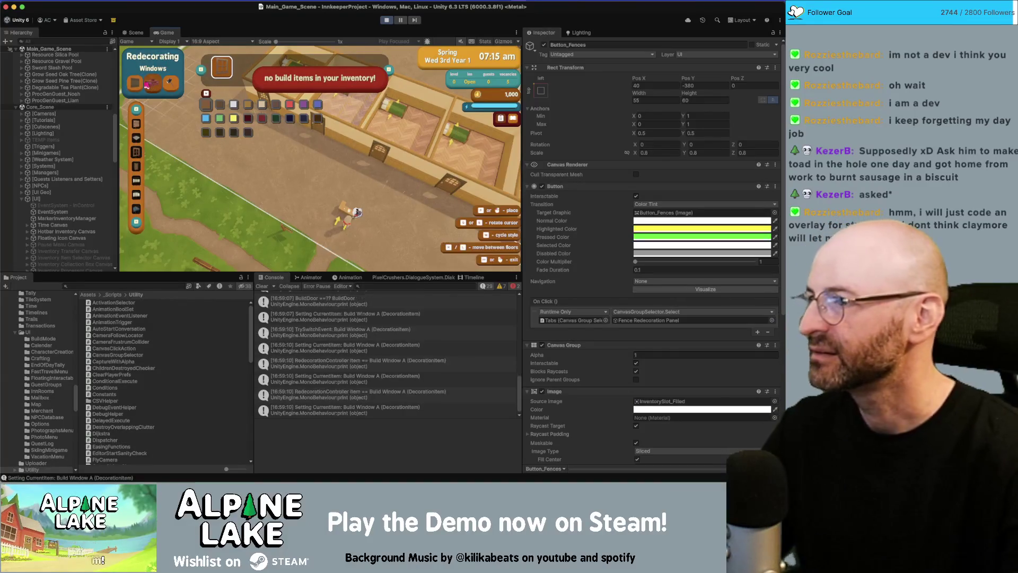
click(137, 123)
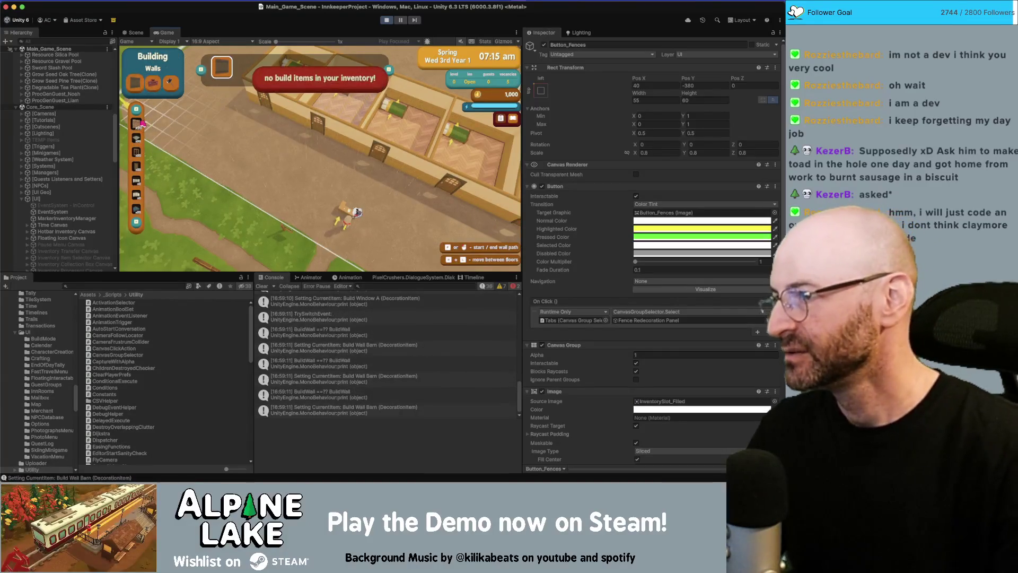
click(153, 83)
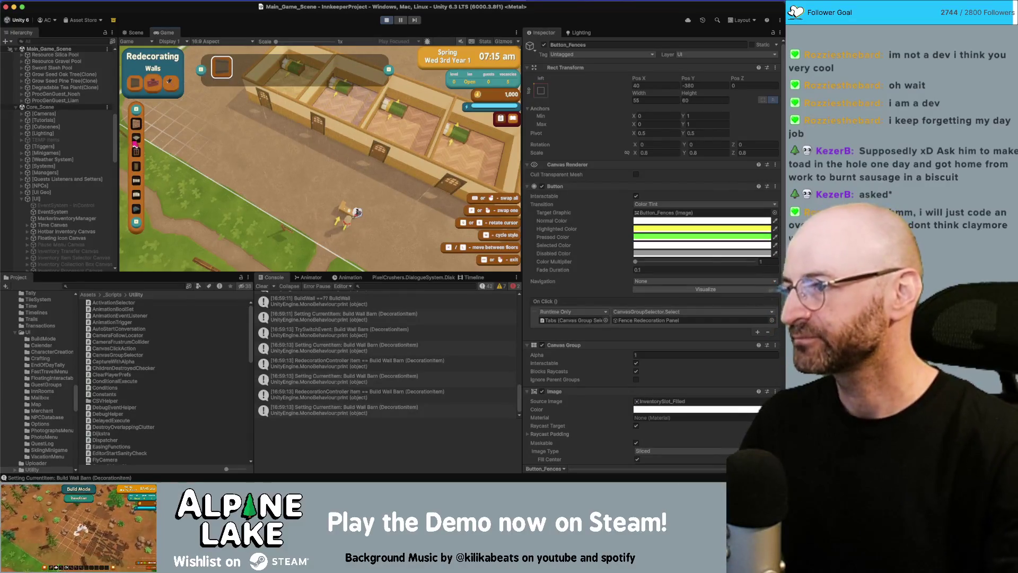
click(137, 141)
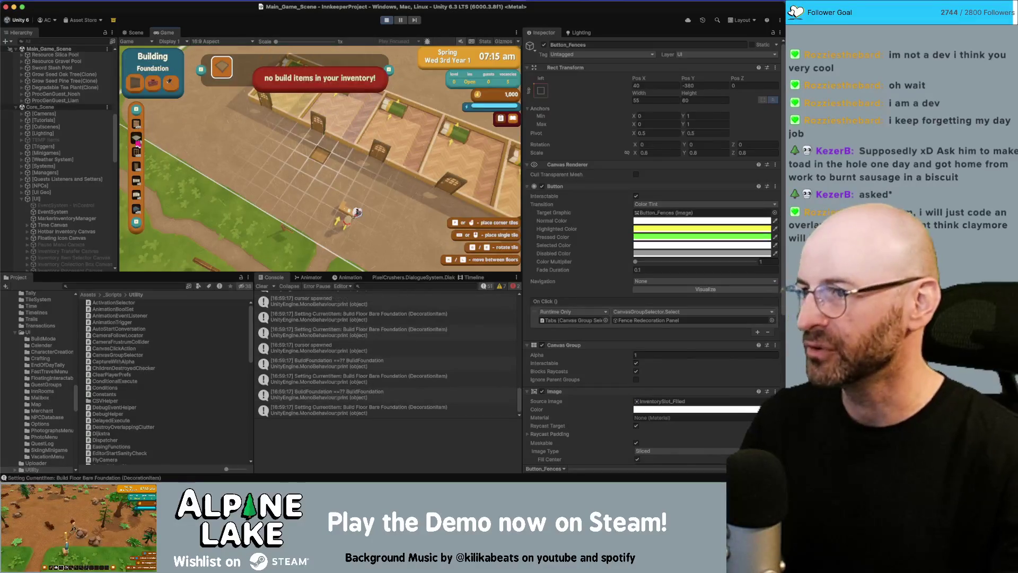
key(super+Tab)
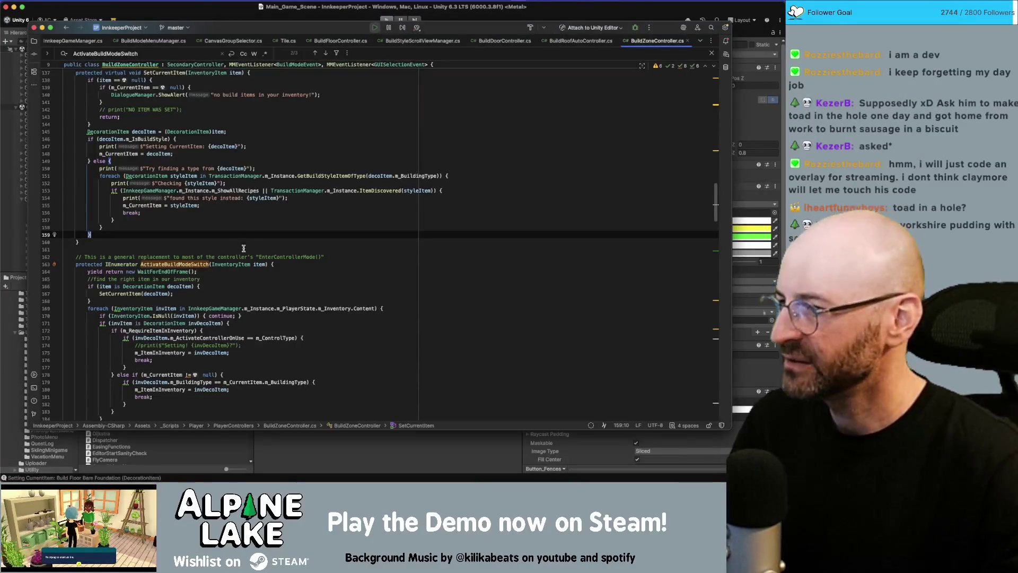
- In BuildModeMenuManager.cs, insert a blank line after BuildTabOpened's BuildDecorating early return, then recompile in Unity
scroll(256, 239, up, 2)
key(ctrl+Tab)
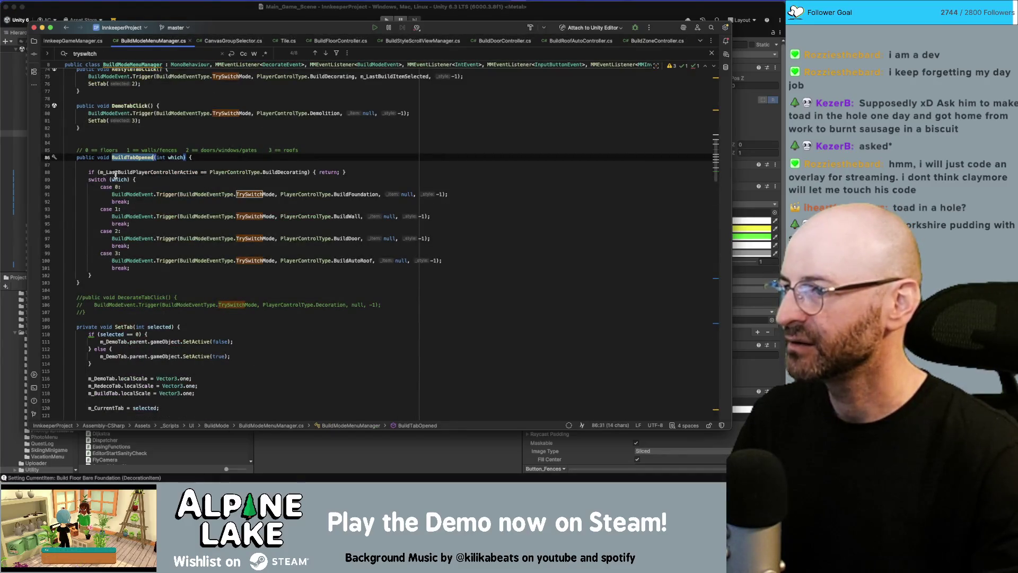
double_click(141, 173)
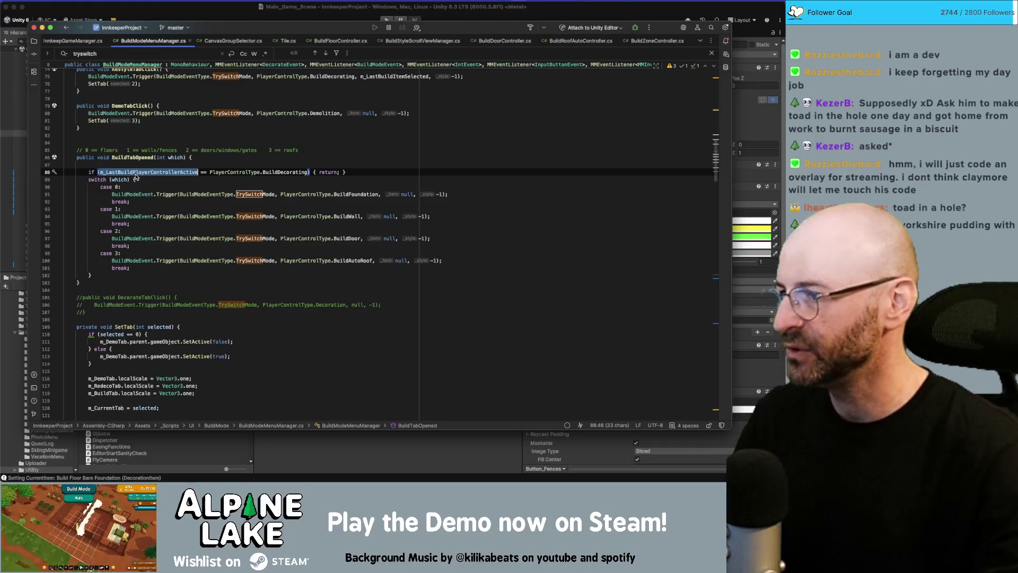
double_click(282, 172)
click(359, 172)
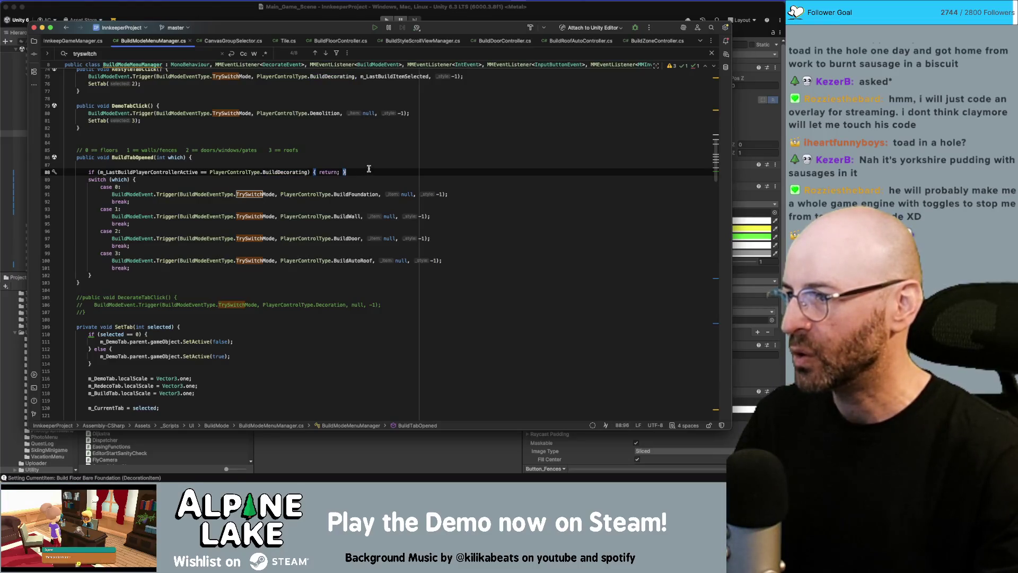
key(Return)
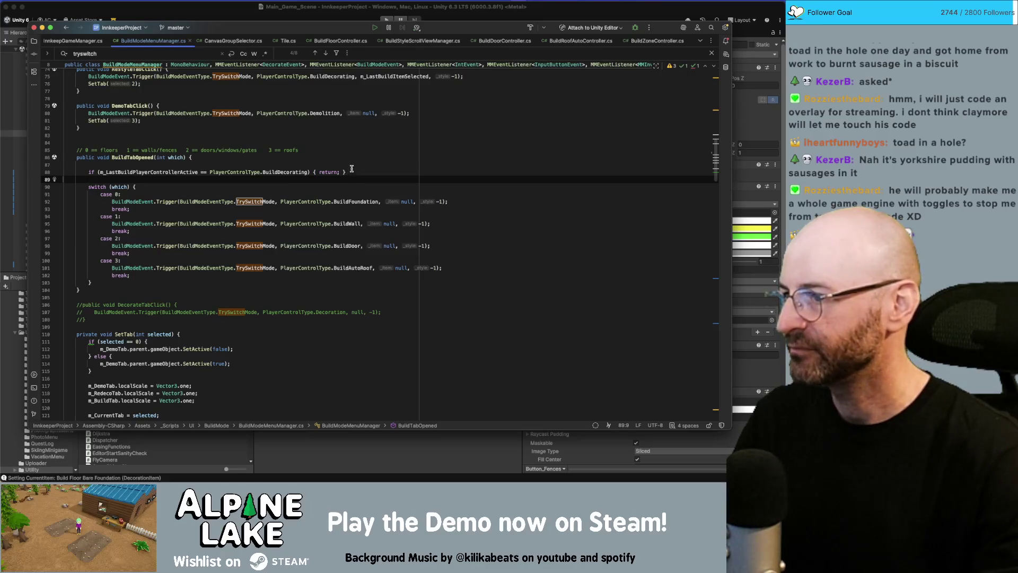
key(Up)
key(Up)
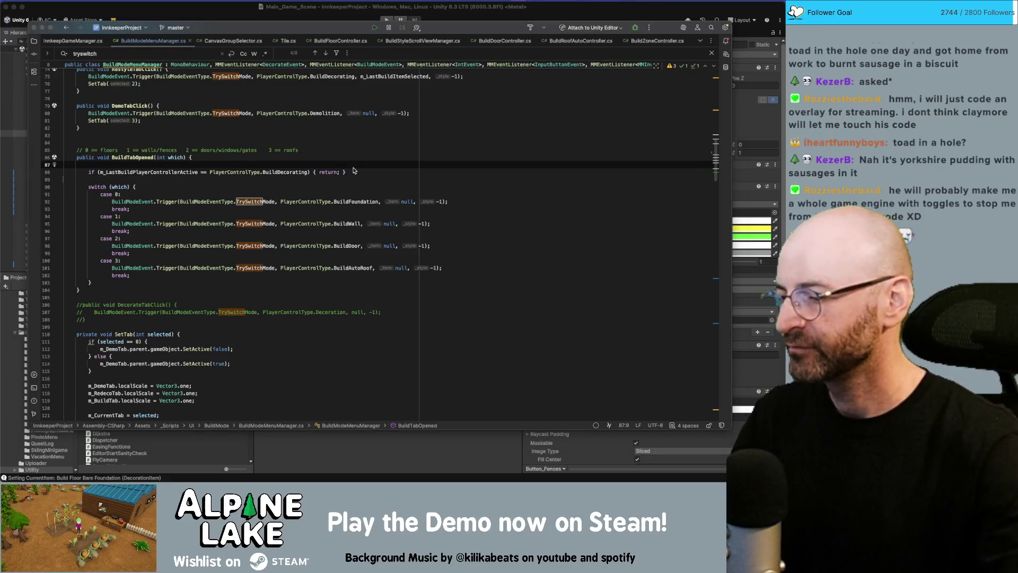
key(super+Tab)
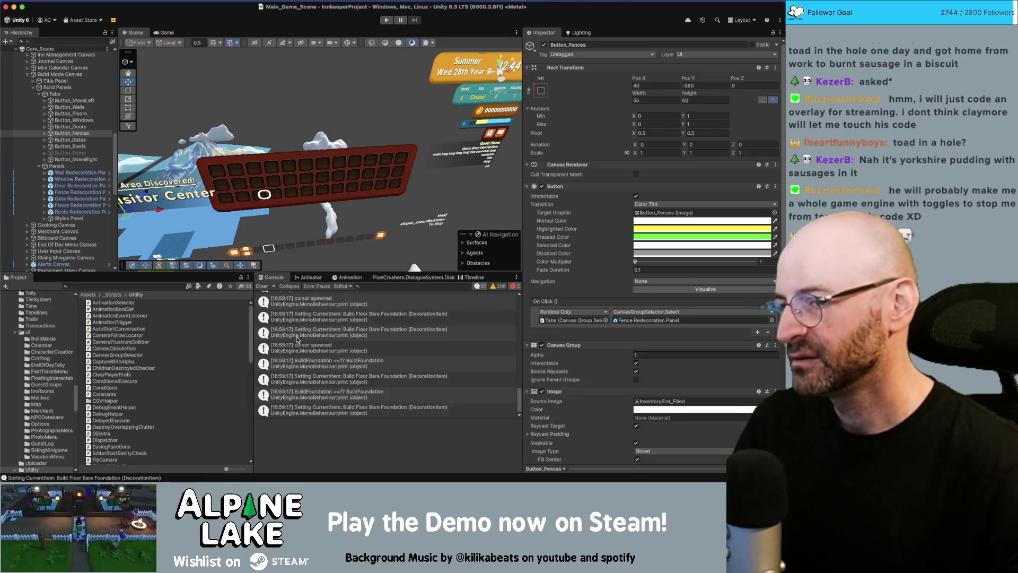
- Open BuildZoneController.cs from the console log and comment out the prints on lines 147, 150, 152, 154
double_click(303, 331)
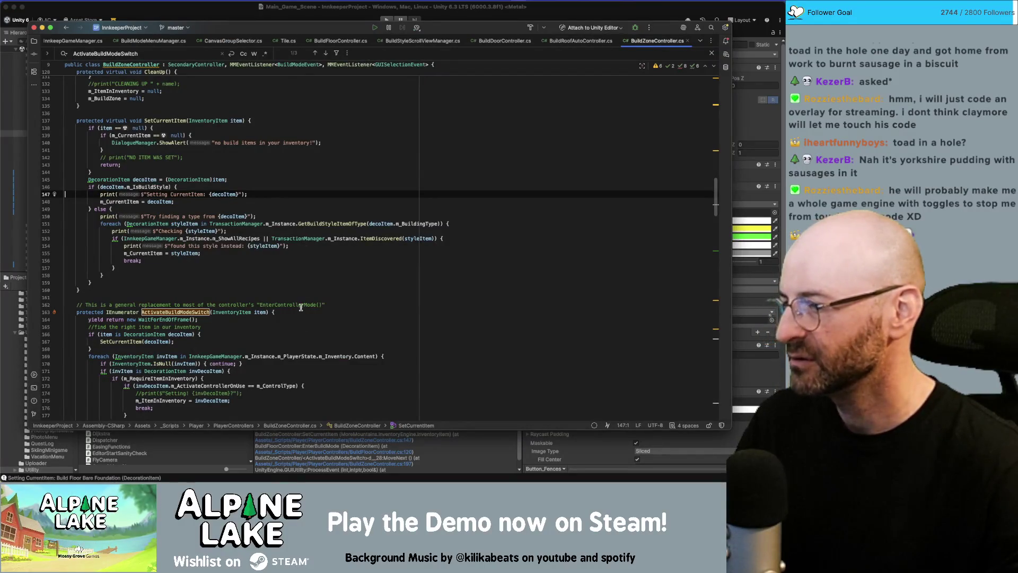
click(253, 194)
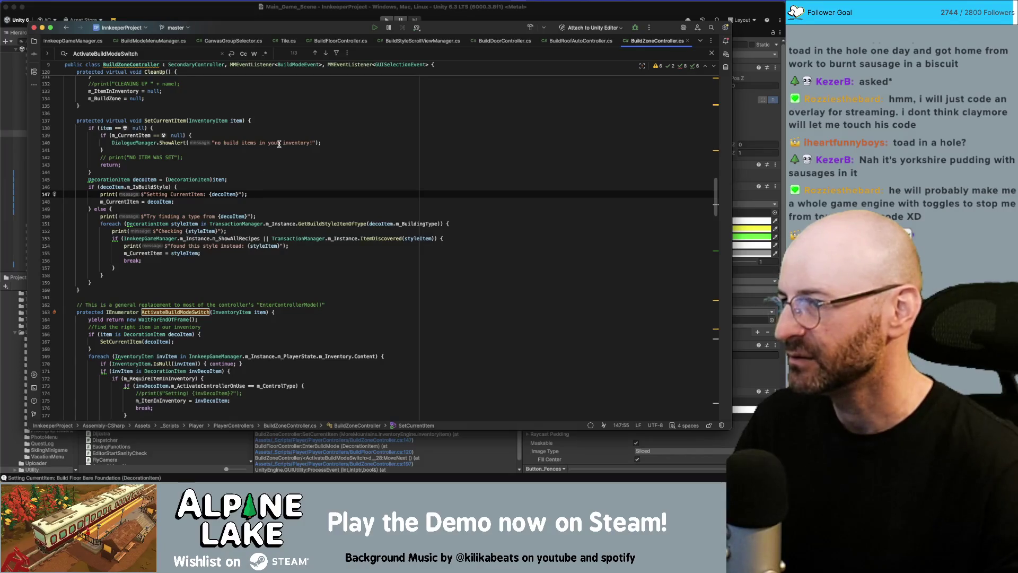
key(Down)
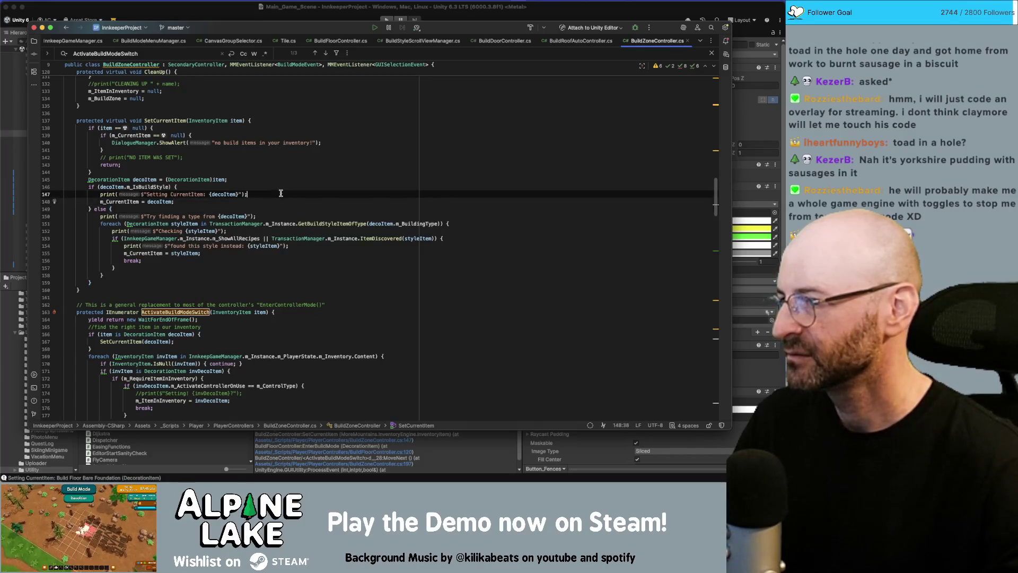
key(super+slash)
key(Down)
key(Down)
key(super+slash)
key(Down)
key(super+slash)
key(Down)
key(super+slash)
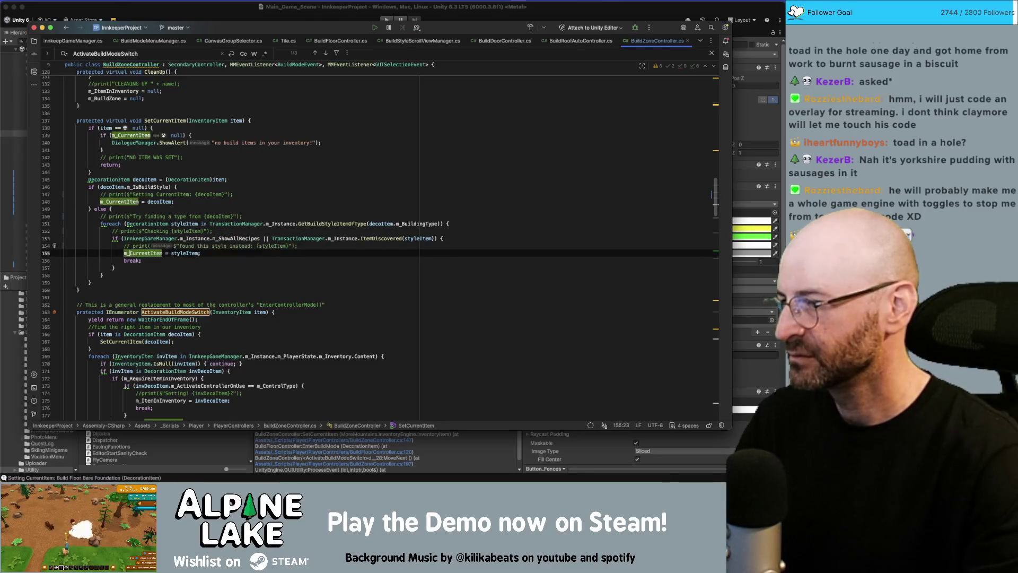
scroll(234, 163, up, 10)
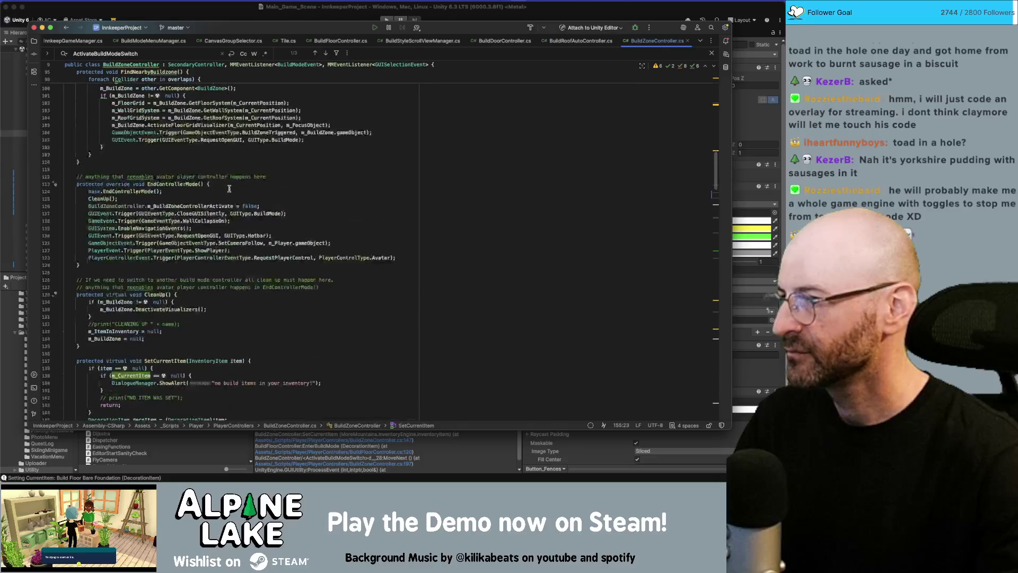
- Go to EnterControllerMode at line 87 and enlarge the code font to 13pt
scroll(234, 163, up, 8)
click(263, 167)
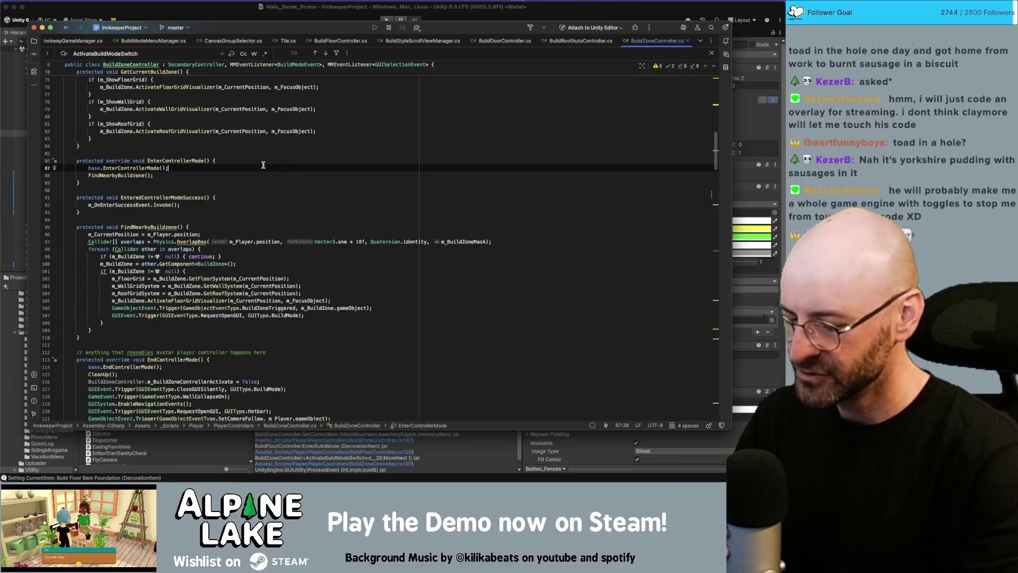
key(super+equal)
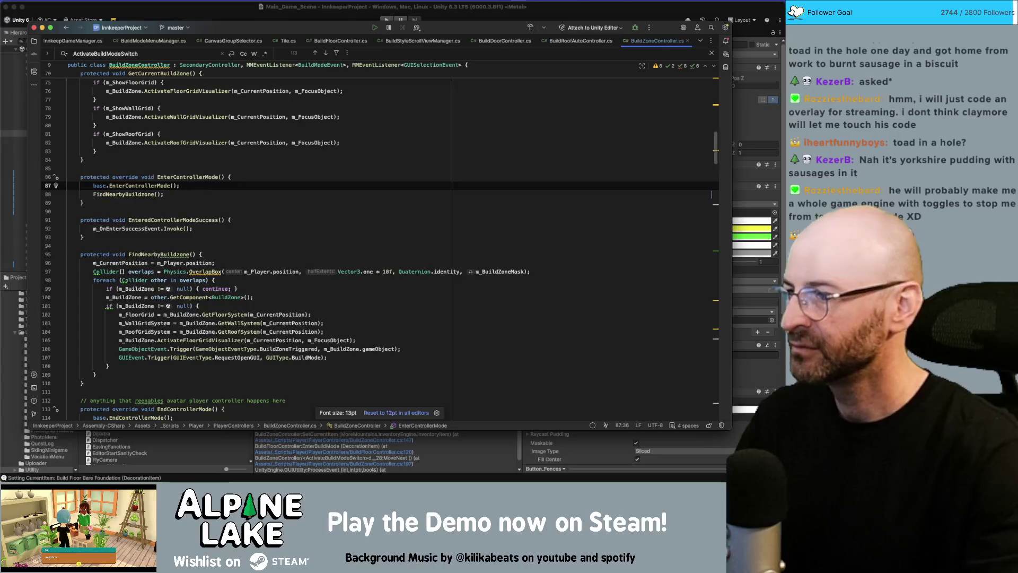
- Read through the rest of BuildZoneController, then save and refresh the solution in Unity
scroll(271, 183, down, 6)
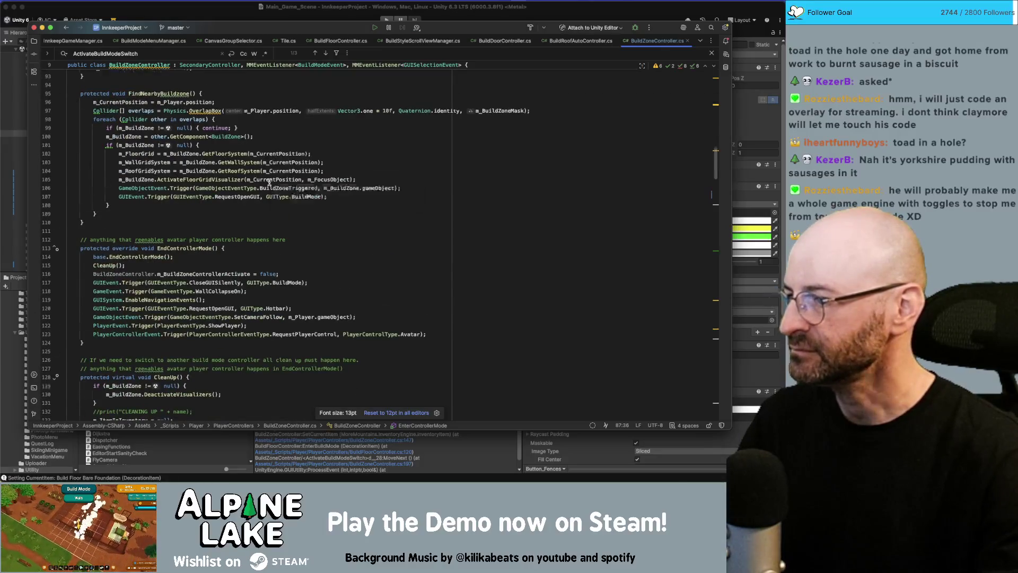
scroll(271, 183, down, 12)
scroll(323, 149, down, 10)
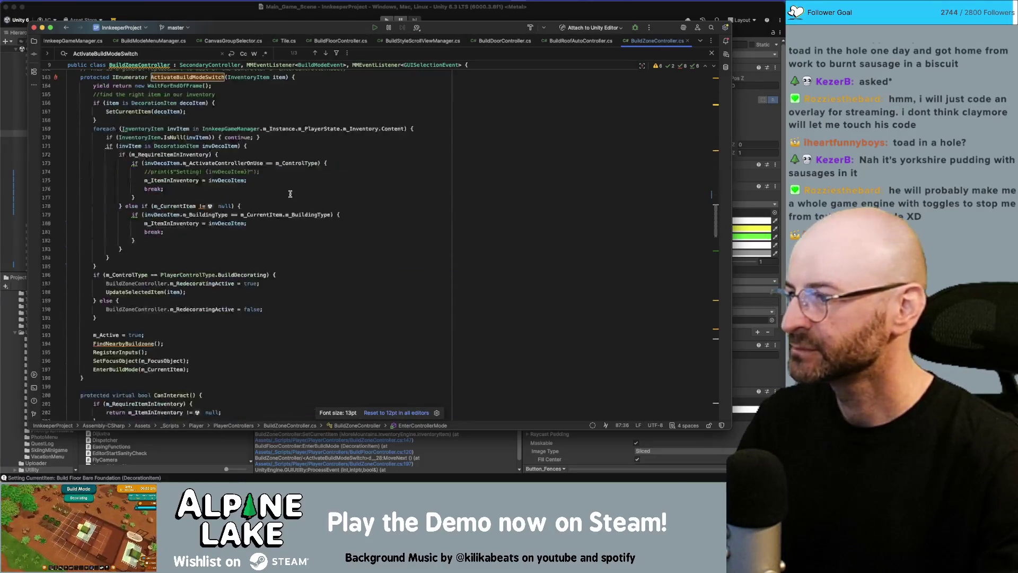
scroll(272, 137, up, 1)
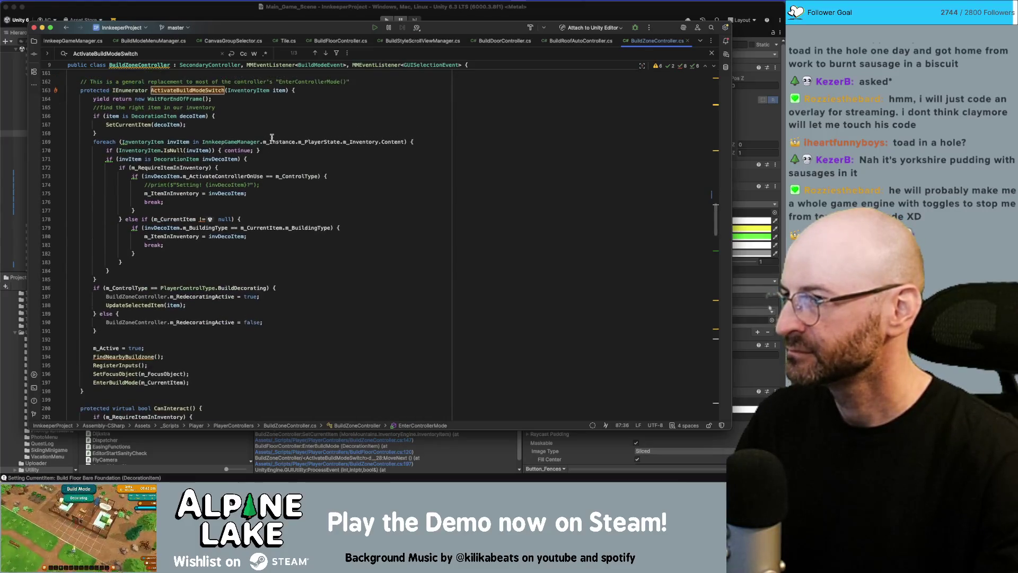
scroll(272, 137, down, 9)
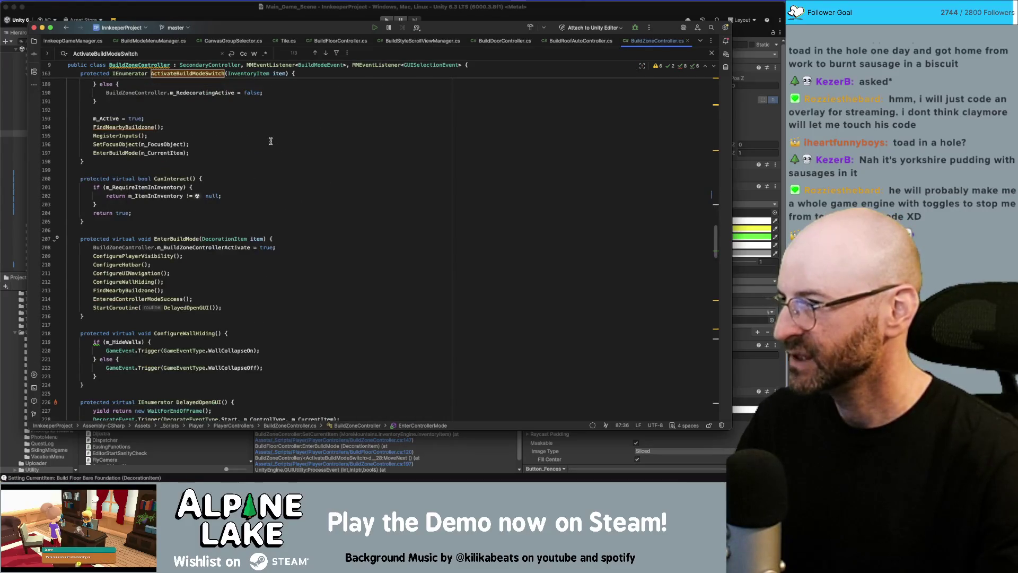
scroll(270, 141, down, 8)
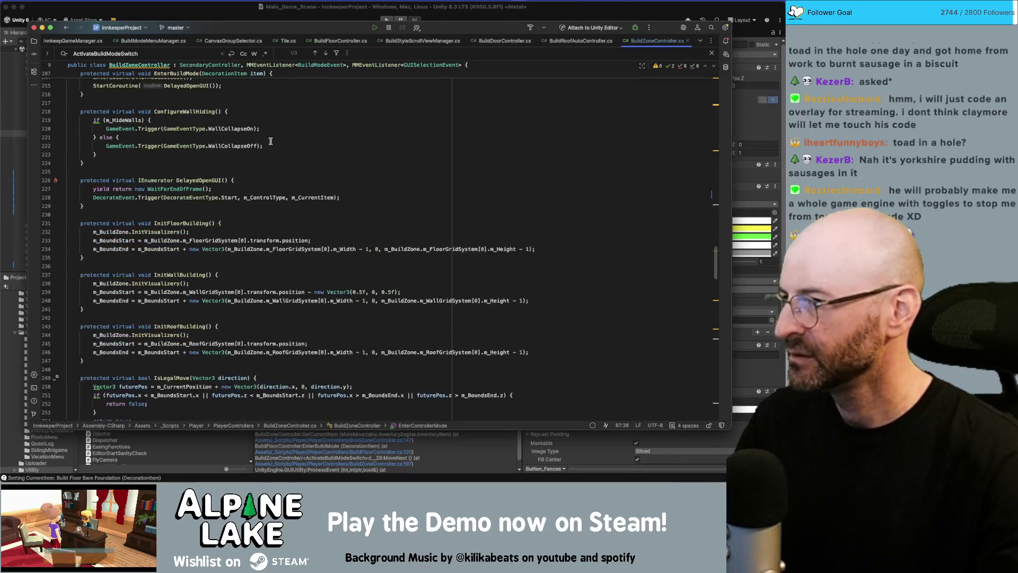
scroll(247, 110, down, 8)
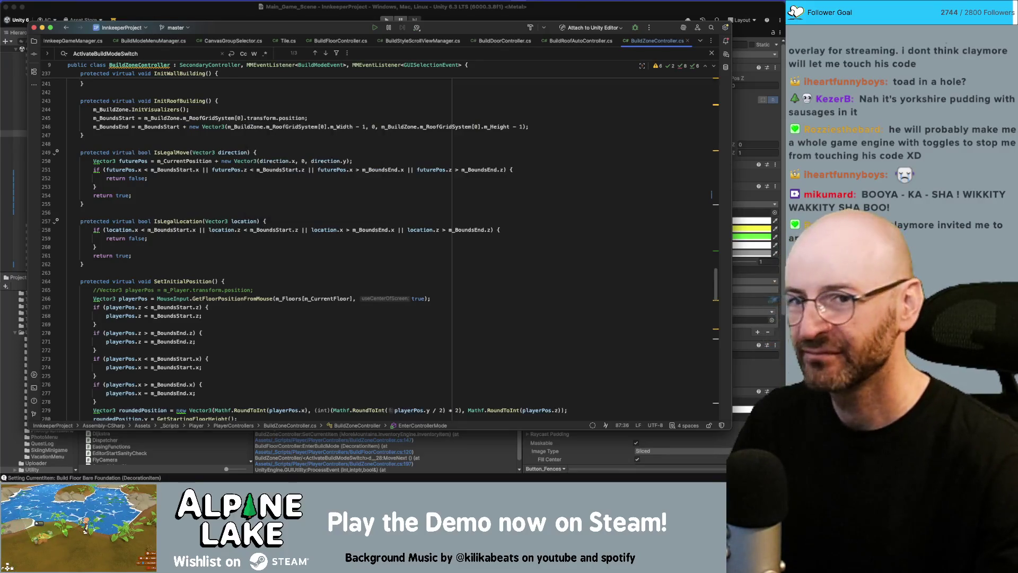
key(super+Tab)
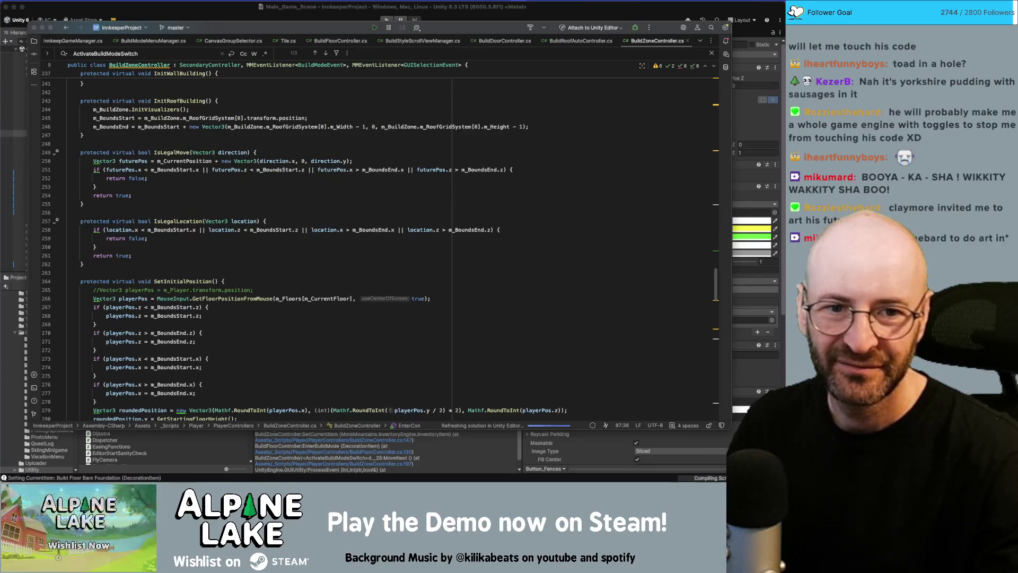
key(super+Tab)
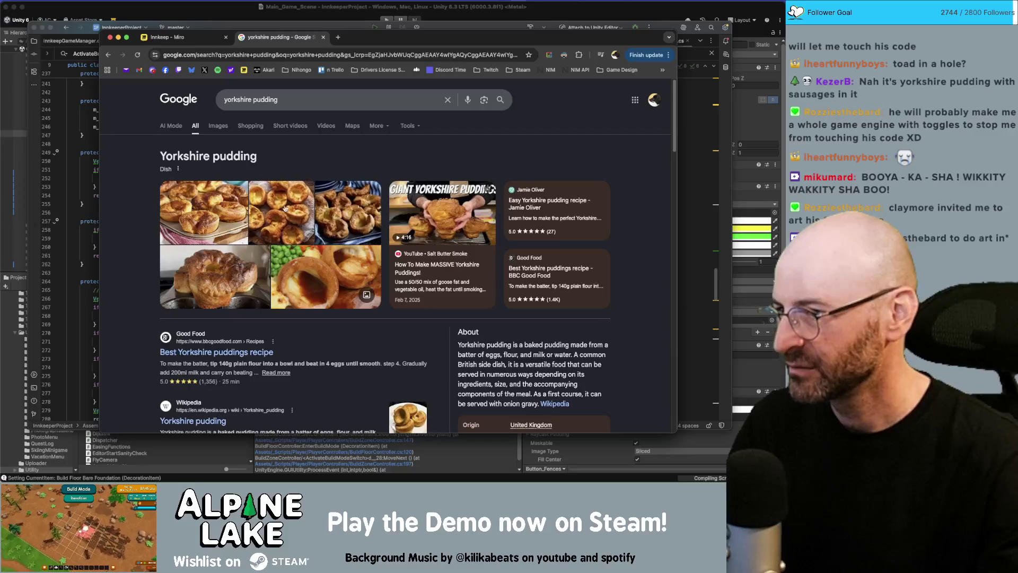
- View Yorkshire pudding image results and pull the linked sausage pudding photo into the main browser
click(218, 127)
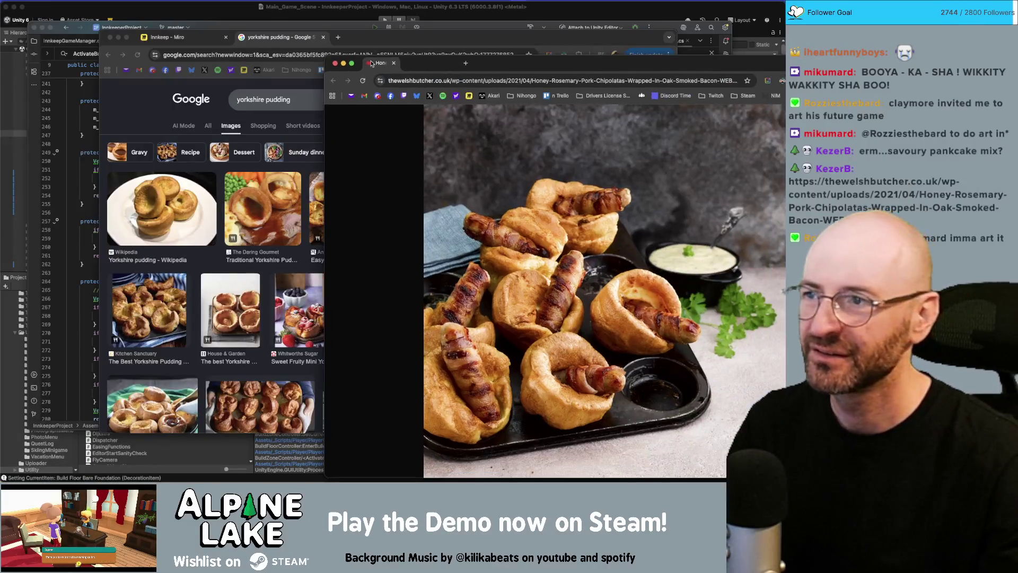
drag(371, 72, 286, 37)
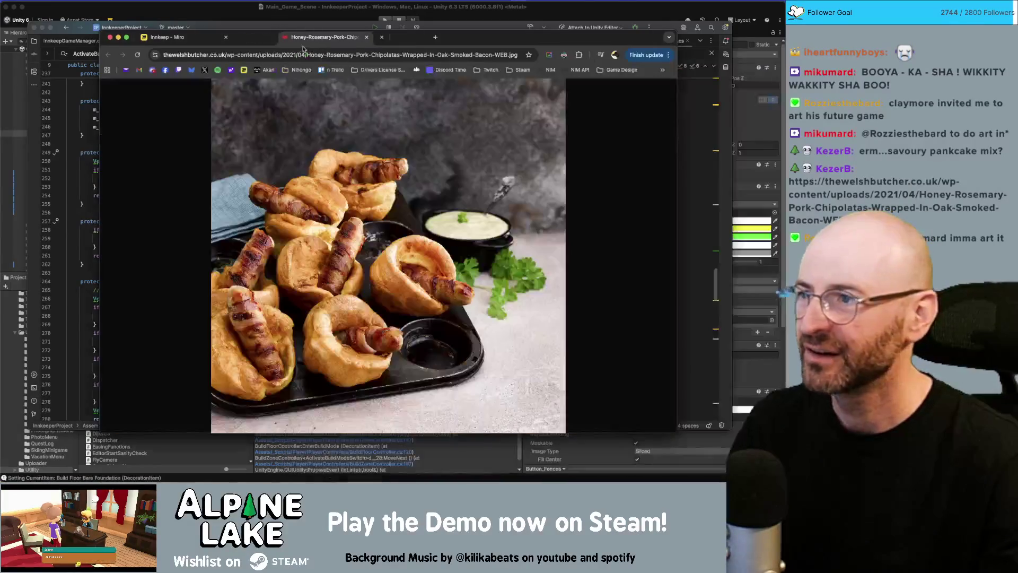